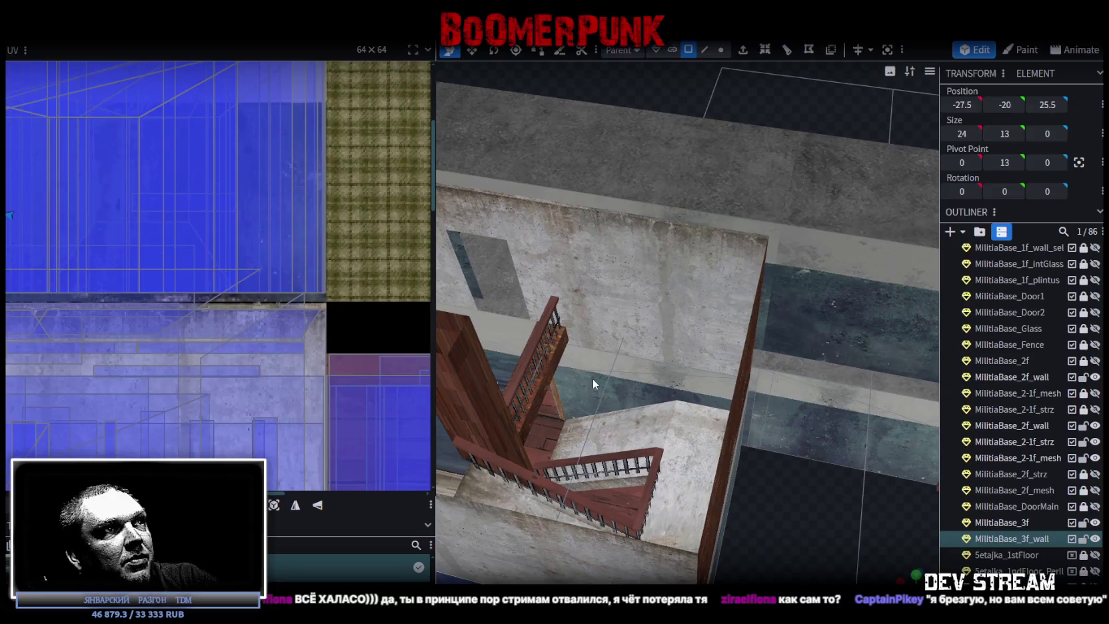
Step: Project the lower front wall face from the front view onto the blue concrete texture
drag(745, 461, 724, 495)
mouse_move(519, 343)
mouse_down()
mouse_move(581, 468)
mouse_move(671, 547)
mouse_move(720, 467)
mouse_move(873, 470)
mouse_move(841, 407)
mouse_move(881, 429)
mouse_move(919, 476)
mouse_move(766, 506)
mouse_move(713, 560)
mouse_move(765, 504)
mouse_up()
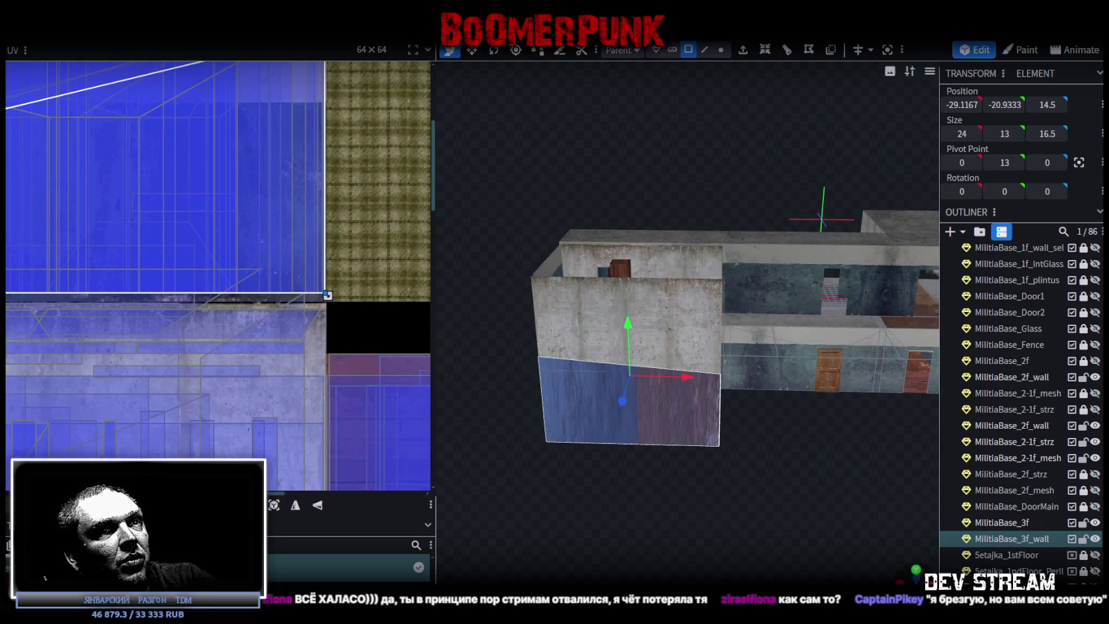
key(KP_1)
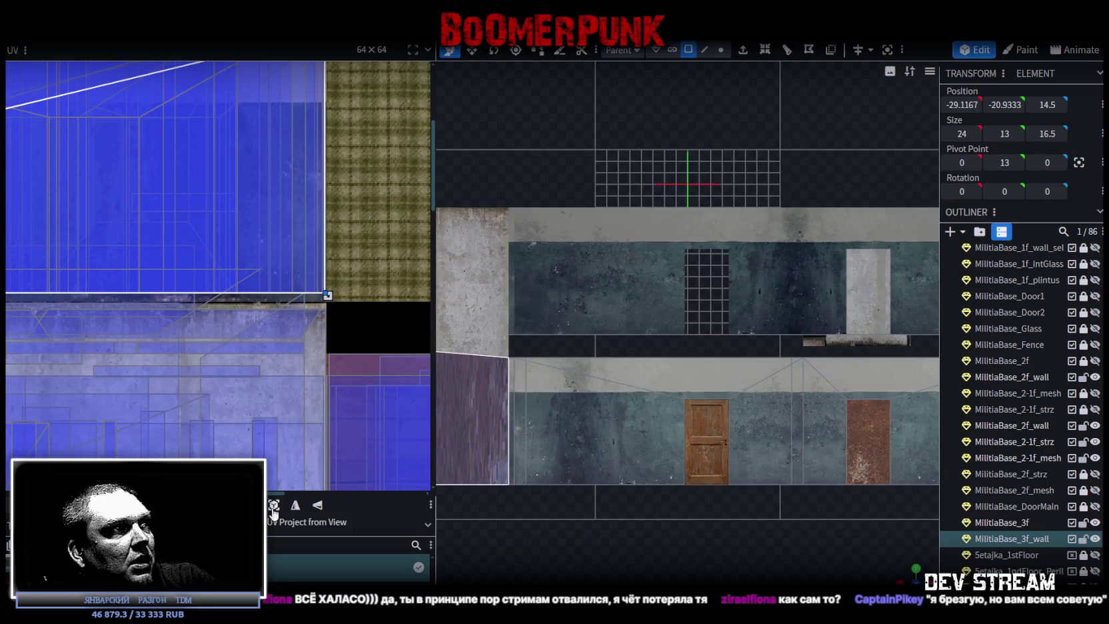
click(273, 505)
scroll(148, 318, down, 3)
scroll(148, 318, down, 3)
drag(266, 326, 256, 340)
scroll(200, 380, up, 2)
scroll(203, 375, up, 3)
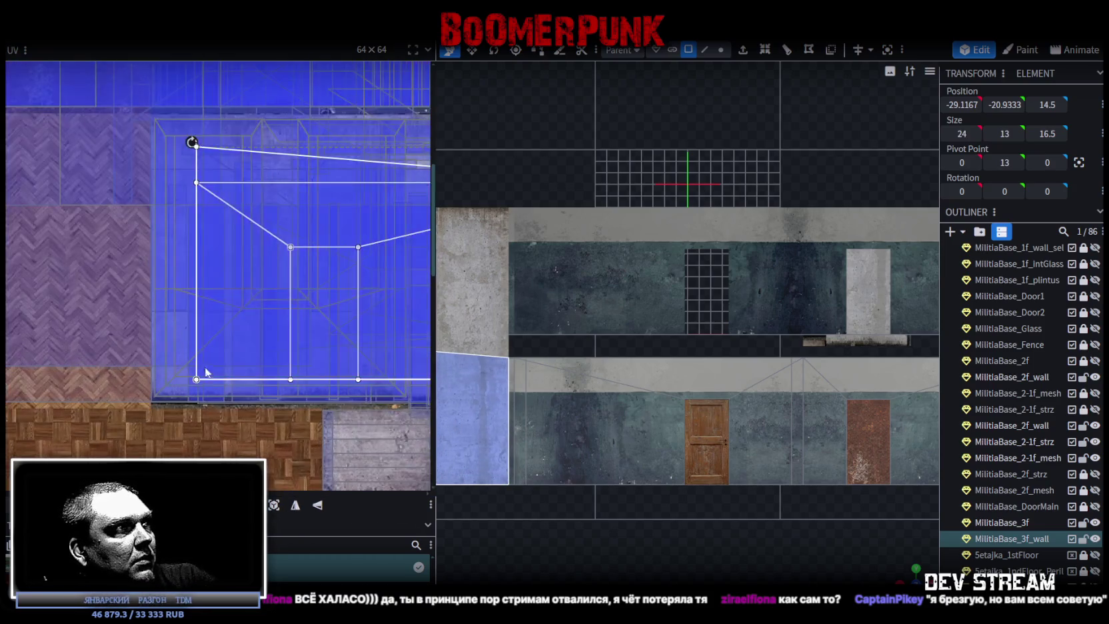
Step: Shift the face's mapping slightly left and down, then mirror it horizontally
key(ctrl+a)
scroll(203, 333, up, 2)
scroll(200, 343, up, 2)
drag(200, 341, 180, 362)
click(295, 506)
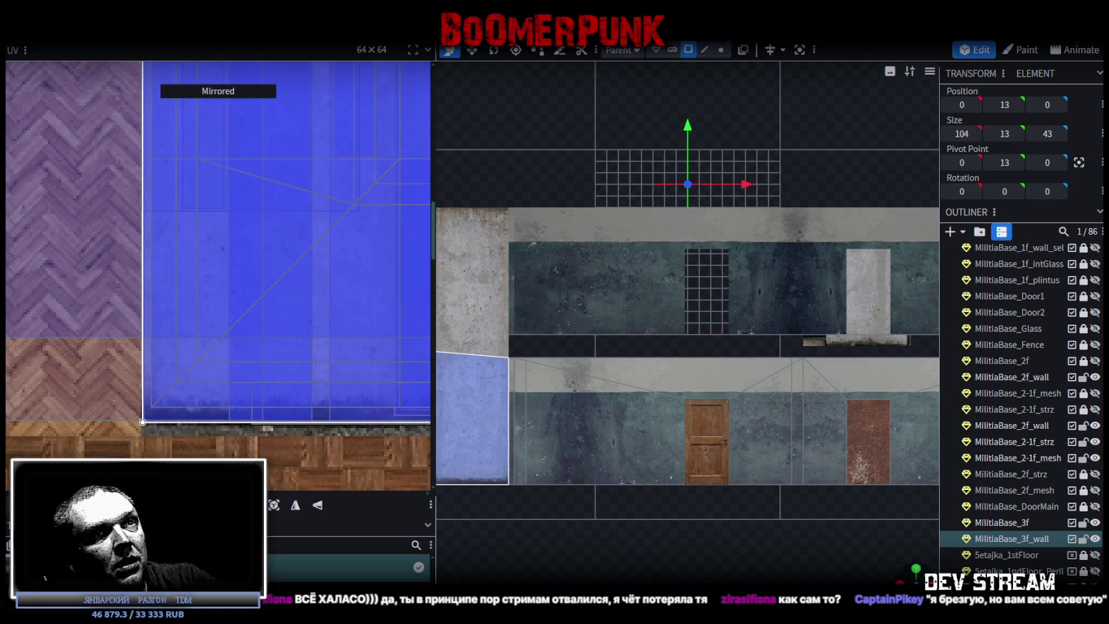
drag(667, 494, 719, 489)
click(602, 440)
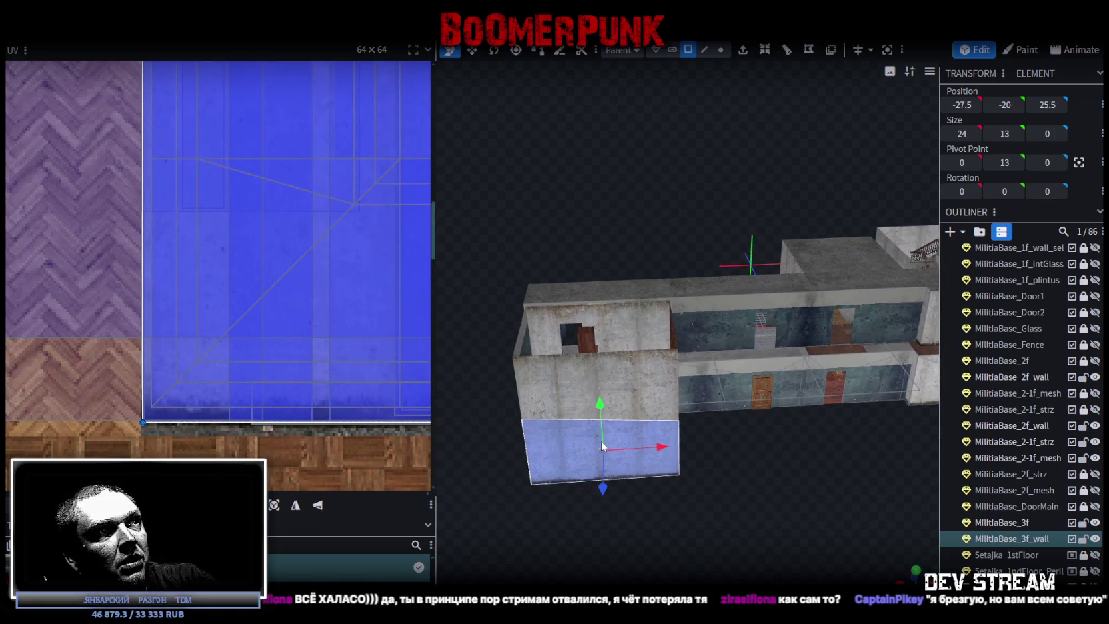
scroll(299, 287, down, 3)
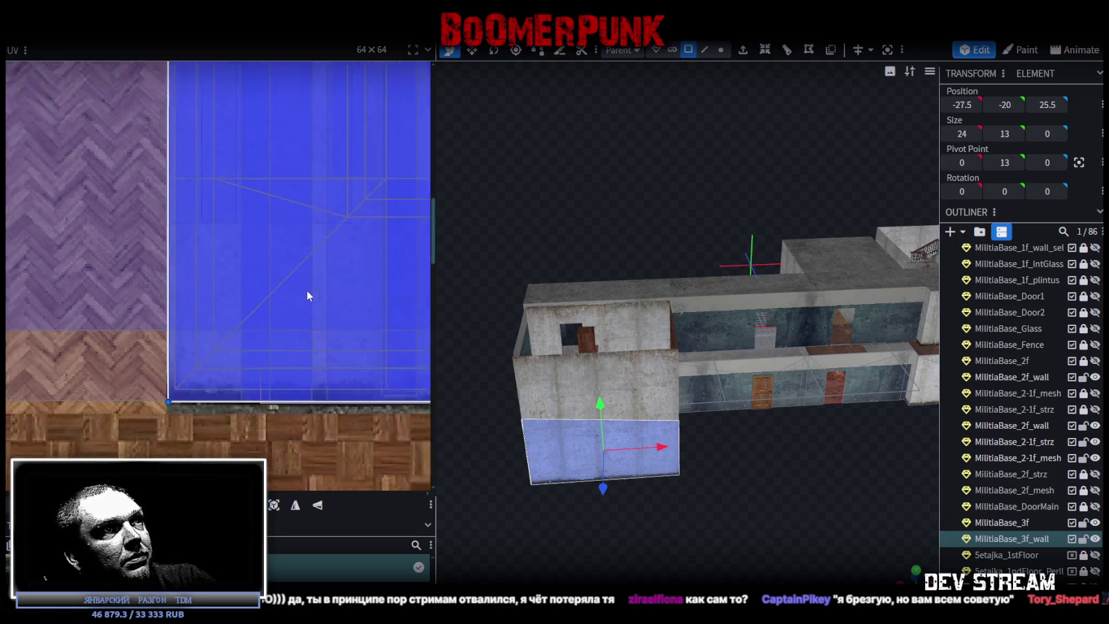
scroll(703, 506, up, 5)
scroll(704, 532, up, 3)
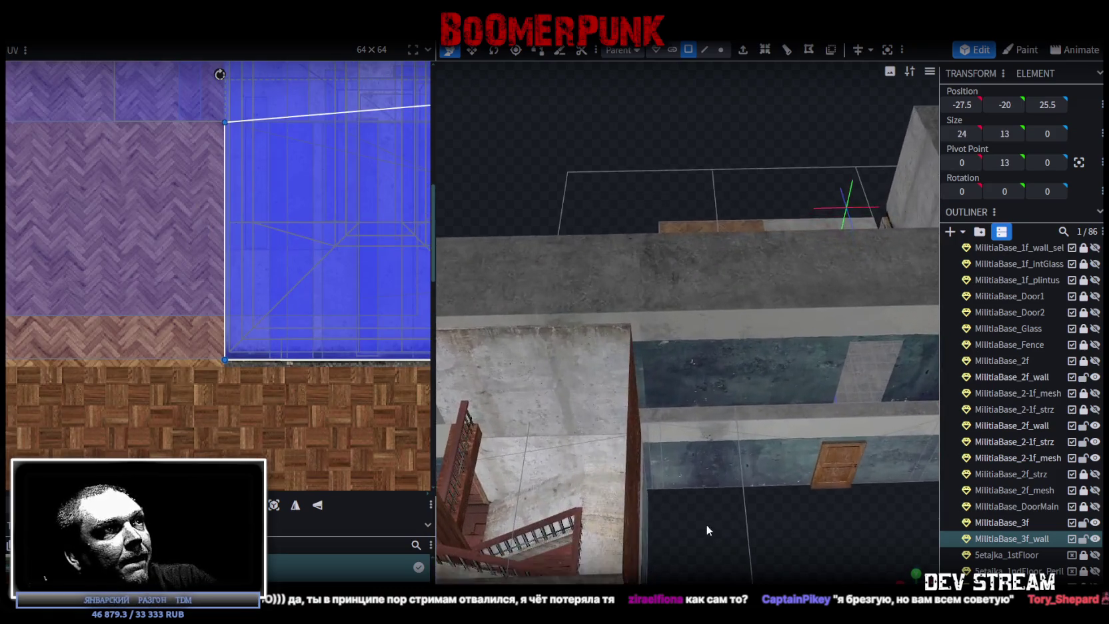
Step: Mirror the stairwell floor face's texture mapping horizontally
click(523, 456)
mouse_move(535, 460)
mouse_down()
mouse_move(714, 548)
mouse_move(647, 541)
mouse_move(569, 422)
mouse_up()
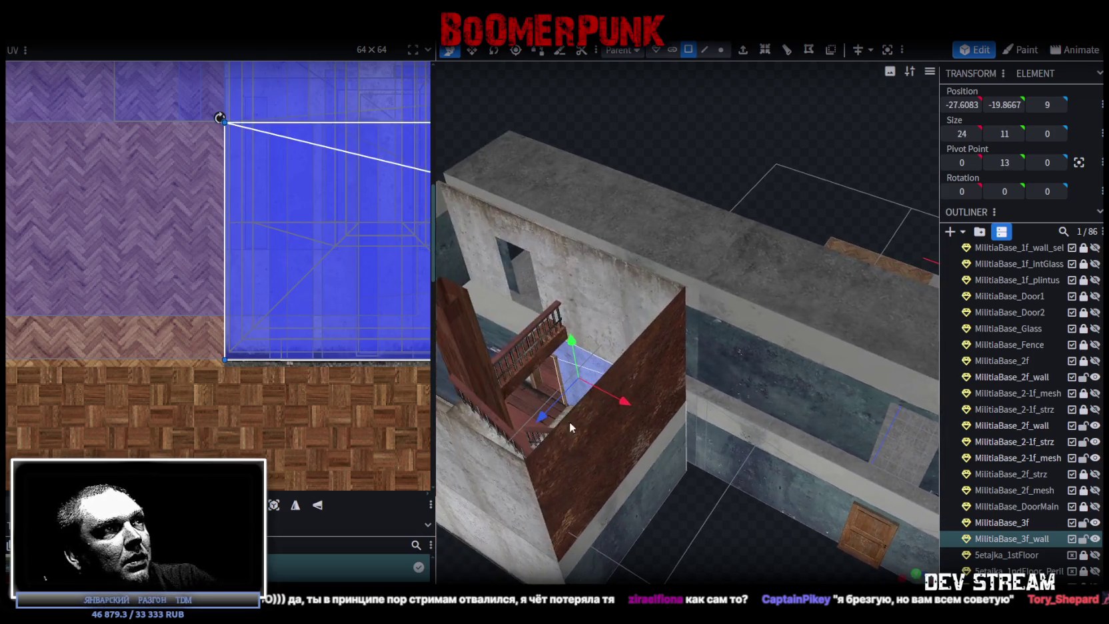
click(528, 382)
scroll(383, 314, down, 2)
scroll(256, 308, down, 1)
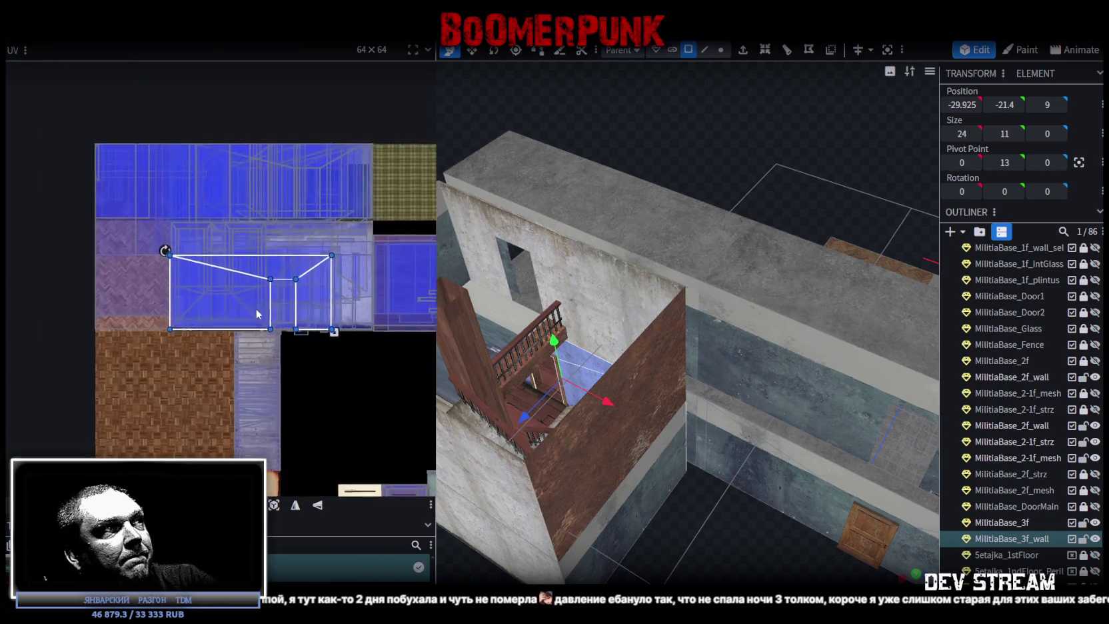
scroll(274, 321, up, 2)
click(295, 505)
Step: Select the stairwell block's upper and lower outer wall faces together
drag(720, 560, 791, 551)
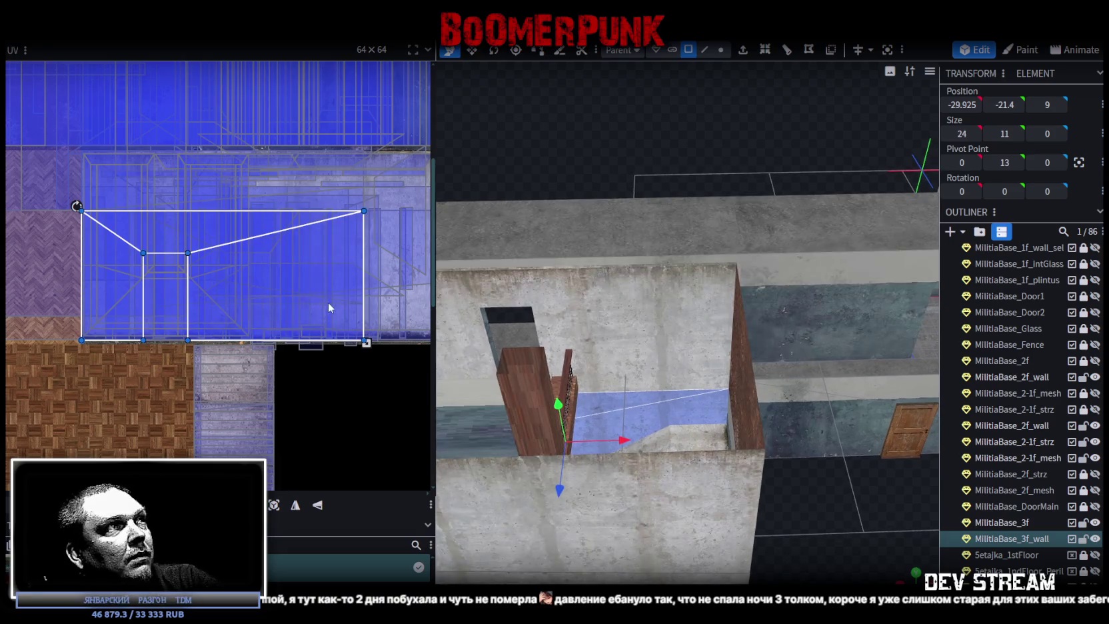
mouse_move(767, 475)
mouse_down()
mouse_move(769, 534)
mouse_move(794, 470)
mouse_move(814, 463)
mouse_move(790, 531)
mouse_move(690, 524)
mouse_up()
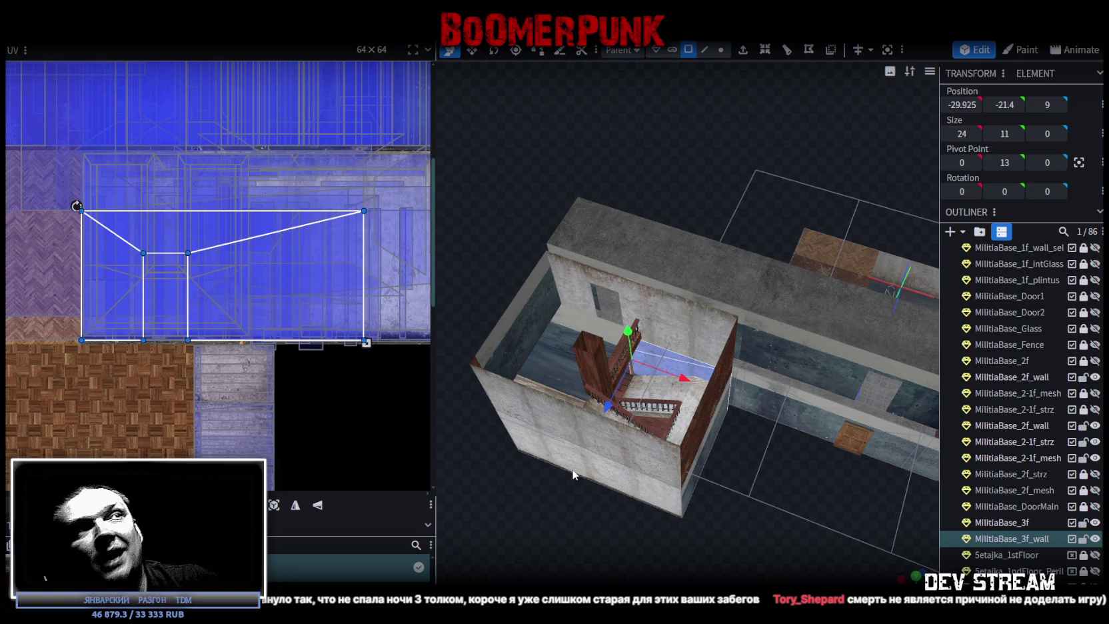
mouse_move(604, 461)
mouse_down()
mouse_move(851, 480)
mouse_move(741, 471)
mouse_move(845, 492)
mouse_move(839, 483)
mouse_move(887, 489)
mouse_move(835, 482)
mouse_move(890, 451)
mouse_up()
scroll(741, 470, up, 3)
click(786, 291)
mouse_move(741, 375)
mouse_down()
mouse_move(863, 431)
mouse_move(855, 418)
mouse_move(572, 414)
mouse_move(569, 377)
mouse_move(827, 390)
mouse_move(838, 430)
mouse_move(622, 447)
mouse_move(546, 471)
mouse_move(656, 473)
mouse_move(834, 409)
mouse_move(893, 363)
mouse_up()
shift+click(732, 408)
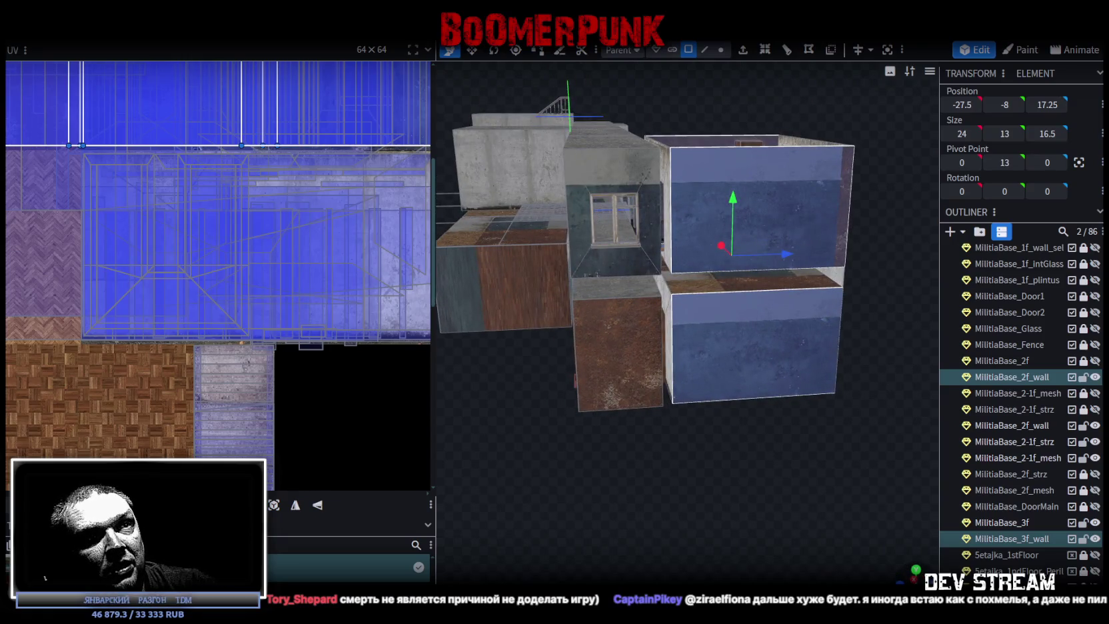
Step: From the side view, move both walls' UVs onto the black atlas area to make them dark navy
key(KP_3)
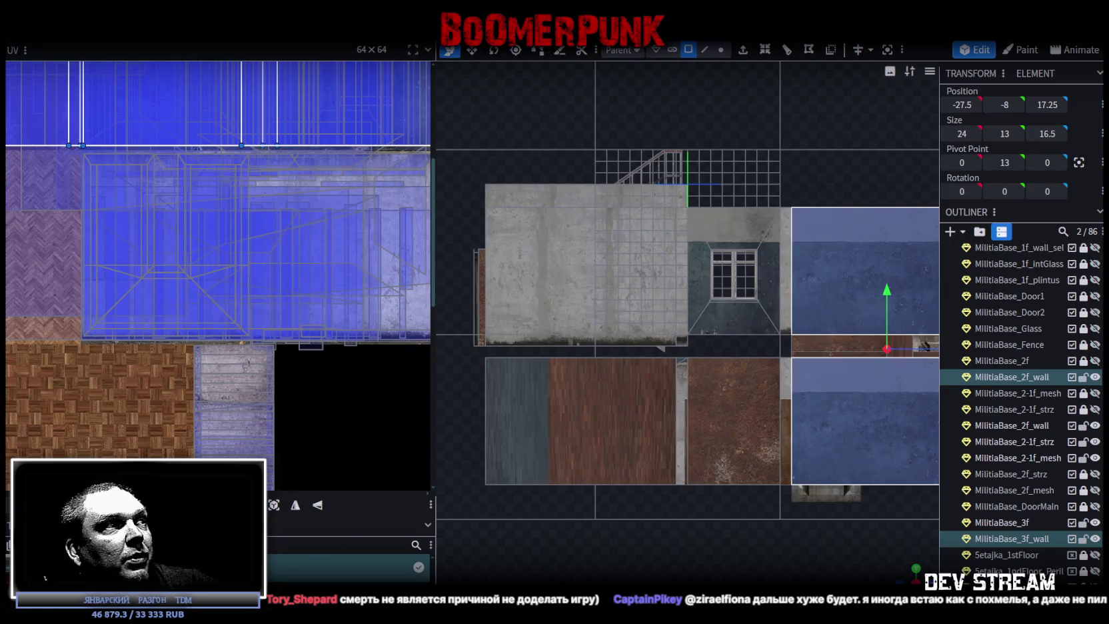
scroll(297, 418, down, 1)
scroll(281, 262, down, 2)
scroll(281, 262, down, 2)
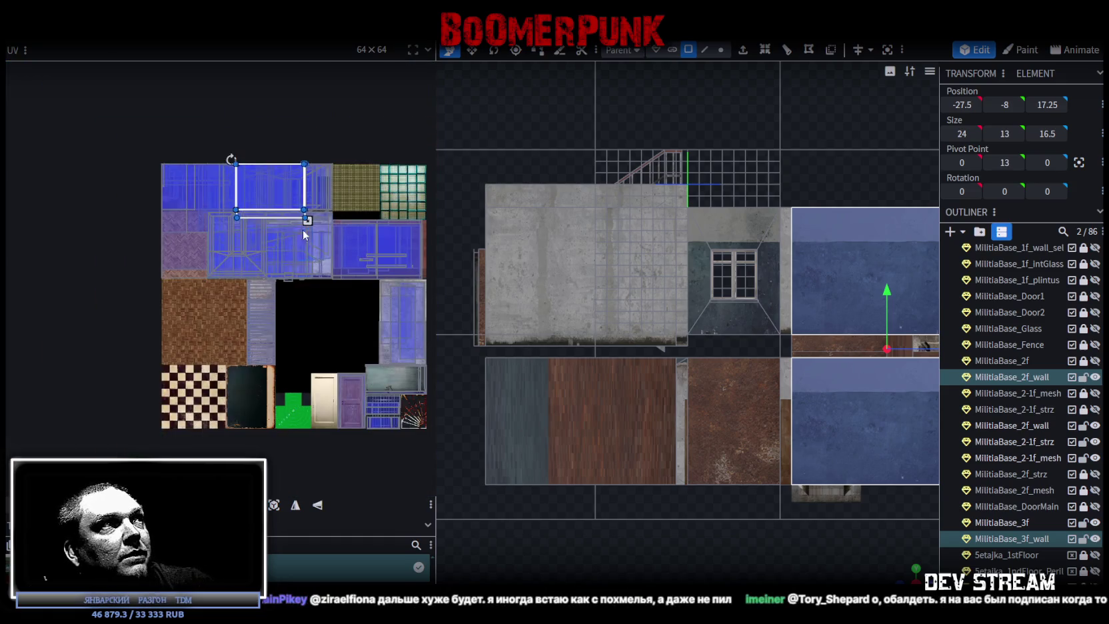
drag(265, 214, 320, 319)
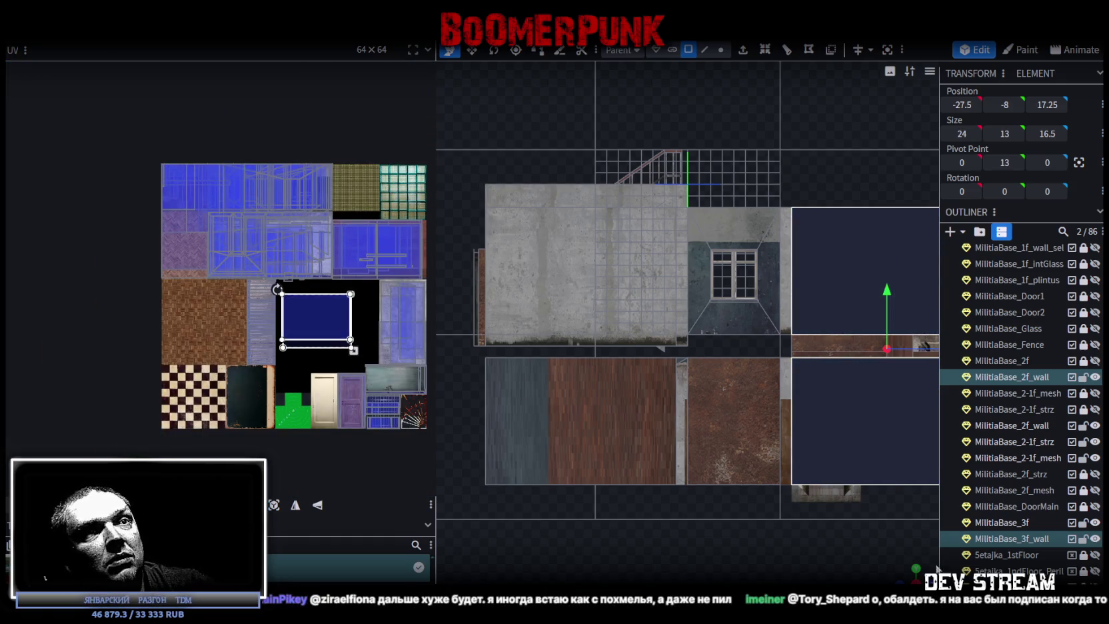
mouse_move(834, 557)
mouse_down()
mouse_move(771, 492)
mouse_move(792, 496)
mouse_up()
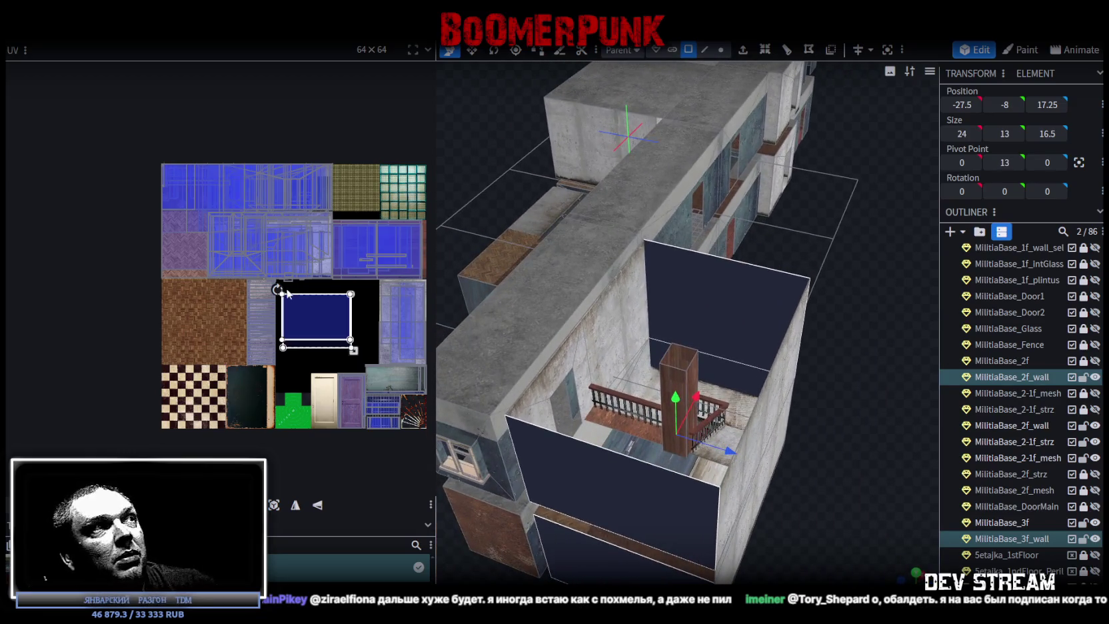
Step: Reselect the upper and lower walls and move their UVs onto the blue concrete texture
scroll(414, 325, up, 3)
click(736, 332)
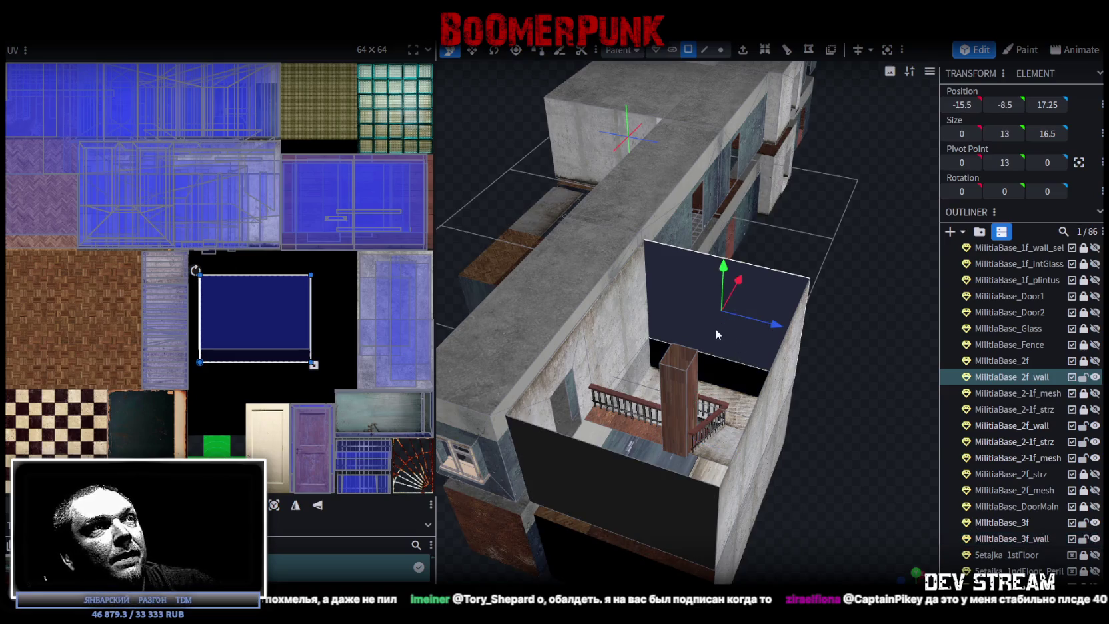
shift+click(724, 370)
drag(262, 326, 155, 195)
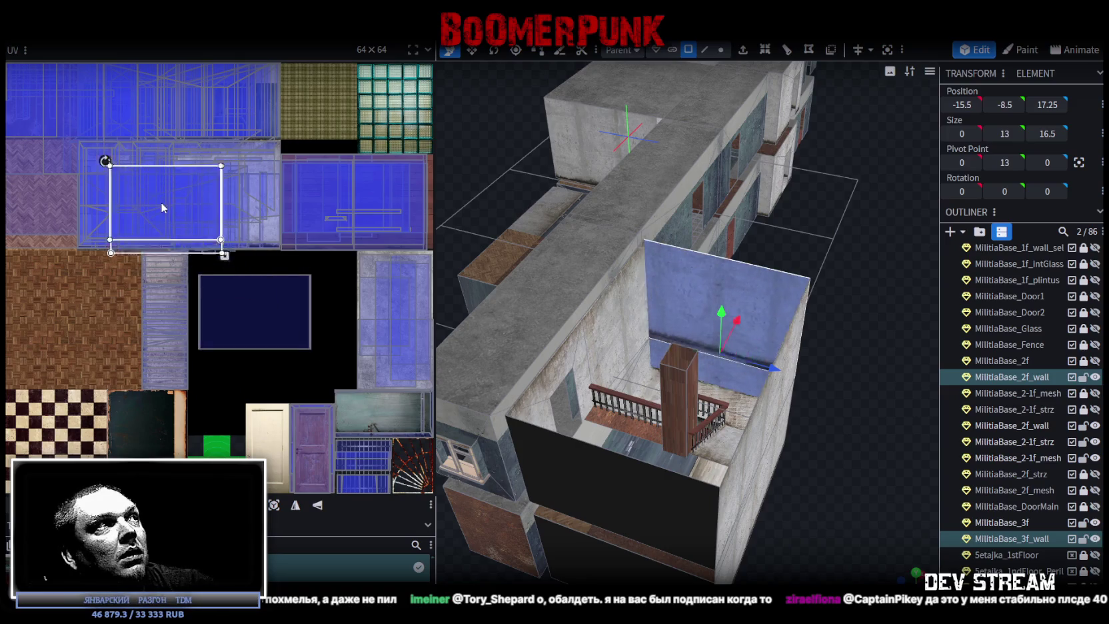
scroll(155, 196, up, 2)
mouse_move(238, 187)
mouse_down()
mouse_move(271, 180)
mouse_move(239, 184)
mouse_up()
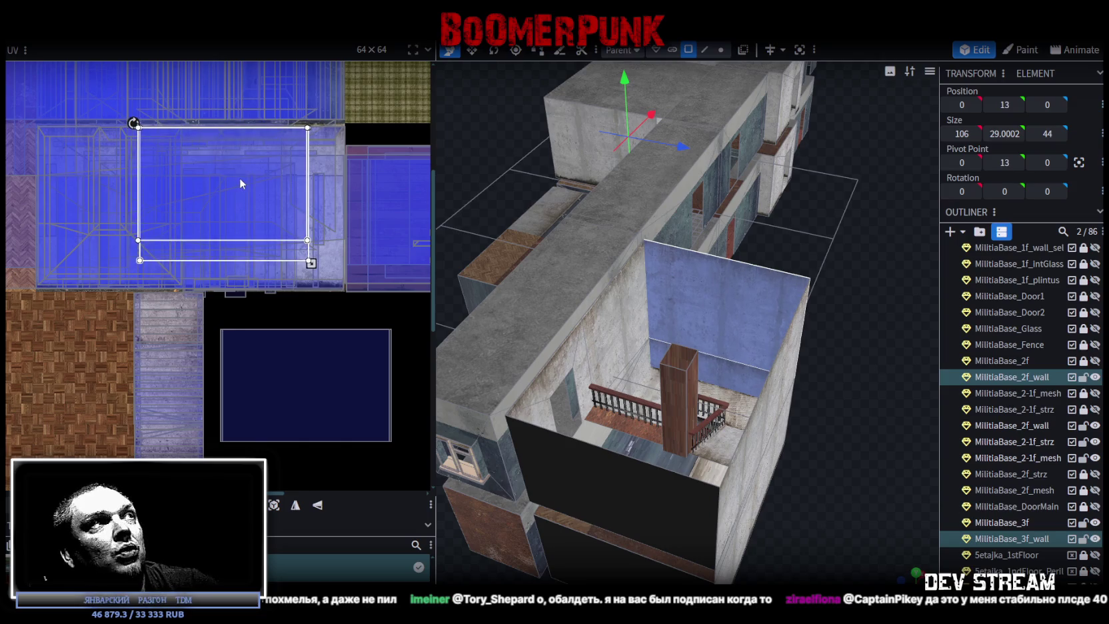
scroll(233, 160, up, 2)
drag(277, 165, 202, 166)
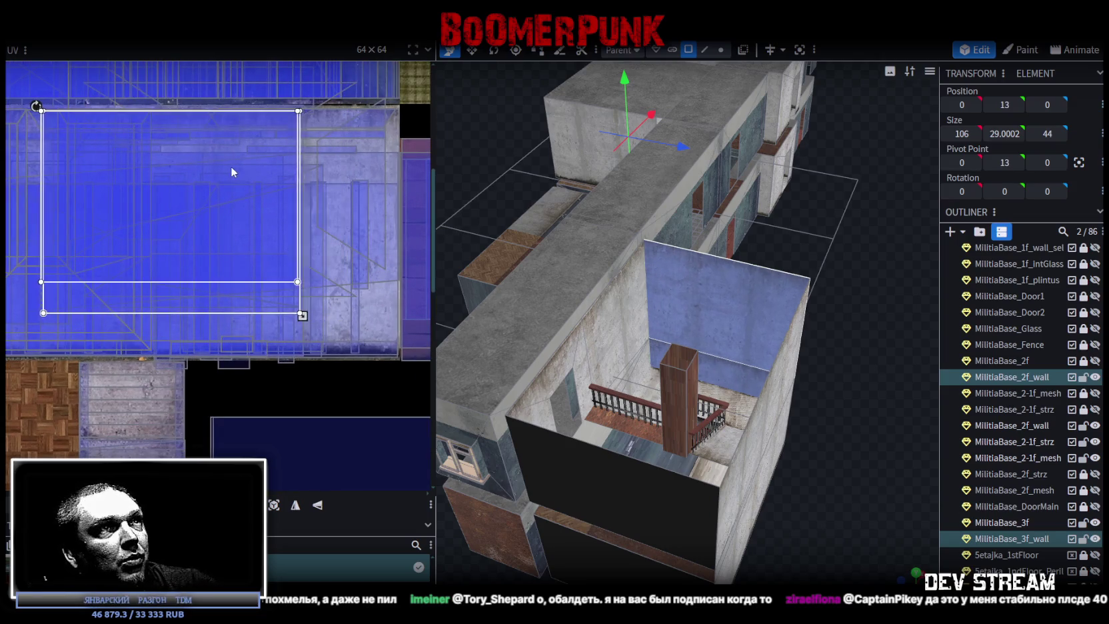
Step: Fine-tune the mapping's position and lower edge on the blue texture, then reselect the outer walls
drag(532, 247, 876, 422)
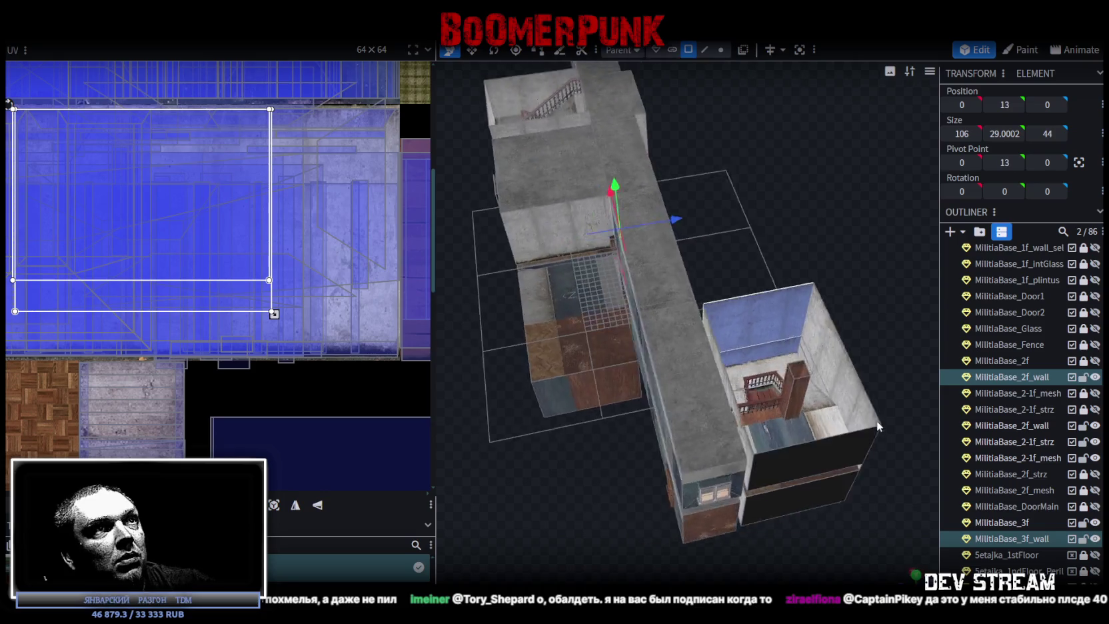
scroll(851, 417, up, 2)
mouse_move(167, 213)
mouse_down()
mouse_move(101, 208)
mouse_move(113, 206)
mouse_up()
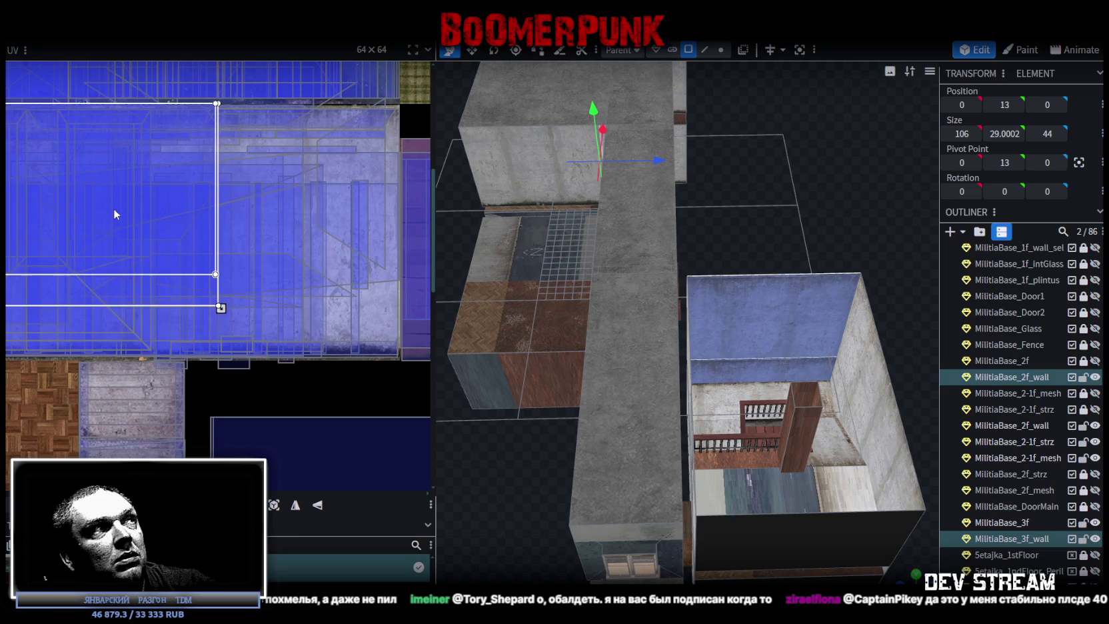
scroll(189, 200, up, 1)
scroll(248, 192, up, 1)
scroll(278, 218, up, 1)
scroll(279, 220, up, 1)
drag(222, 272, 223, 282)
mouse_move(853, 393)
mouse_down()
mouse_move(852, 375)
mouse_move(751, 401)
mouse_up()
click(746, 400)
shift+click(745, 467)
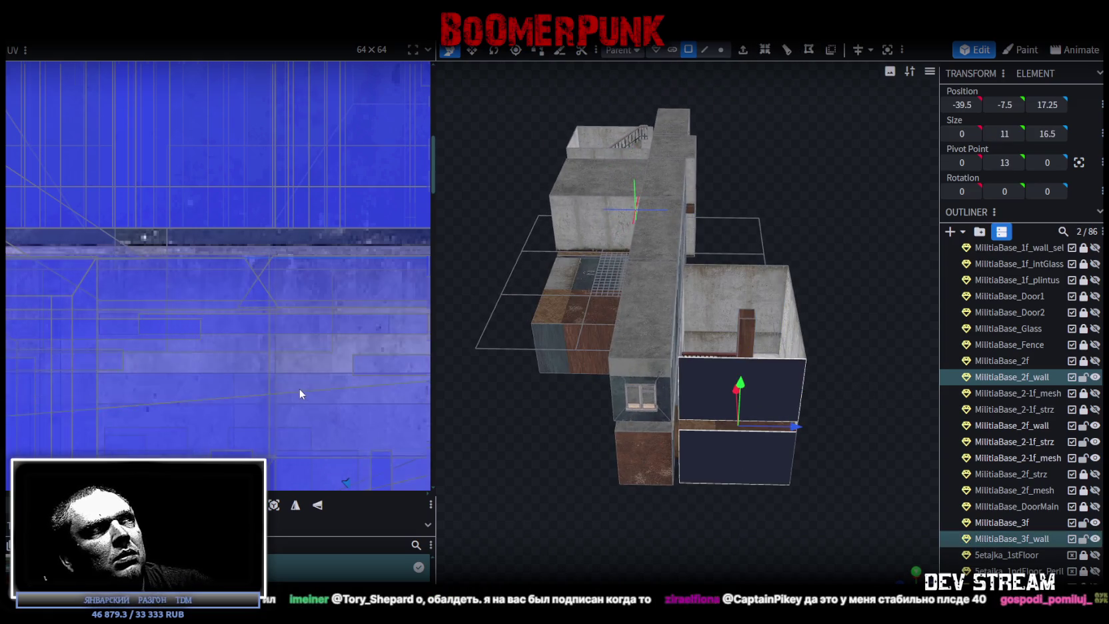
Step: Slide the stairwell walls' mapping onto the blue wall texture and nudge it left to fit
scroll(300, 385, down, 2)
scroll(301, 383, down, 1)
scroll(325, 379, down, 2)
drag(290, 334, 273, 301)
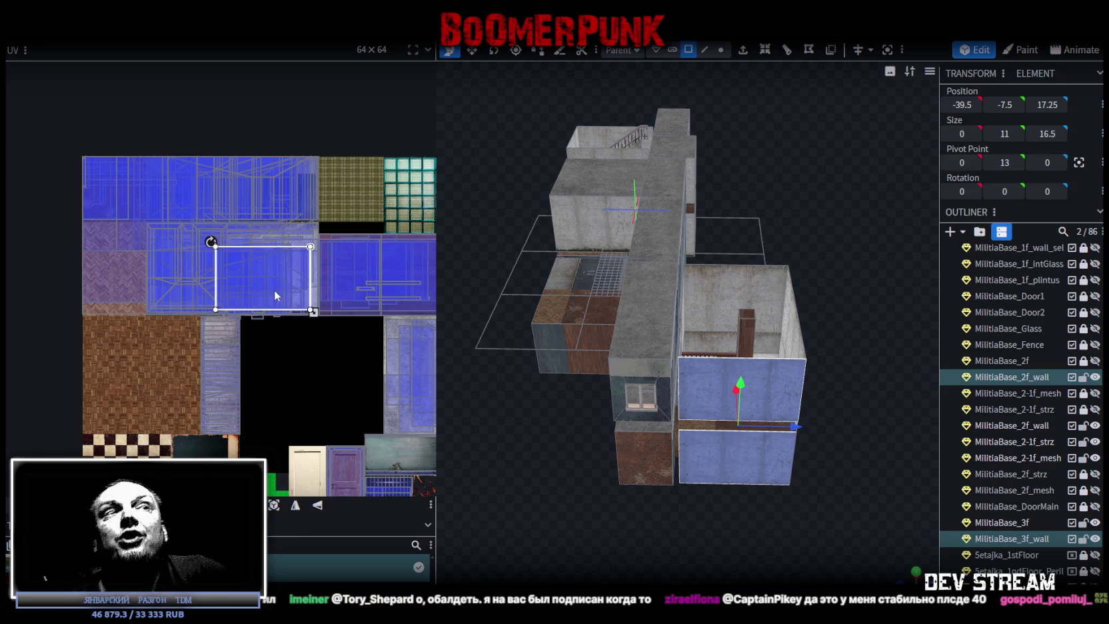
mouse_move(765, 403)
mouse_down()
mouse_move(798, 549)
mouse_move(701, 489)
mouse_move(751, 465)
mouse_move(651, 472)
mouse_up()
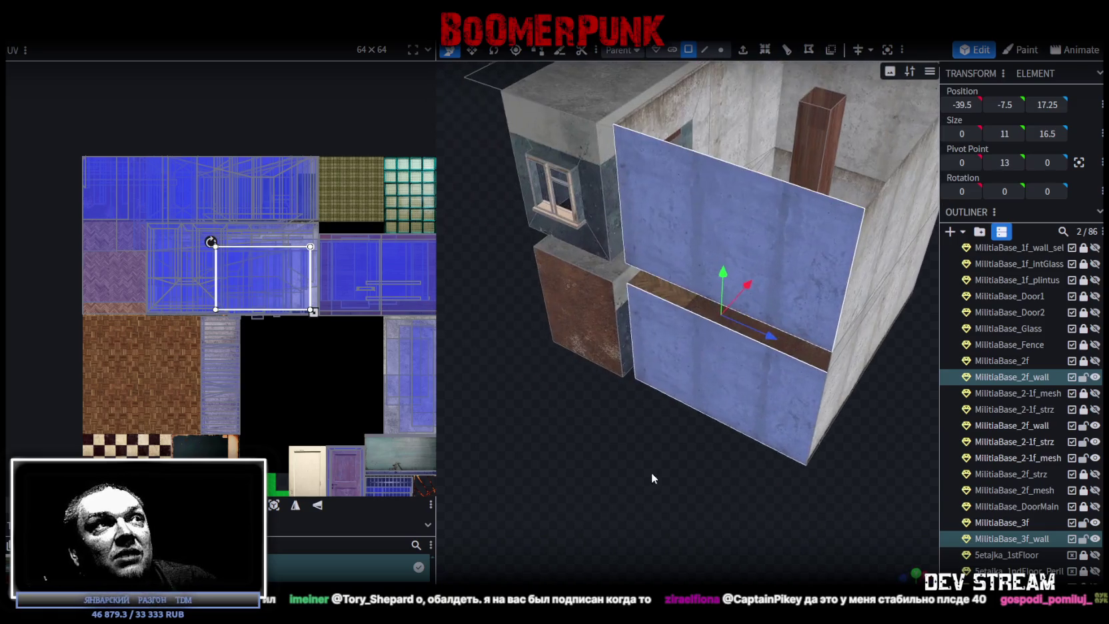
scroll(275, 283, up, 2)
mouse_move(275, 282)
mouse_down()
mouse_move(180, 281)
mouse_move(167, 307)
mouse_move(167, 236)
mouse_up()
scroll(171, 286, up, 2)
drag(833, 413, 845, 465)
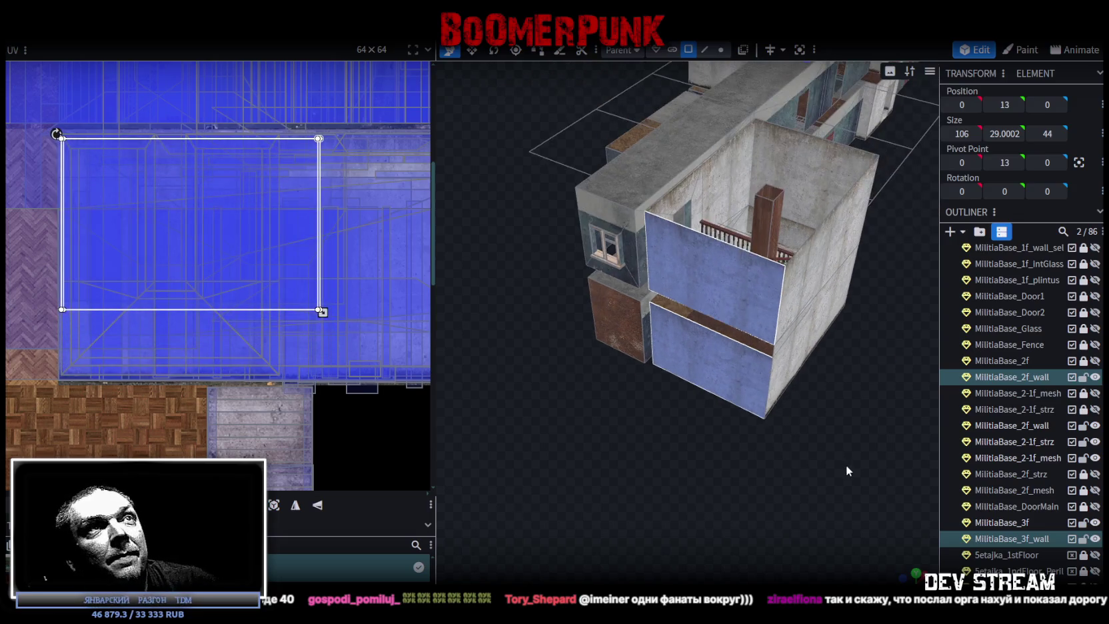
scroll(752, 477, up, 2)
scroll(753, 476, up, 2)
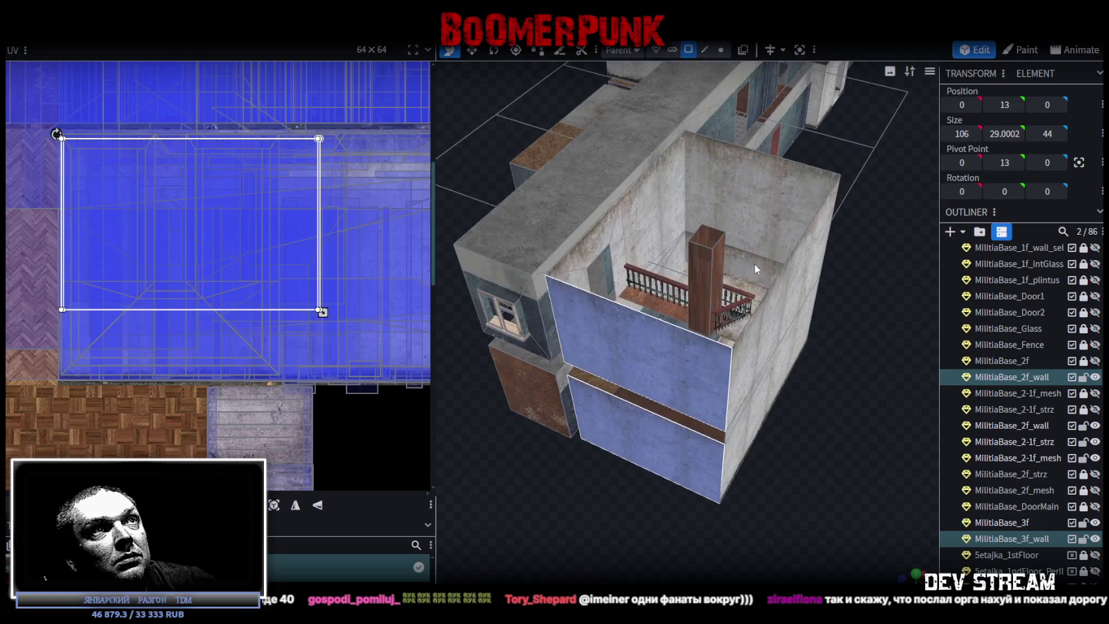
Step: Move the stairwell room floor's mapping down and slightly right on the concrete texture
click(755, 269)
click(680, 447)
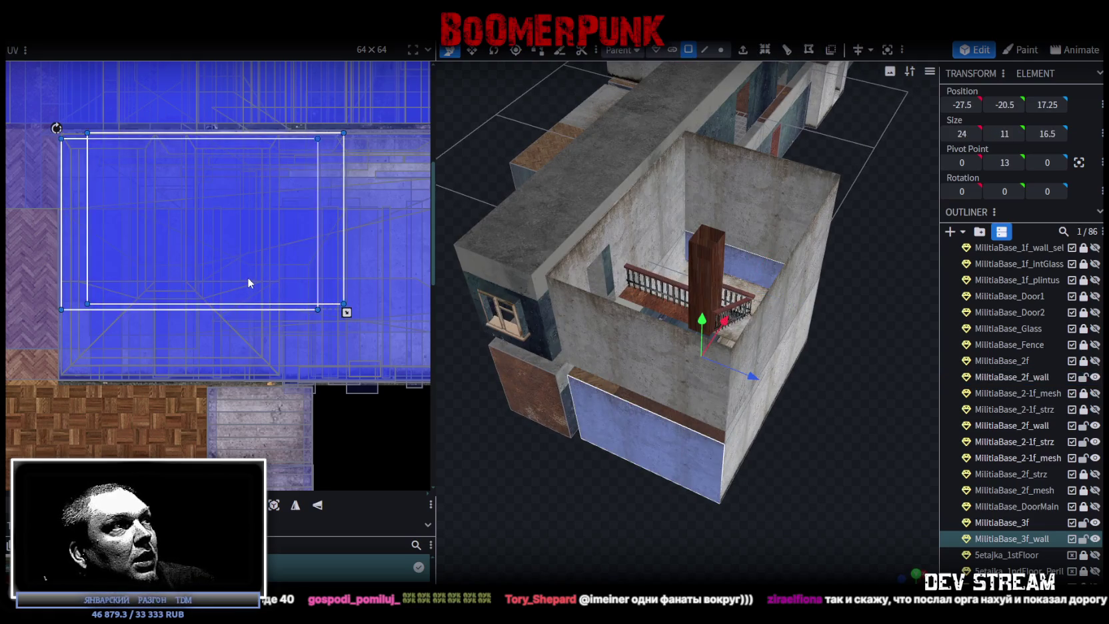
drag(248, 282, 248, 344)
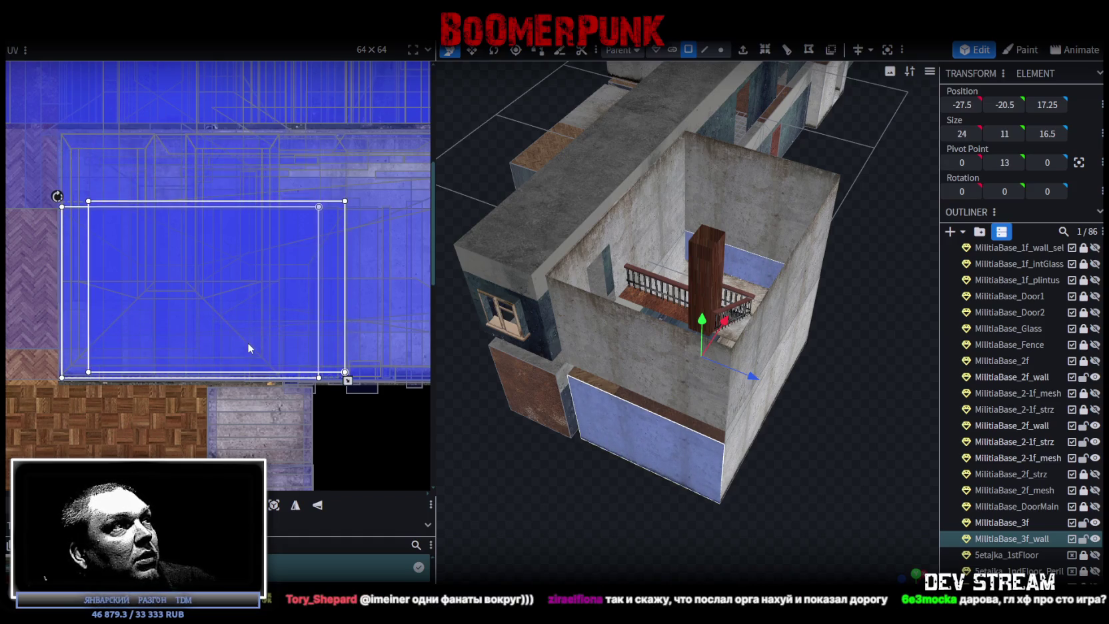
scroll(136, 330, up, 2)
scroll(288, 324, up, 3)
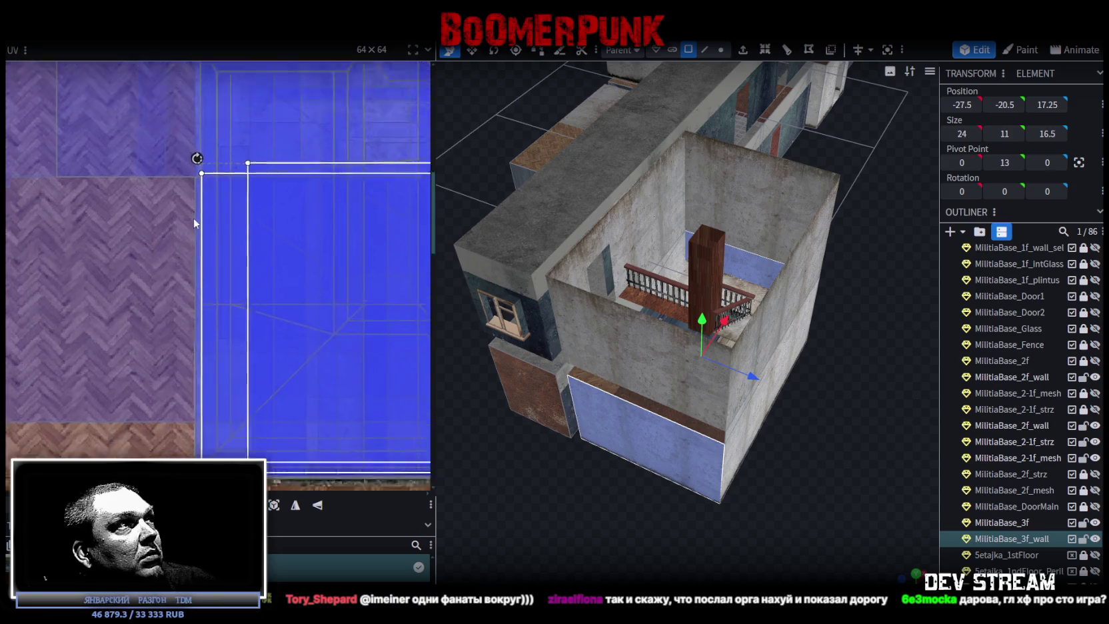
click(249, 177)
drag(245, 184, 247, 183)
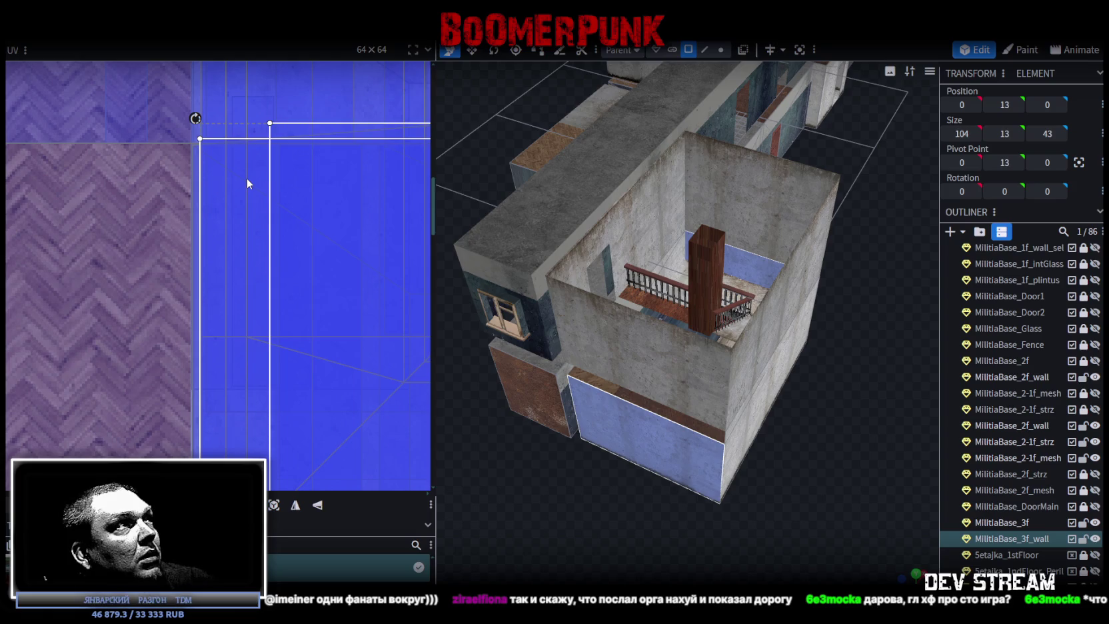
scroll(256, 259, down, 2)
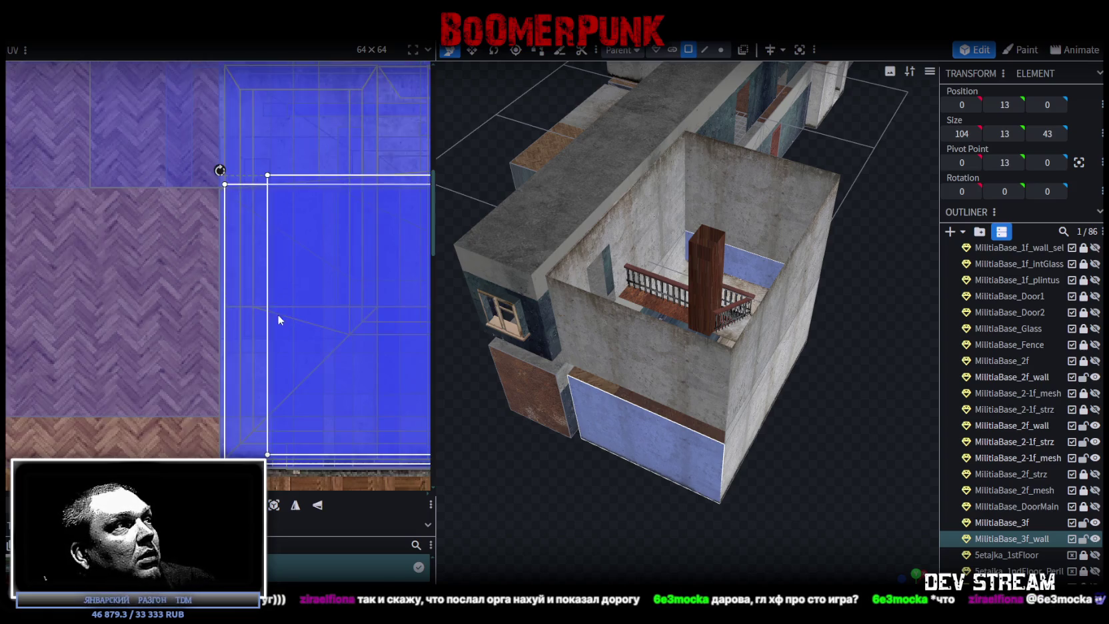
scroll(277, 314, down, 1)
Step: Widen the room's lower outer wall mapping slightly to the right, then switch to Unity
mouse_move(693, 464)
mouse_down()
mouse_move(689, 447)
mouse_move(674, 477)
mouse_move(741, 480)
mouse_move(609, 455)
mouse_up()
click(616, 336)
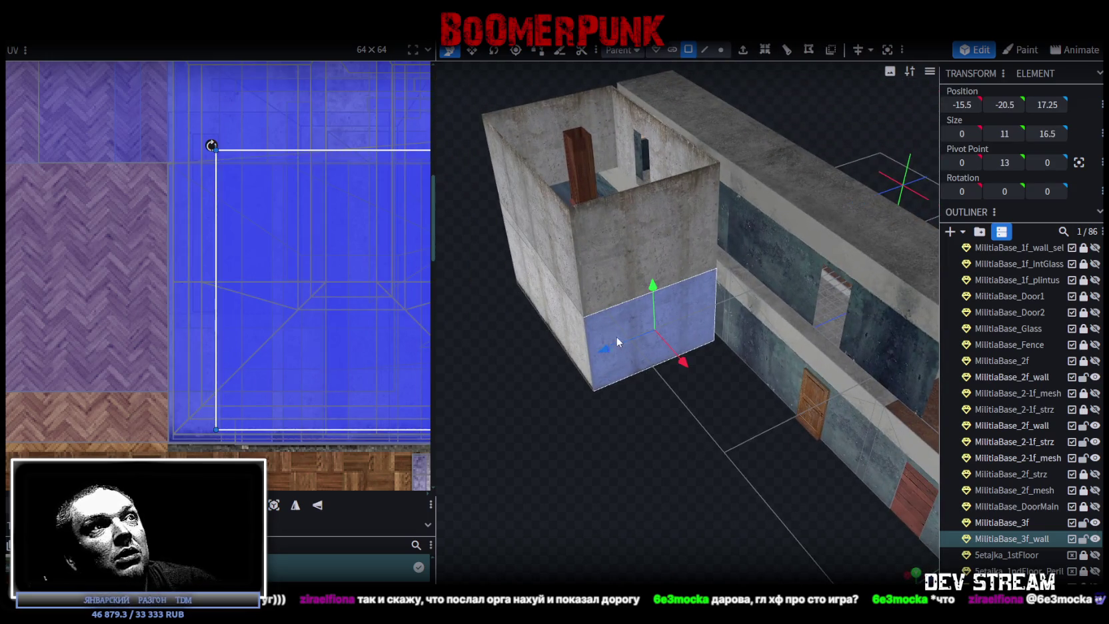
scroll(103, 274, up, 3)
scroll(210, 260, up, 2)
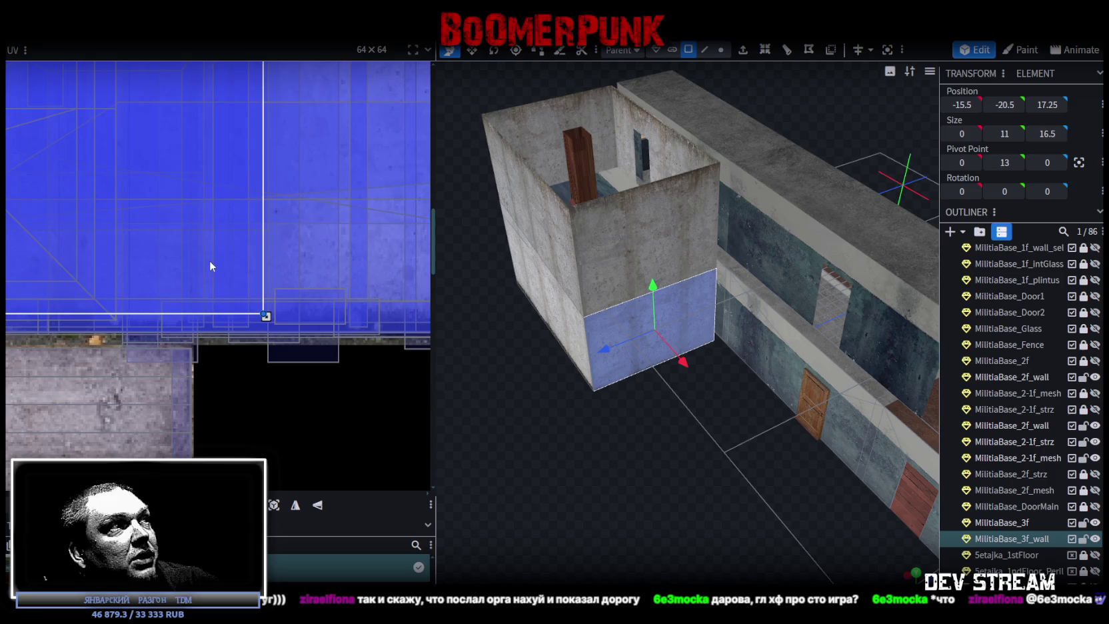
drag(209, 284, 214, 285)
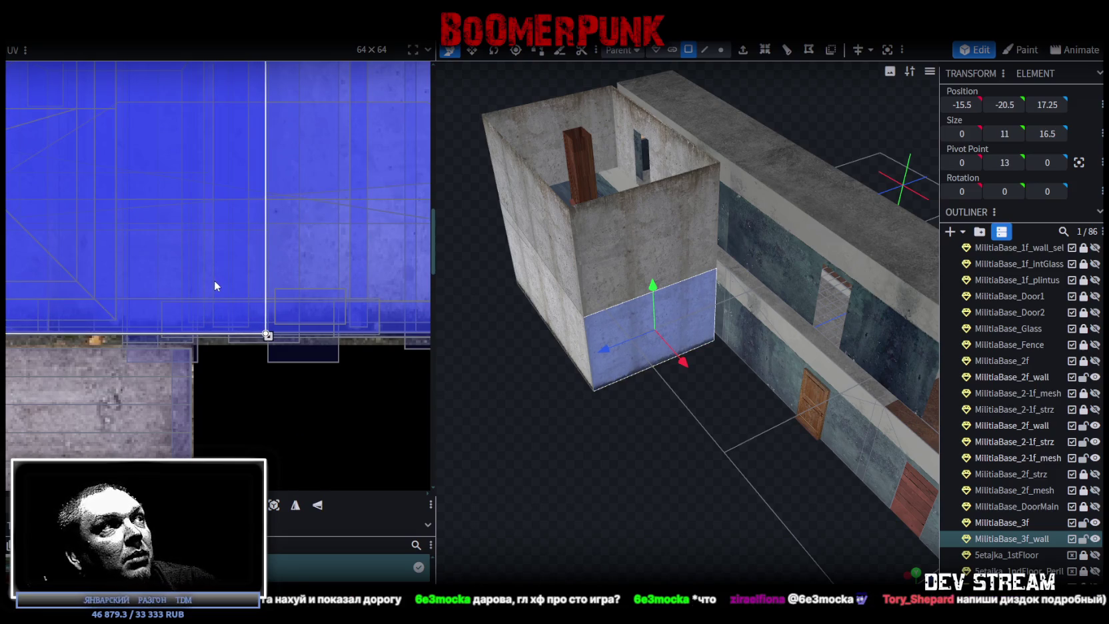
drag(635, 517, 702, 516)
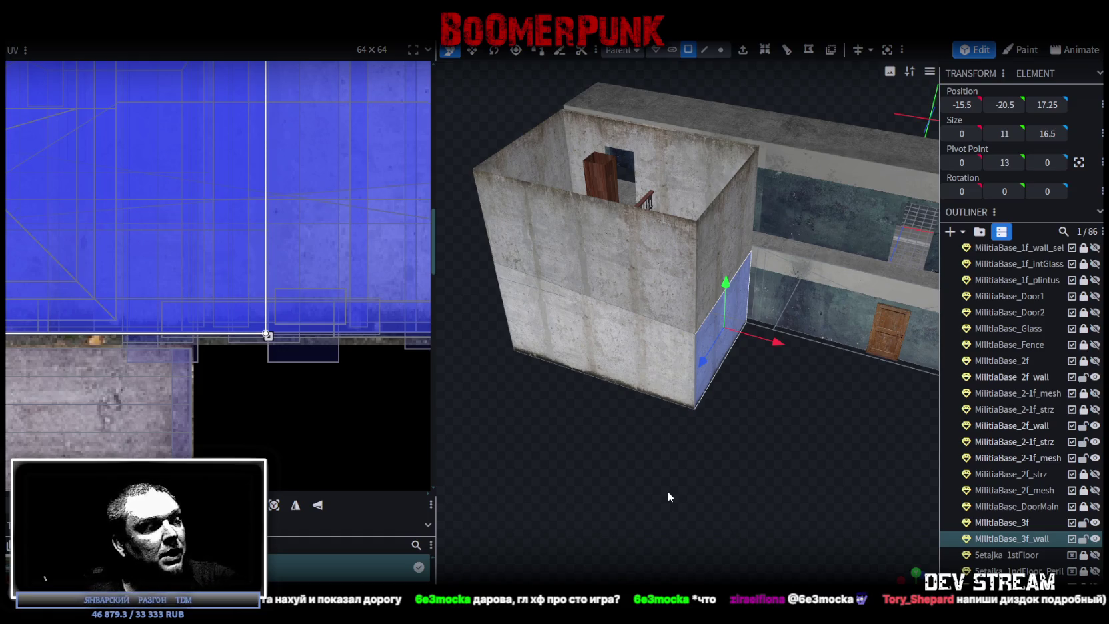
key(alt+Tab)
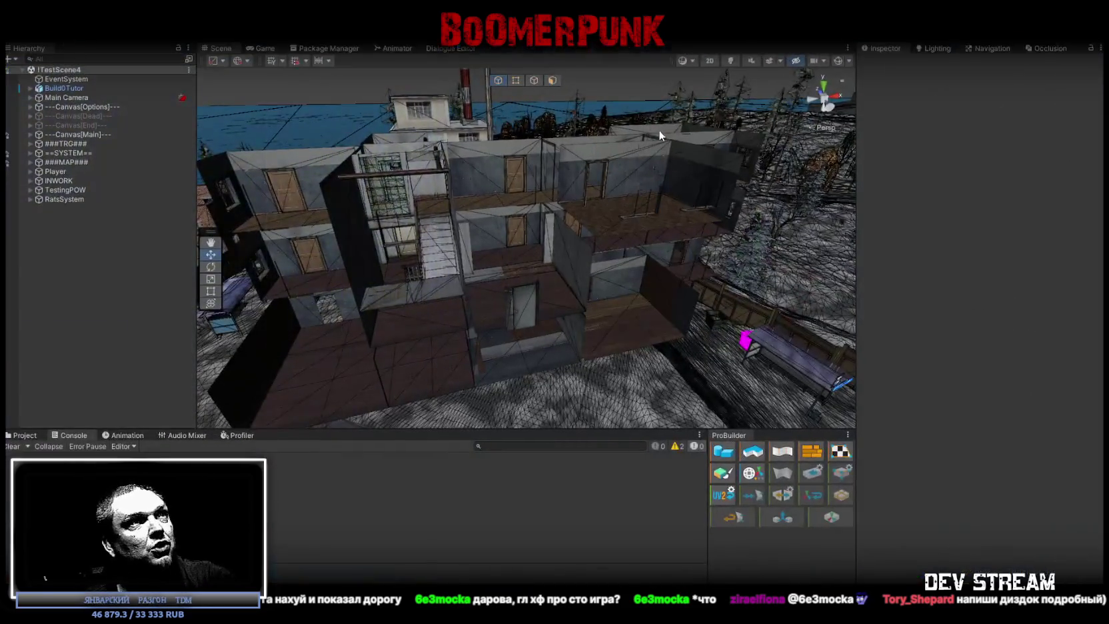
Step: Tilt and pull back the Scene camera, then fly forward over the town
mouse_move(654, 128)
right_down()
mouse_move(729, 190)
mouse_move(773, 184)
right_up()
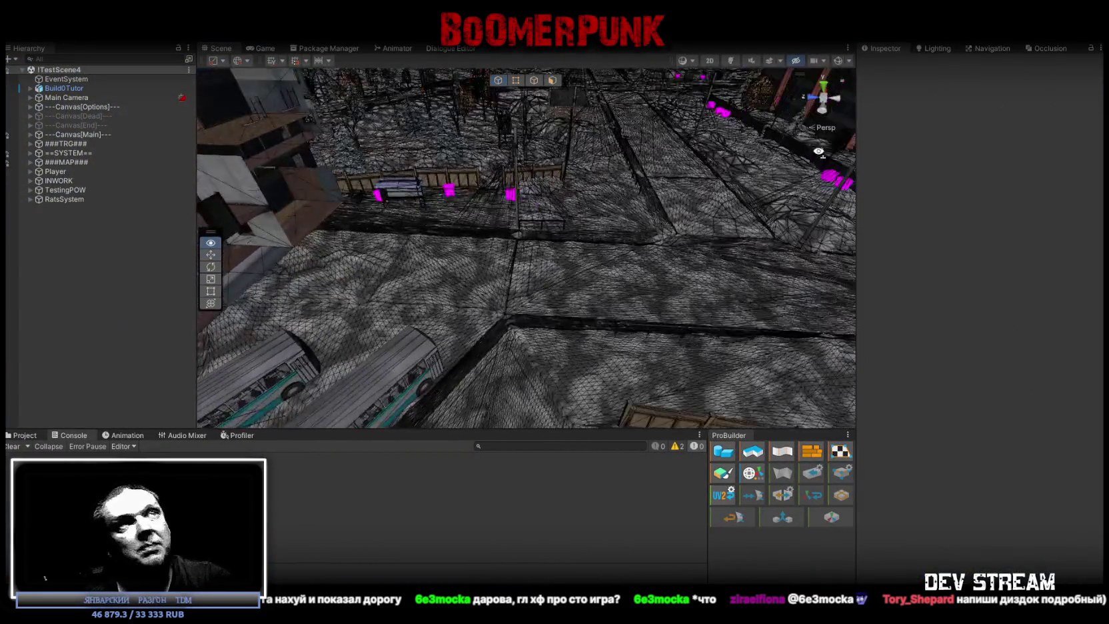
mouse_move(689, 167)
right_down()
mouse_move(598, 180)
mouse_move(757, 199)
right_up()
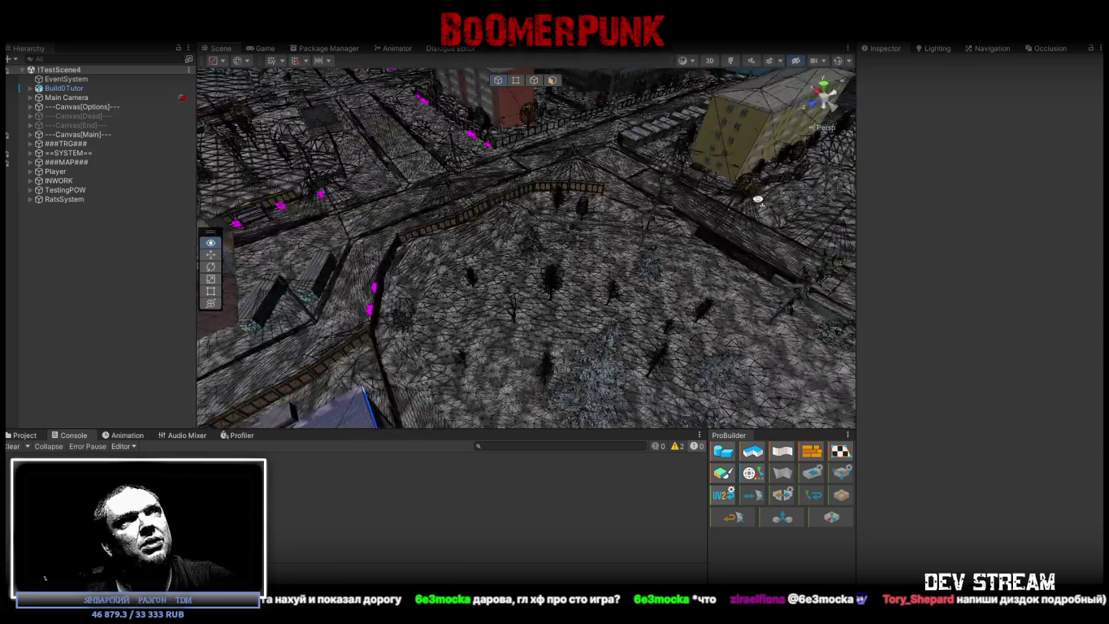
mouse_move(555, 190)
right_down()
mouse_move(753, 162)
mouse_move(874, 178)
mouse_move(651, 223)
mouse_move(555, 185)
mouse_move(626, 200)
right_up()
key(w)
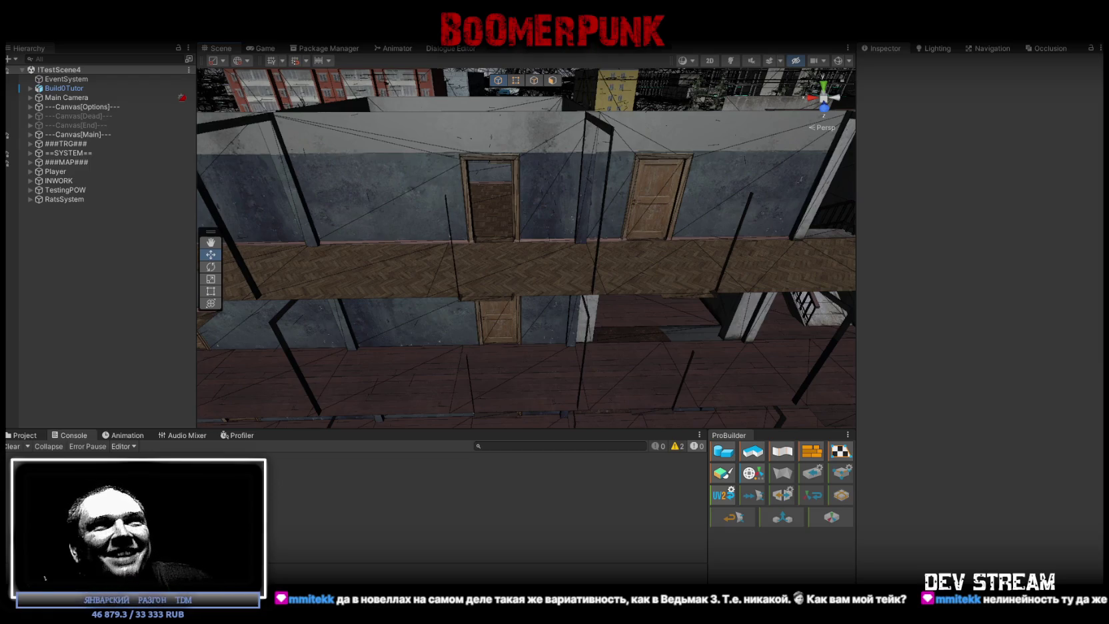
Step: Look down into the corridor with the character, then return to Blockbench
right_drag(661, 199, 544, 225)
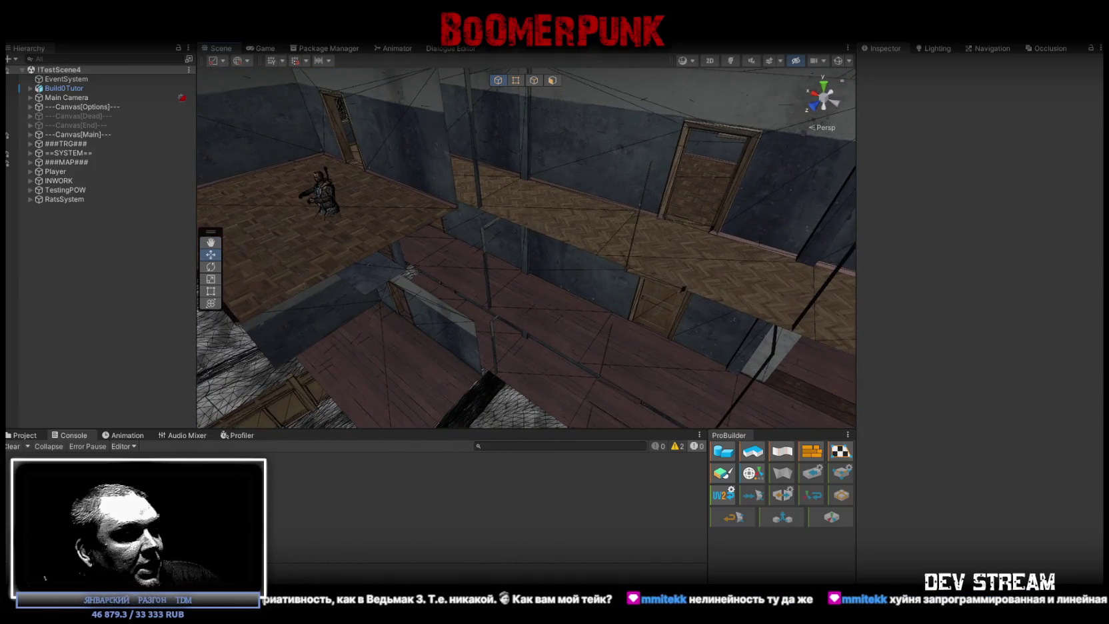
key(alt+Tab)
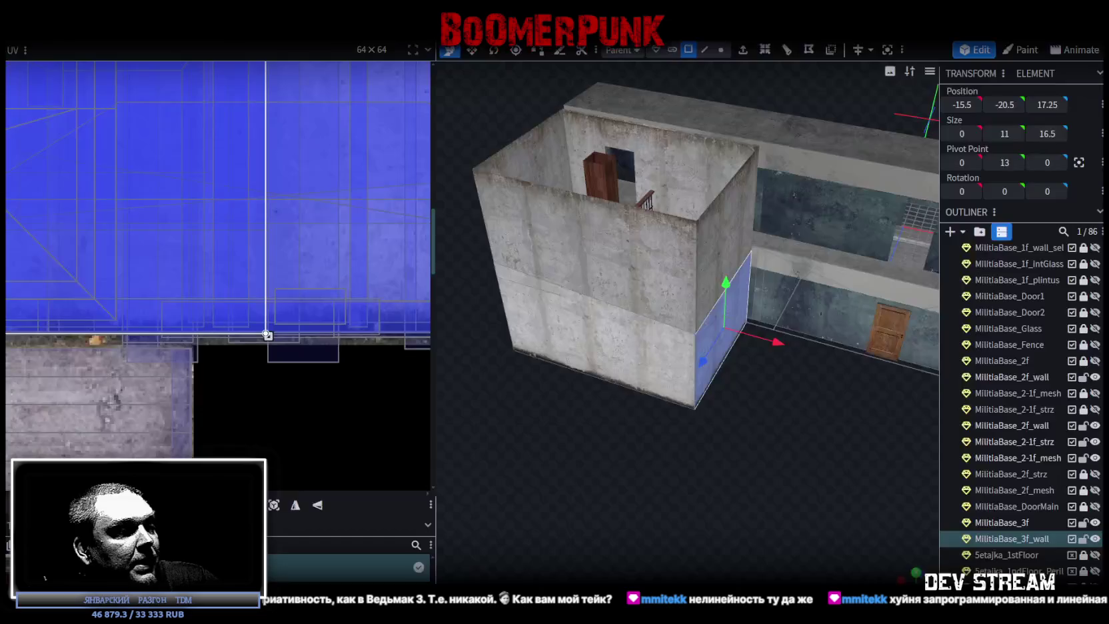
drag(753, 415, 785, 404)
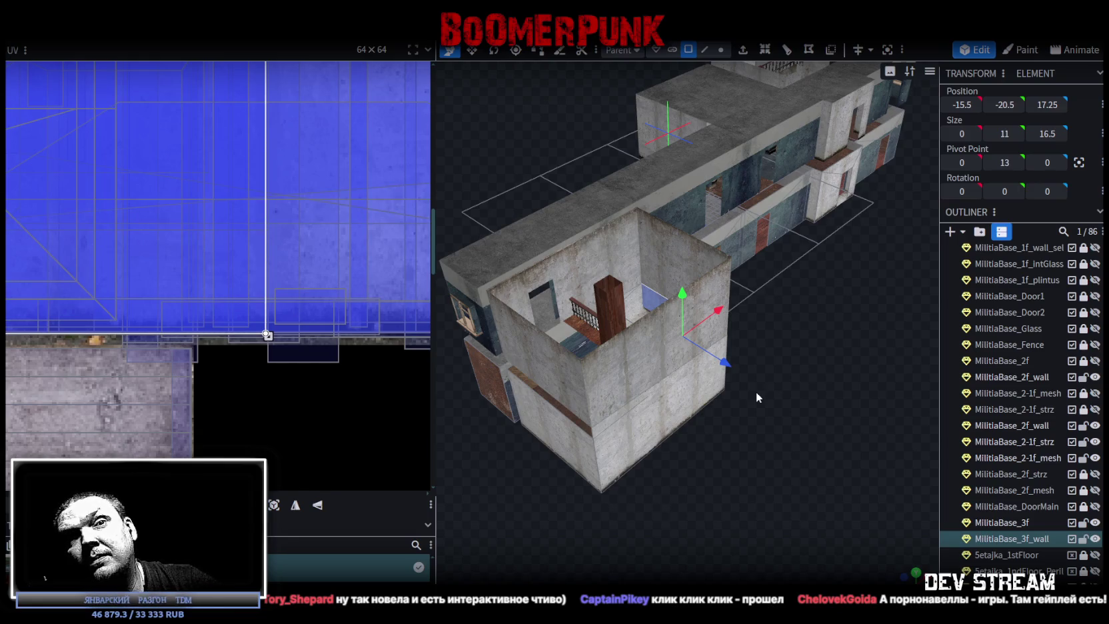
mouse_move(785, 344)
mouse_down()
mouse_move(773, 331)
mouse_move(822, 330)
mouse_move(791, 310)
mouse_up()
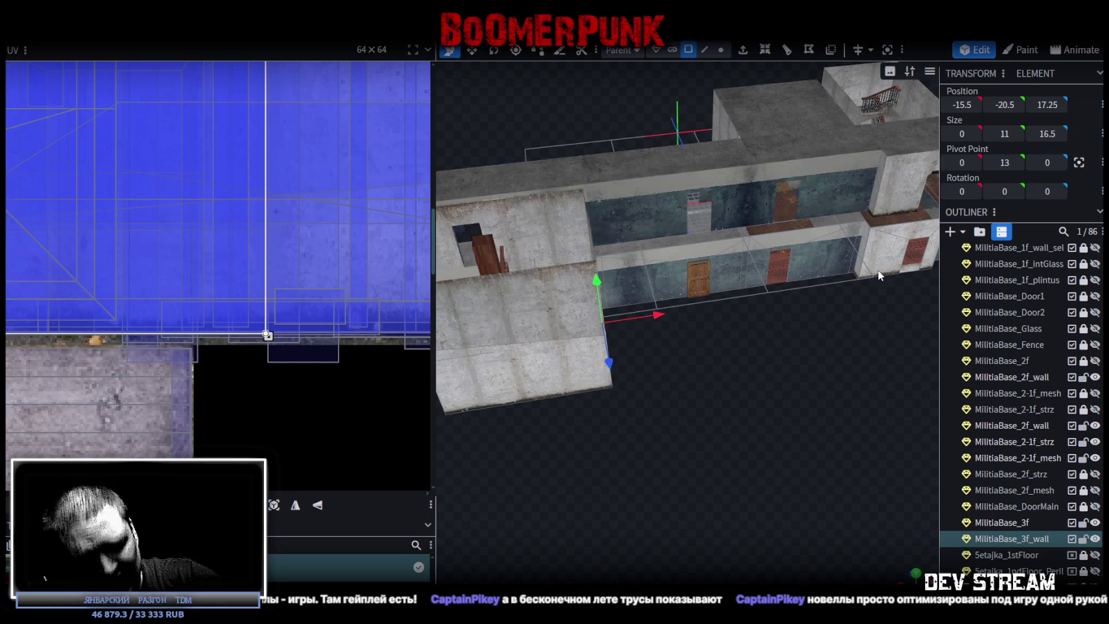
scroll(845, 406, down, 5)
Step: Resize the MilitiaBase_2f_wall piece from 9.5 wide to 11.5 × 0 × 16.5
mouse_move(761, 436)
mouse_down()
mouse_move(785, 451)
mouse_move(797, 437)
mouse_move(823, 330)
mouse_move(732, 416)
mouse_move(755, 458)
mouse_move(793, 433)
mouse_move(781, 431)
mouse_up()
scroll(785, 450, up, 5)
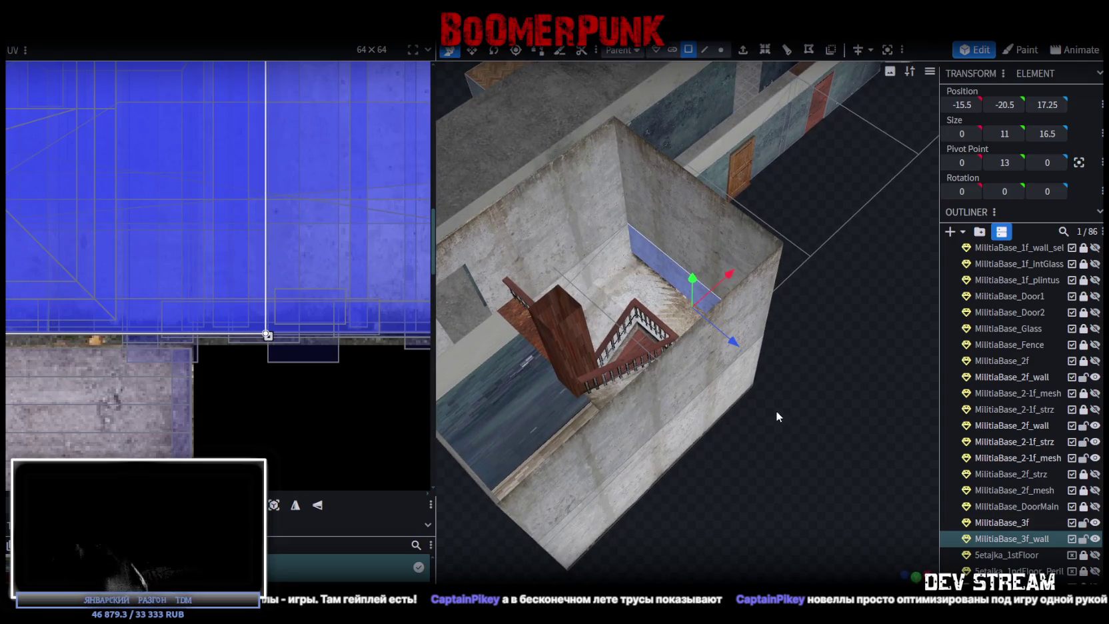
mouse_move(834, 434)
mouse_down()
mouse_move(740, 483)
mouse_move(761, 479)
mouse_up()
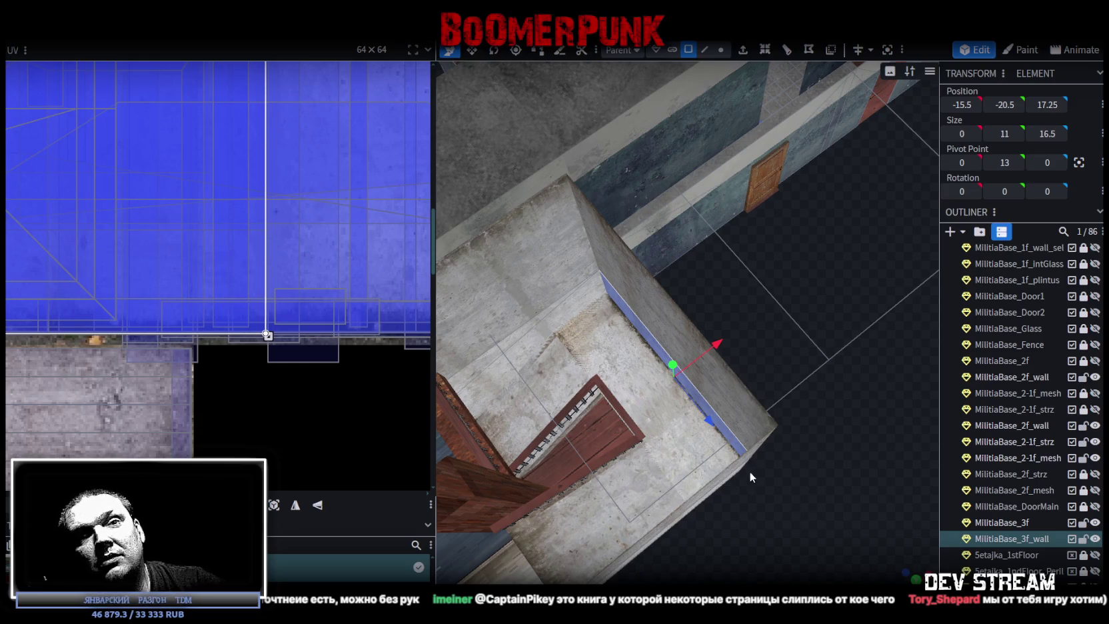
scroll(749, 471, down, 3)
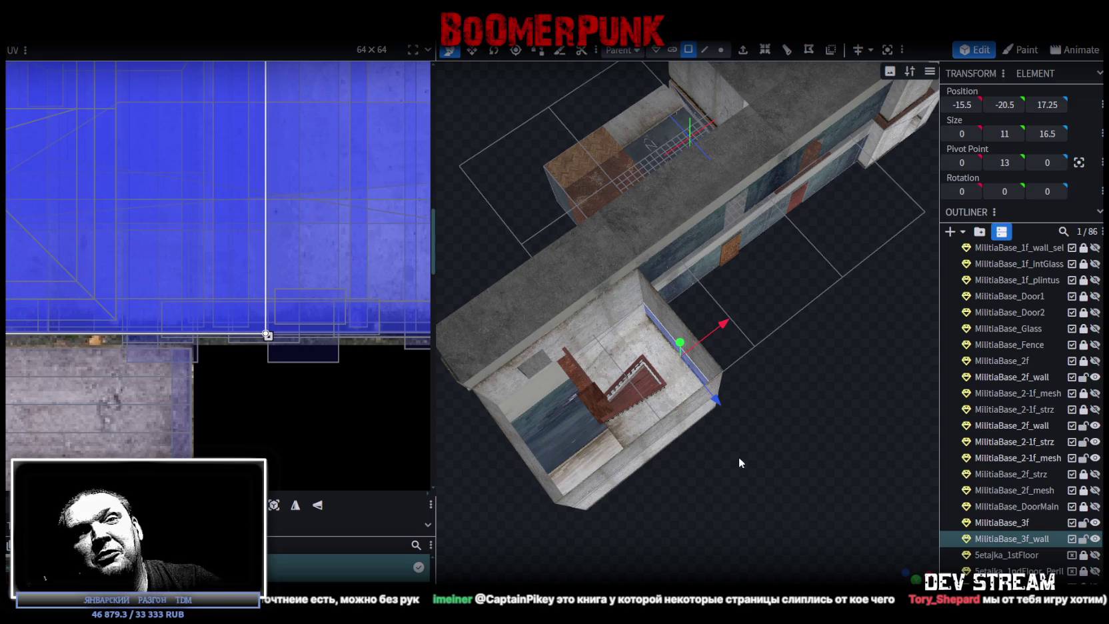
mouse_move(777, 470)
mouse_down()
mouse_move(791, 492)
mouse_move(822, 421)
mouse_move(803, 423)
mouse_move(760, 393)
mouse_move(786, 437)
mouse_up()
scroll(635, 464, up, 2)
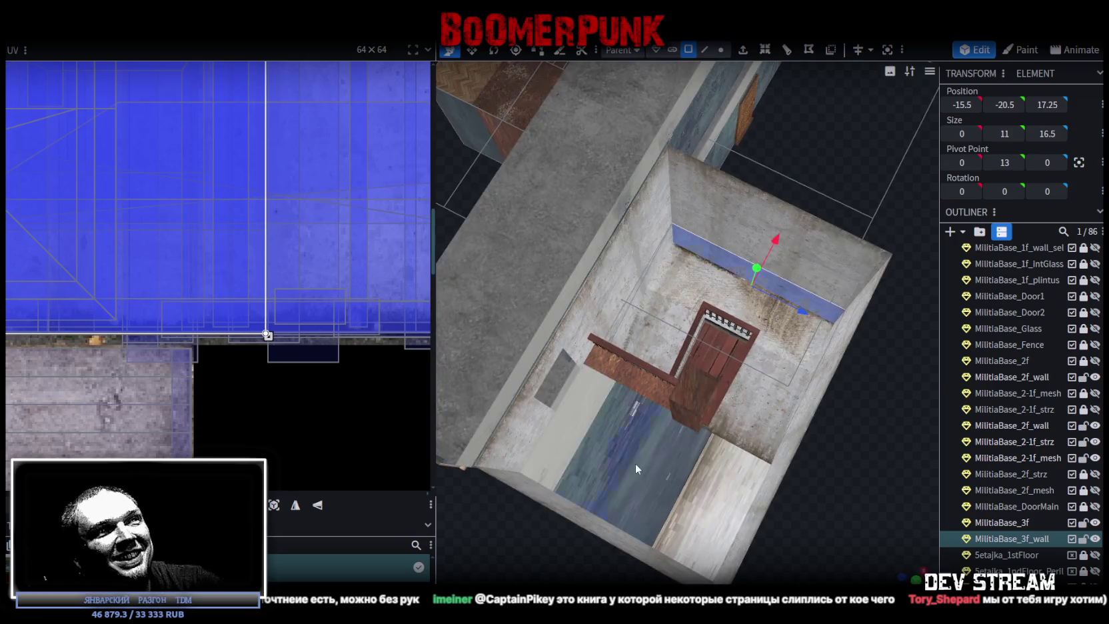
click(652, 472)
drag(653, 472, 699, 491)
mouse_move(829, 462)
mouse_down()
mouse_move(693, 397)
mouse_move(714, 429)
mouse_move(850, 464)
mouse_move(834, 436)
mouse_move(845, 441)
mouse_move(856, 410)
mouse_move(808, 419)
mouse_up()
key(KP_7)
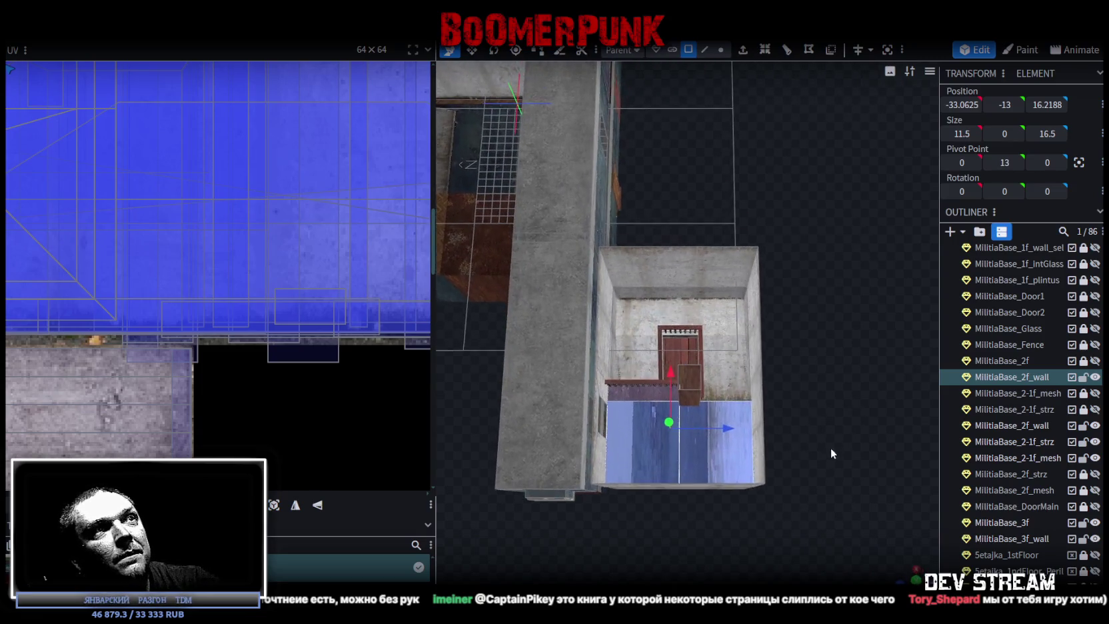
Step: Project the enlarged piece's texture from the orthographic top view
key(KP_2)
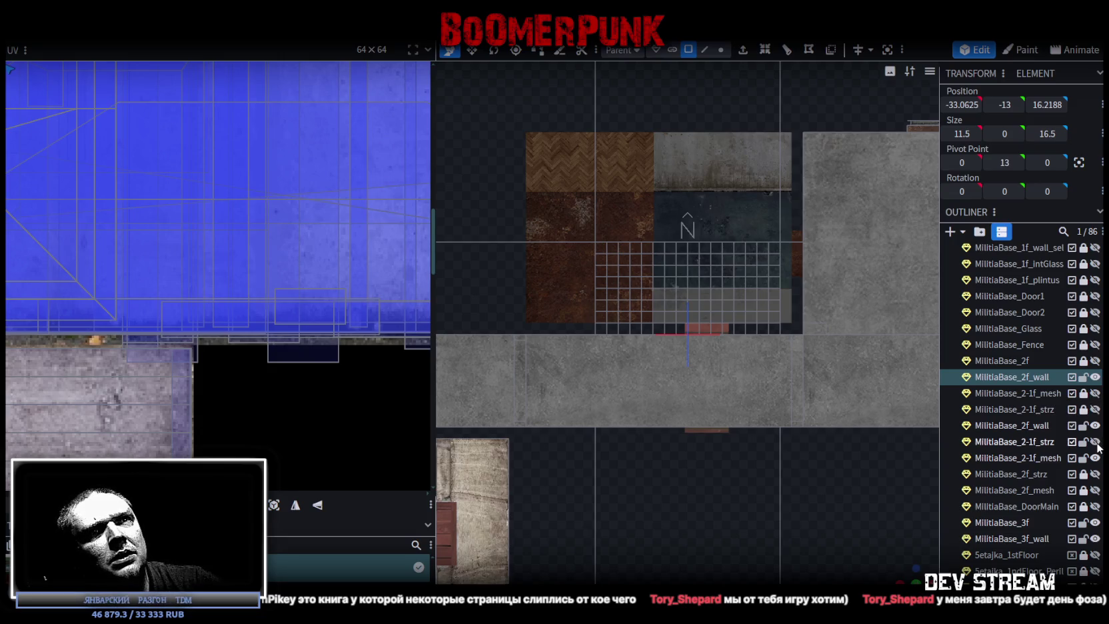
drag(514, 546, 519, 556)
scroll(566, 445, up, 3)
scroll(621, 549, up, 3)
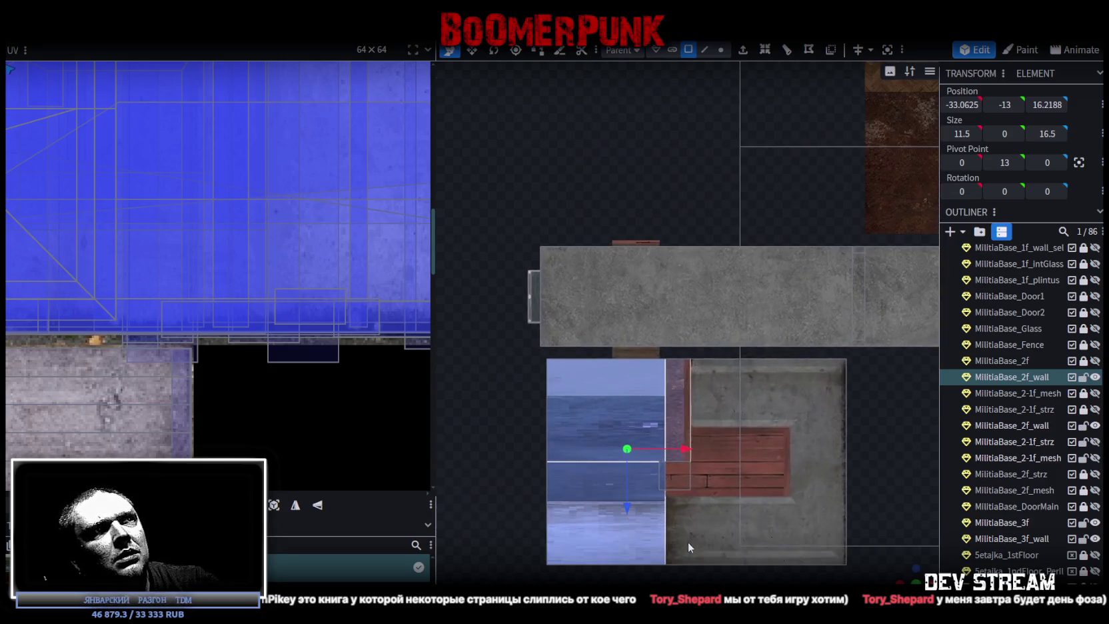
right_drag(621, 549, 670, 418)
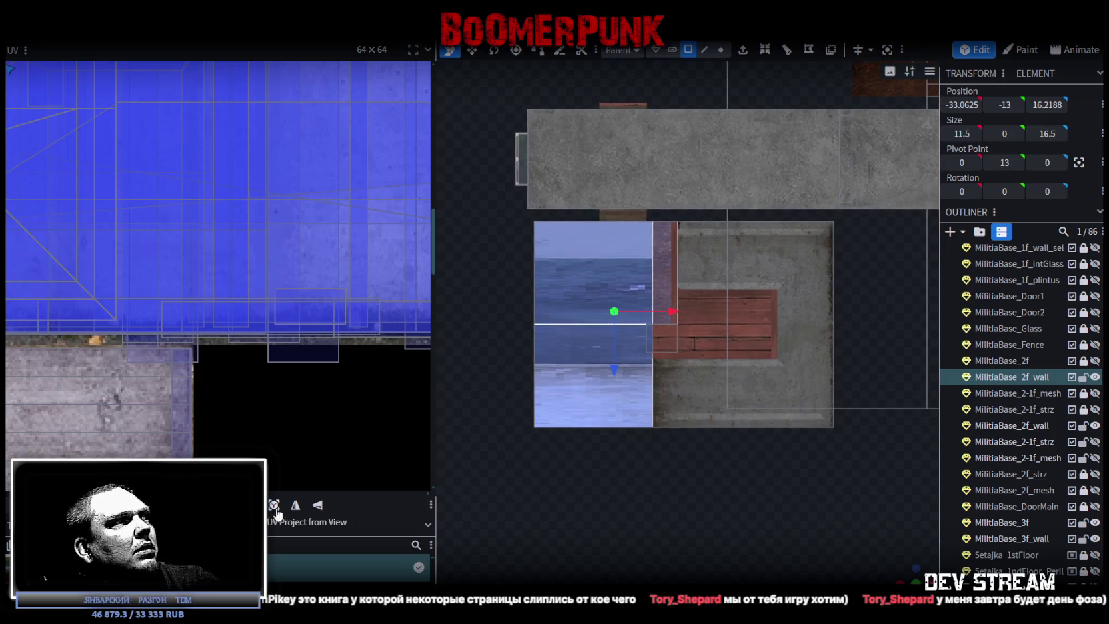
click(274, 504)
scroll(279, 217, down, 2)
scroll(279, 217, down, 2)
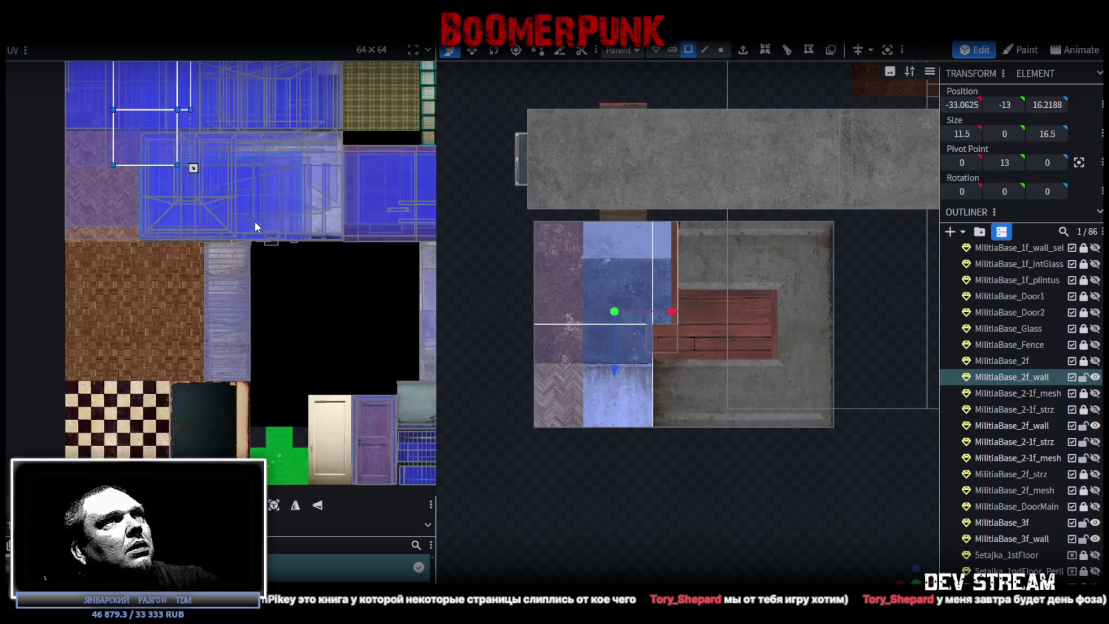
scroll(278, 215, down, 2)
scroll(278, 220, down, 1)
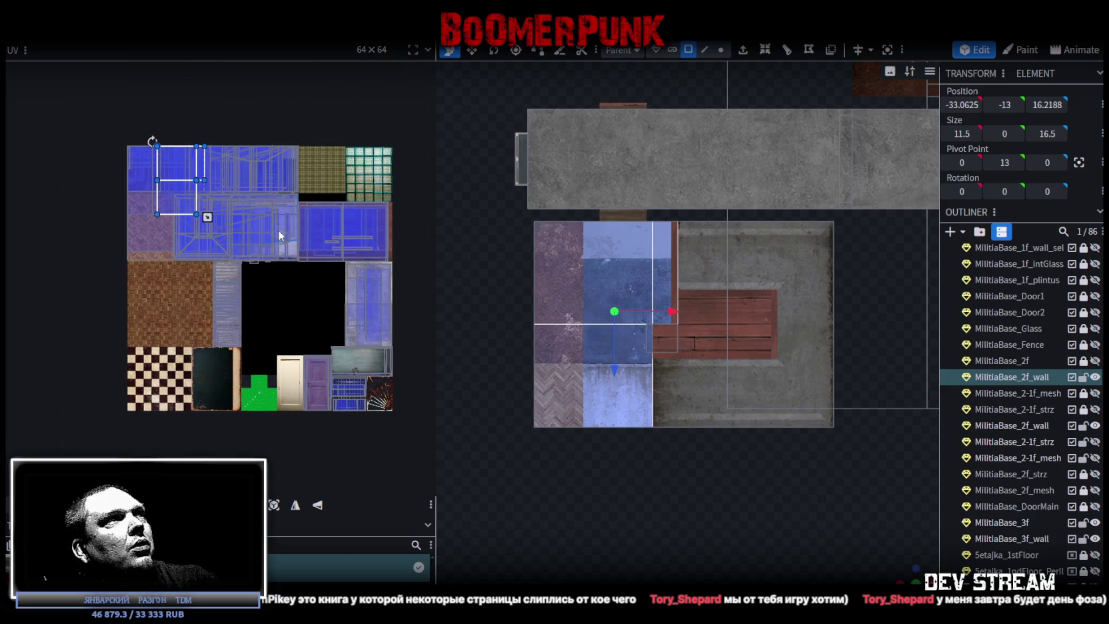
scroll(272, 210, up, 3)
Step: Lock the Outliner parts from MilitiaBase_2f_wall down to MilitiaBase_3f
middle_drag(248, 217, 350, 301)
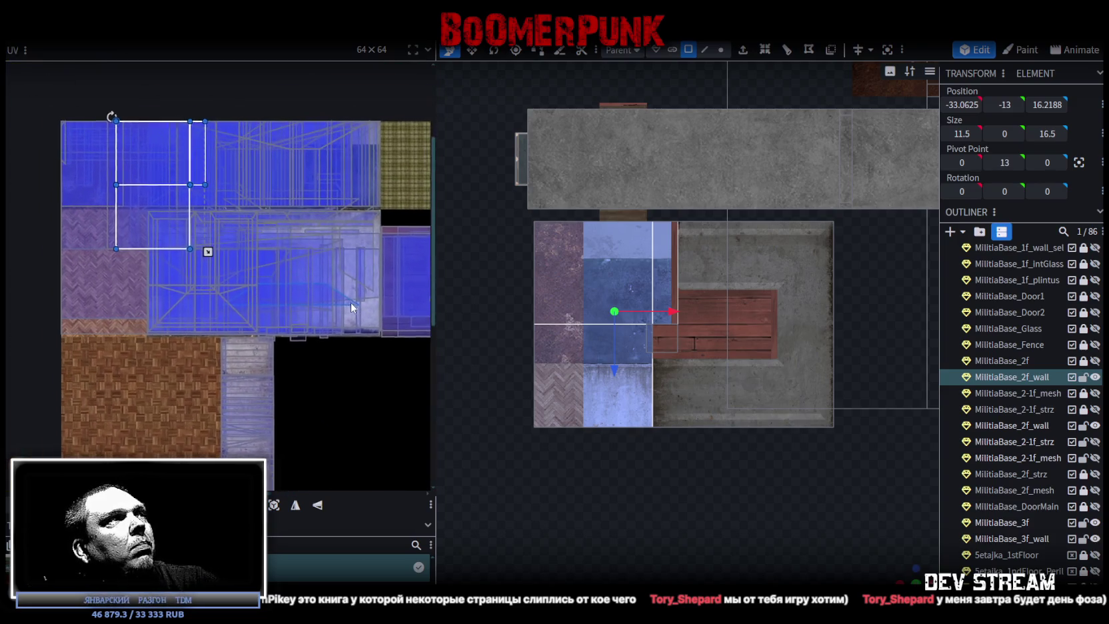
scroll(1012, 489, up, 4)
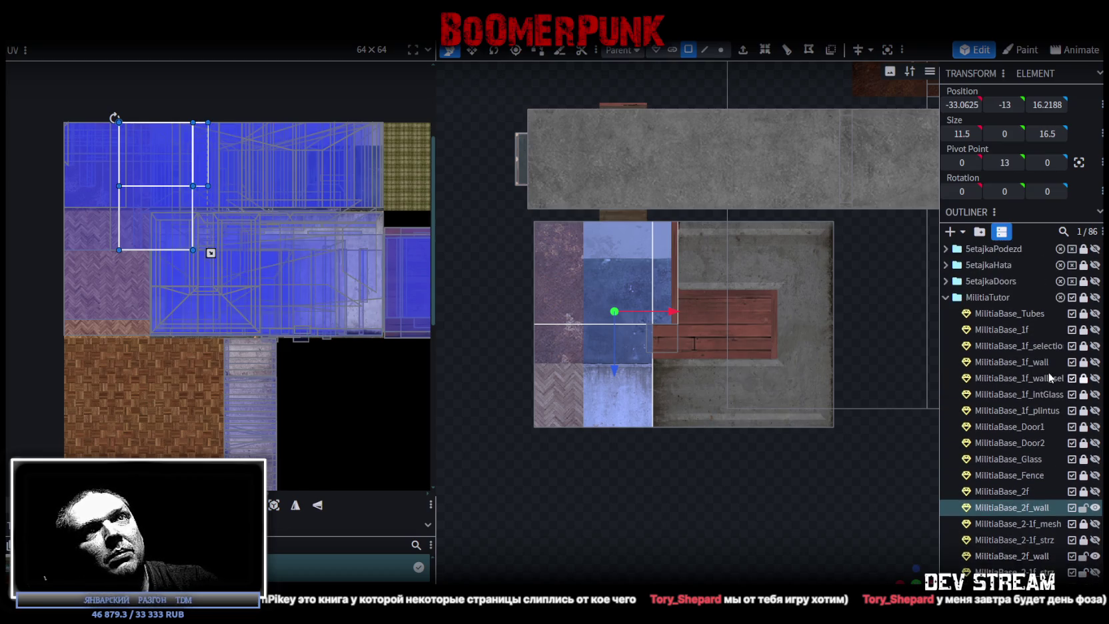
scroll(1055, 320, down, 5)
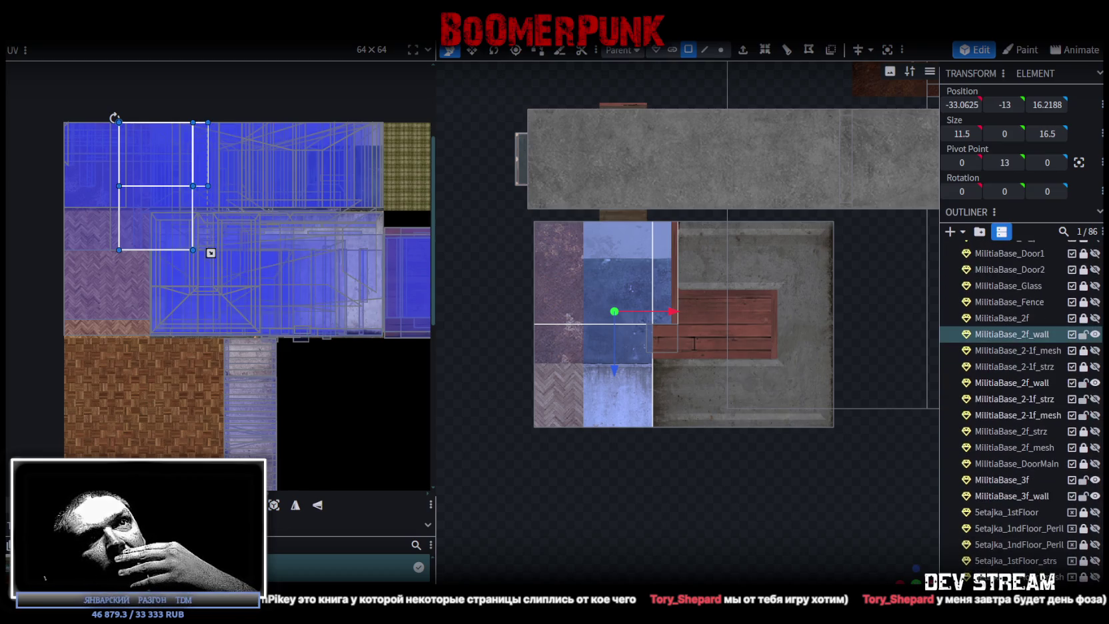
drag(1083, 384, 1084, 481)
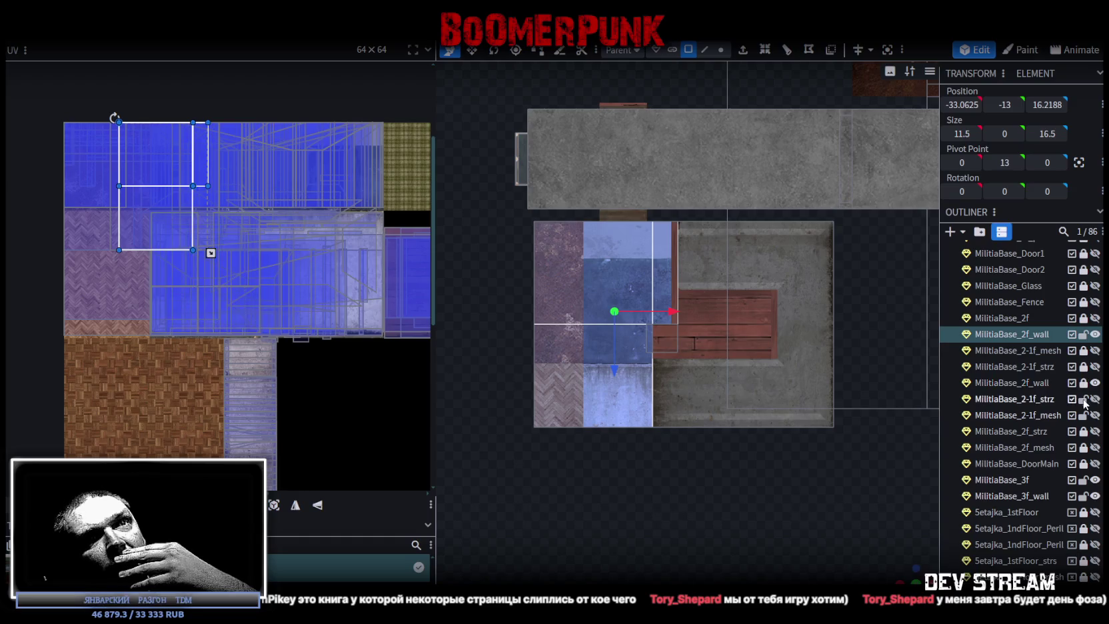
click(1084, 480)
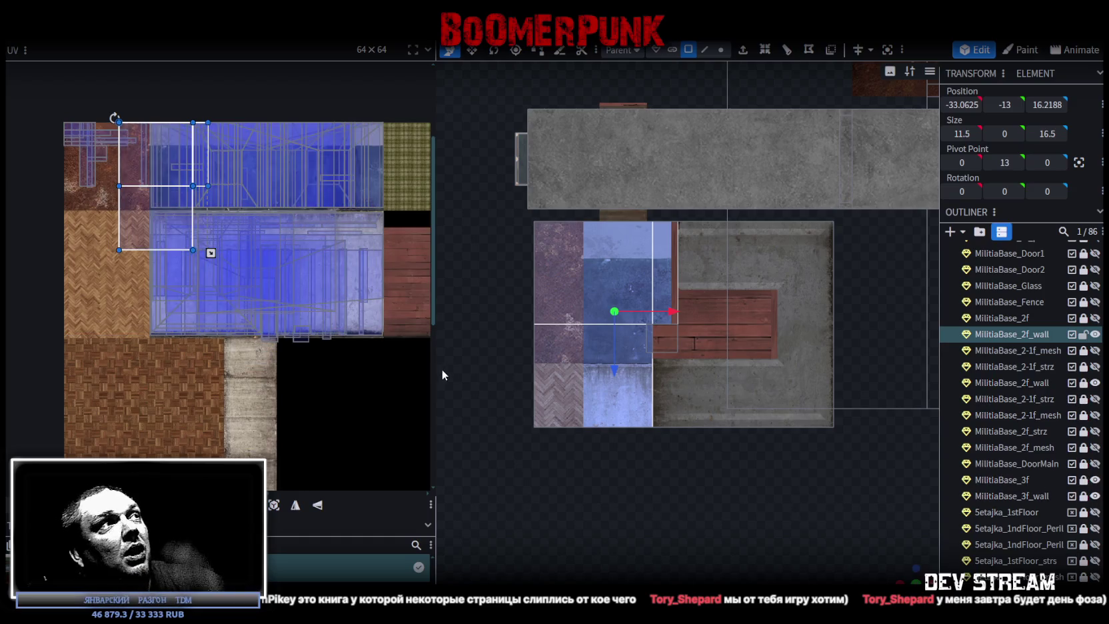
mouse_move(910, 569)
mouse_down()
mouse_move(763, 511)
mouse_move(475, 490)
mouse_move(645, 363)
mouse_move(563, 378)
mouse_move(563, 360)
mouse_move(525, 368)
mouse_move(568, 367)
mouse_move(589, 390)
mouse_up()
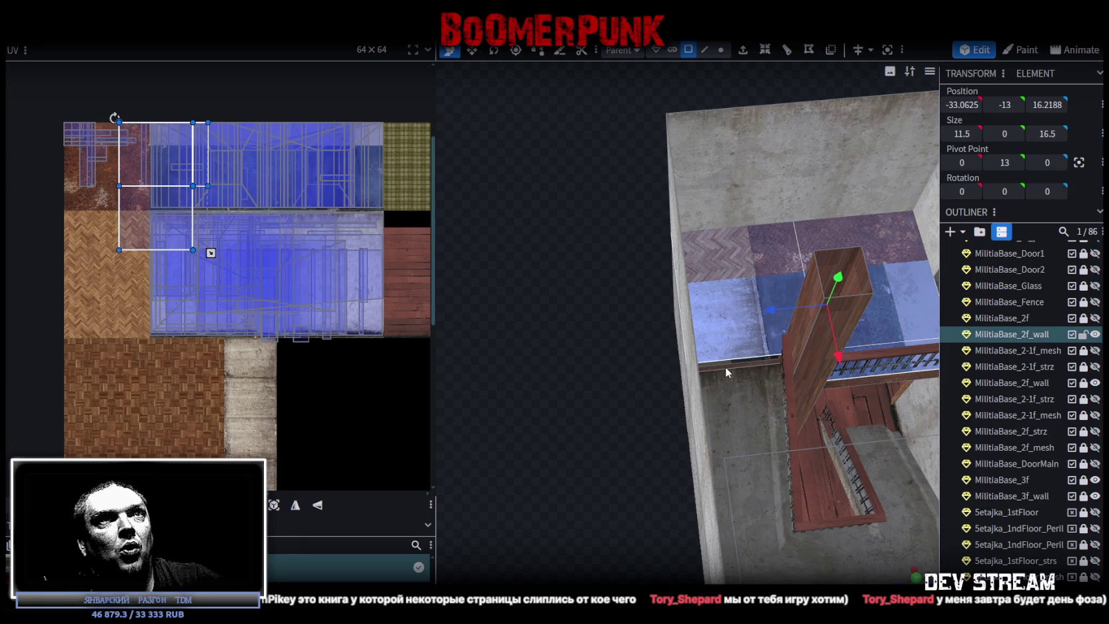
scroll(732, 488, down, 5)
mouse_move(638, 474)
mouse_down()
mouse_move(709, 466)
mouse_move(674, 512)
mouse_move(639, 478)
mouse_move(518, 454)
mouse_move(606, 521)
mouse_move(815, 453)
mouse_move(673, 508)
mouse_move(575, 394)
mouse_move(541, 387)
mouse_move(531, 400)
mouse_move(605, 413)
mouse_move(623, 397)
mouse_move(611, 436)
mouse_move(524, 500)
mouse_move(514, 518)
mouse_move(529, 534)
mouse_move(596, 519)
mouse_move(643, 477)
mouse_move(604, 492)
mouse_move(439, 483)
mouse_move(535, 507)
mouse_move(586, 505)
mouse_move(508, 465)
mouse_up()
scroll(642, 478, up, 3)
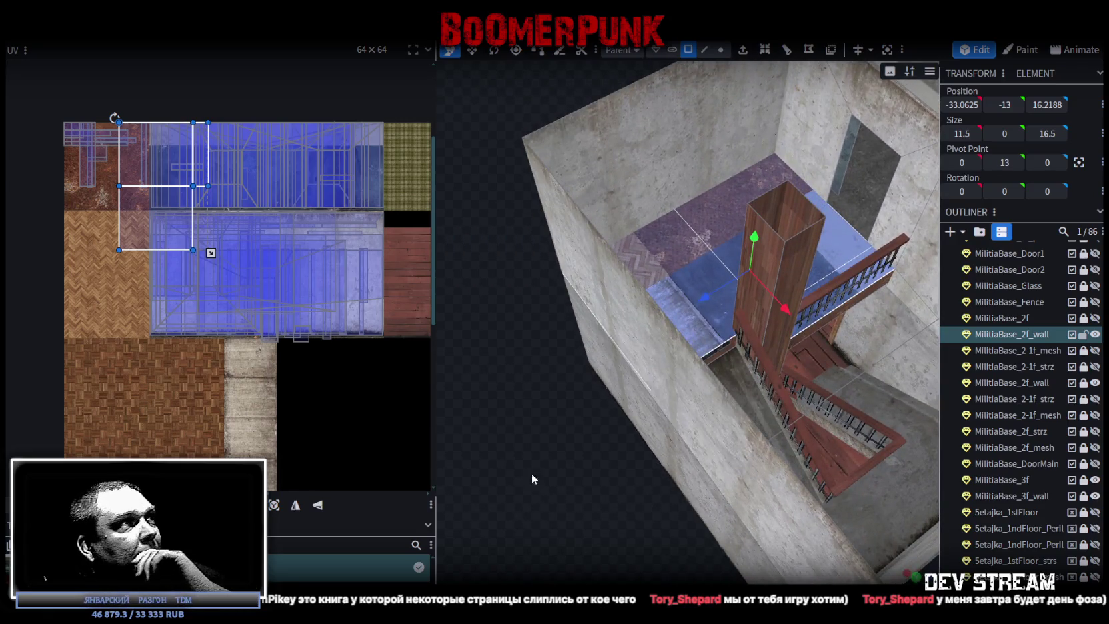
drag(155, 213, 289, 346)
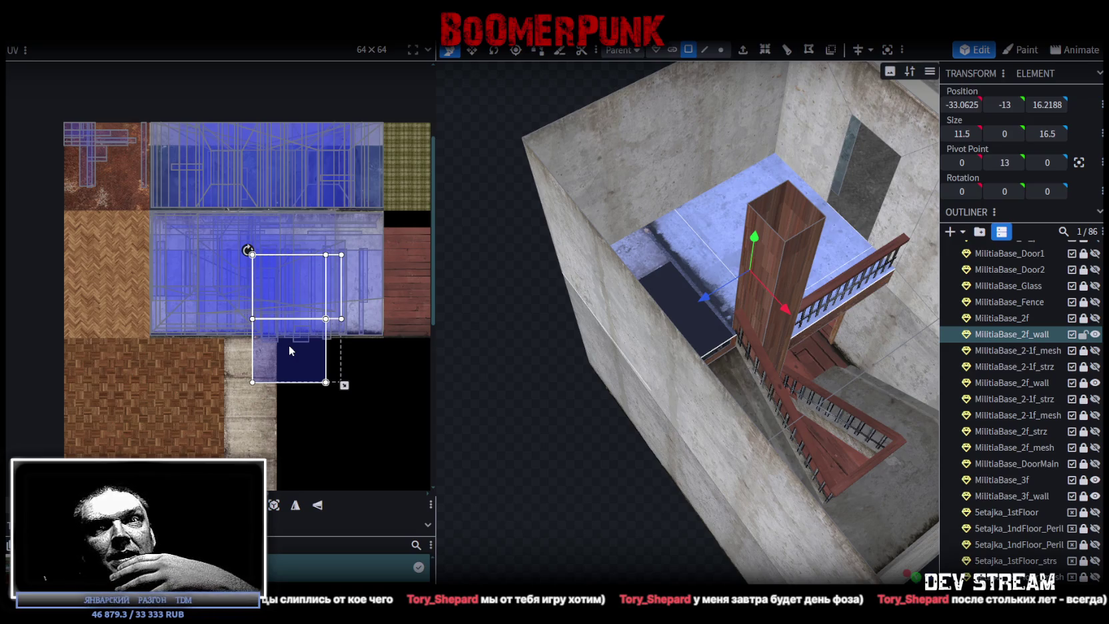
Step: Rotate the landing floor's UVs 90° and position them on the concrete area of the atlas
drag(289, 346, 298, 360)
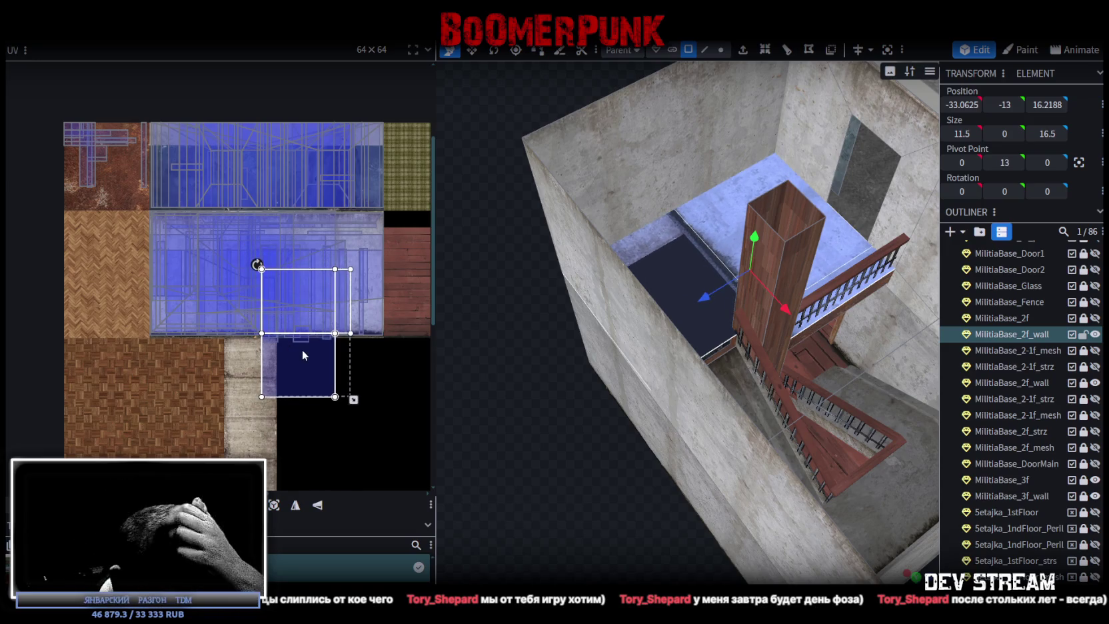
right_click(306, 365)
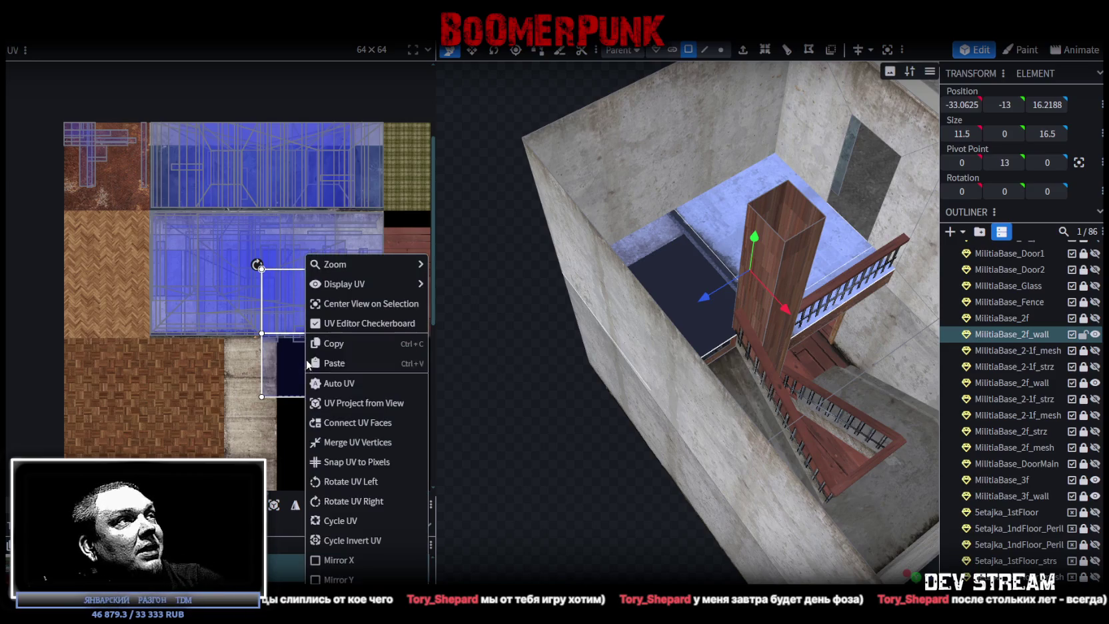
click(370, 482)
drag(310, 306, 309, 305)
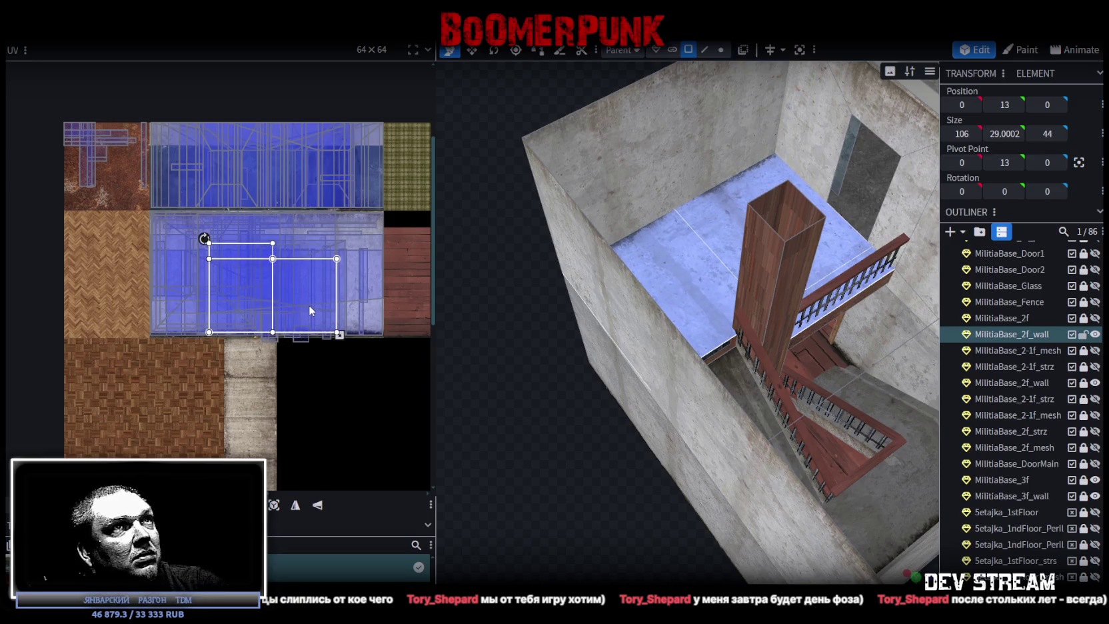
scroll(306, 306, up, 2)
scroll(333, 286, up, 1)
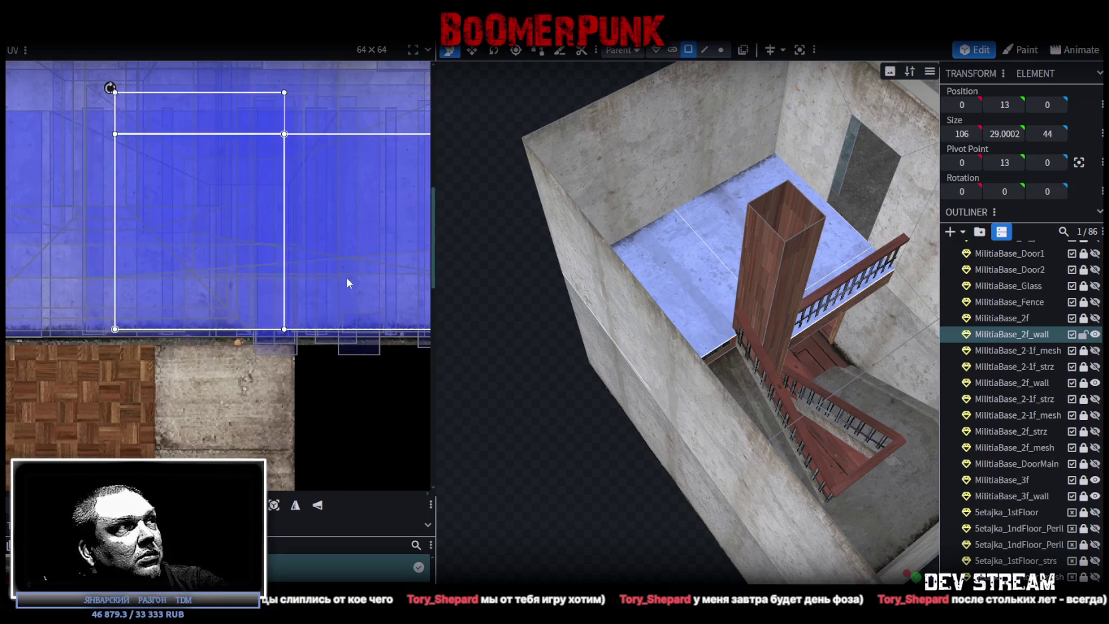
scroll(286, 267, up, 1)
drag(277, 264, 309, 280)
mouse_move(646, 494)
mouse_down()
mouse_move(503, 464)
mouse_move(582, 472)
mouse_move(589, 502)
mouse_move(514, 488)
mouse_up()
Step: Select the wooden post and move its UVs to the atlas's left edge from the front view
click(735, 346)
mouse_move(705, 375)
mouse_down()
mouse_move(544, 480)
mouse_move(596, 373)
mouse_move(551, 404)
mouse_move(523, 368)
mouse_move(558, 381)
mouse_up()
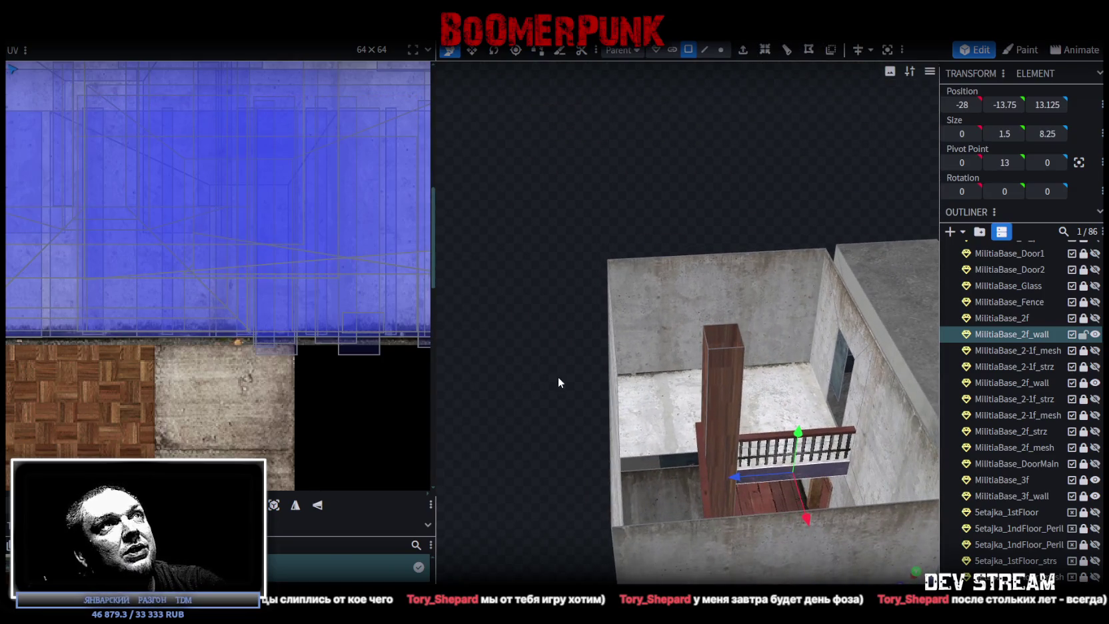
click(725, 343)
drag(725, 367, 869, 543)
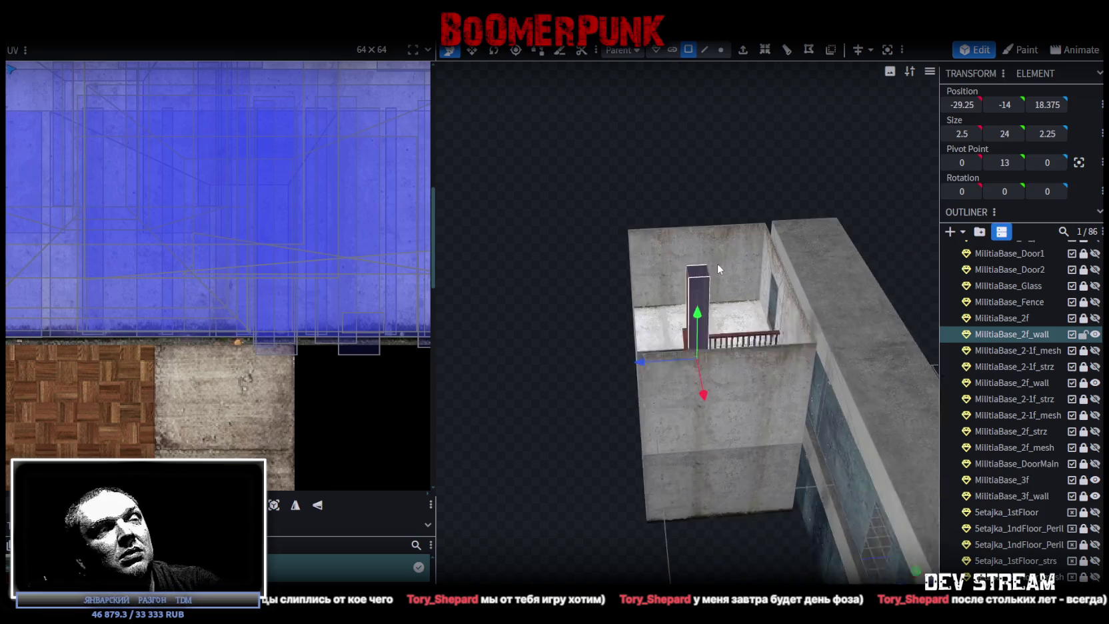
key(KP_1)
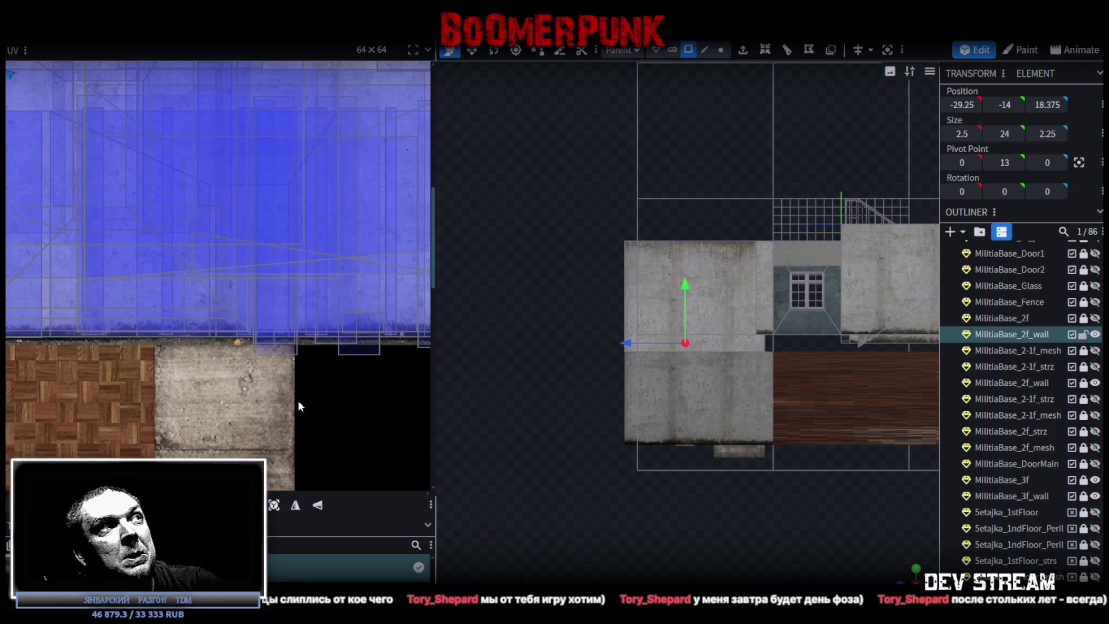
scroll(247, 347, down, 5)
drag(180, 303, 151, 469)
mouse_move(918, 567)
mouse_down()
mouse_move(788, 460)
mouse_move(707, 512)
mouse_move(604, 277)
mouse_up()
click(604, 277)
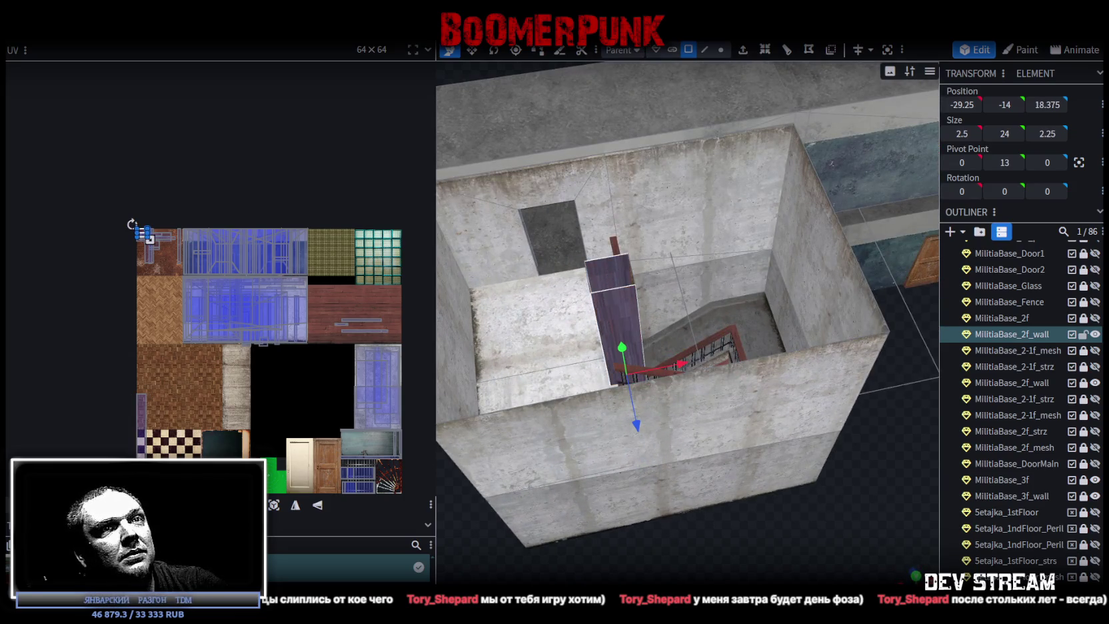
key(KP_1)
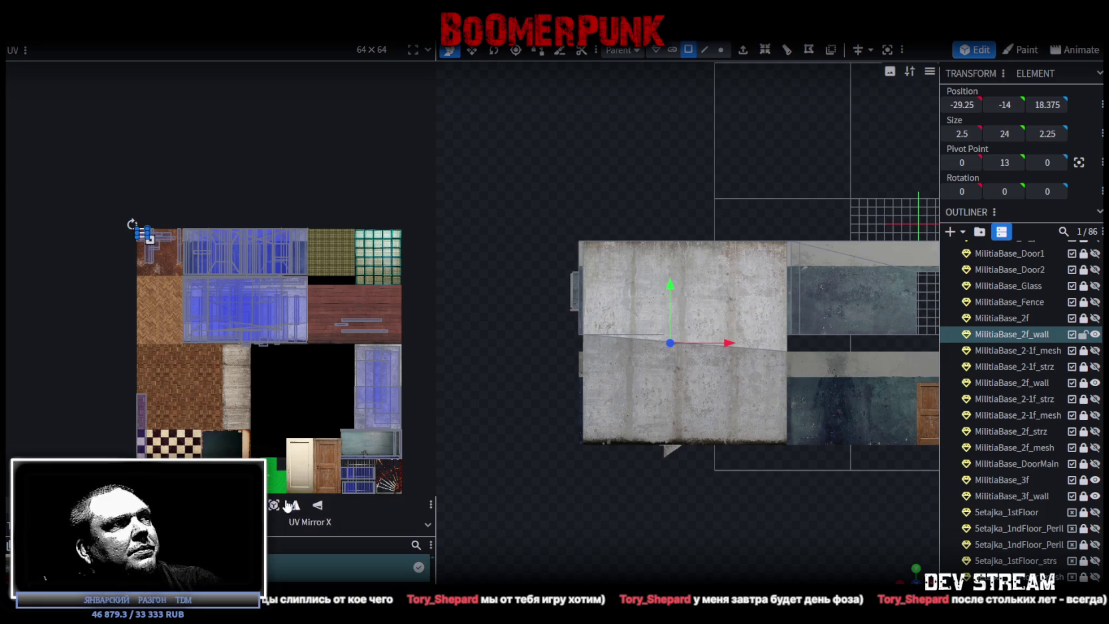
Step: Stretch the post face's UVs into a tall strip down the atlas, then switch to Steam
click(292, 507)
drag(162, 307, 155, 473)
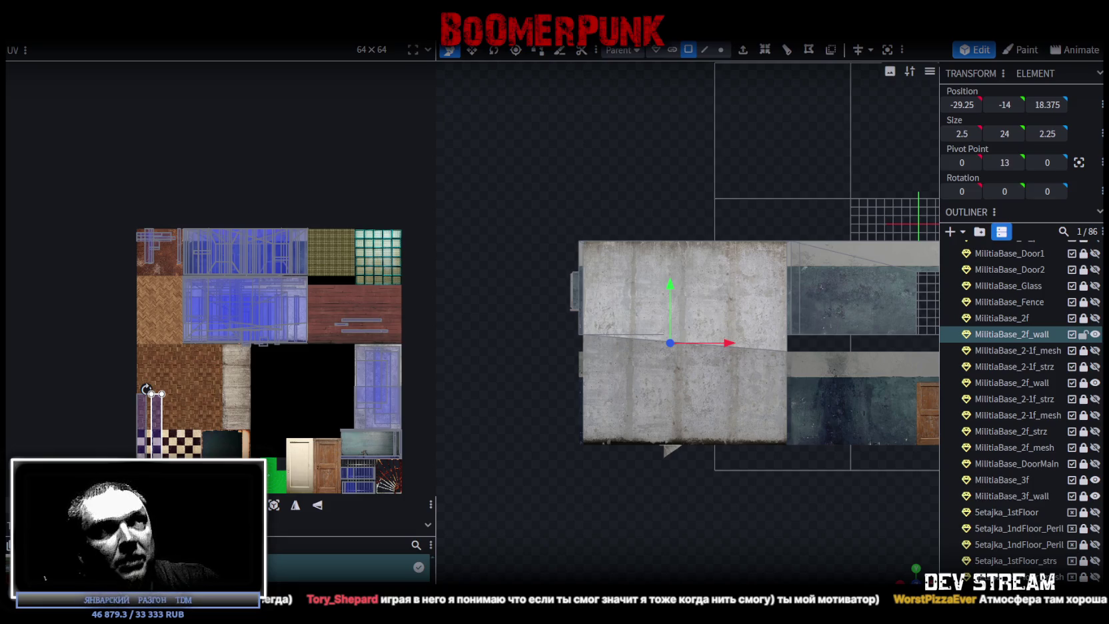
key(alt+Tab)
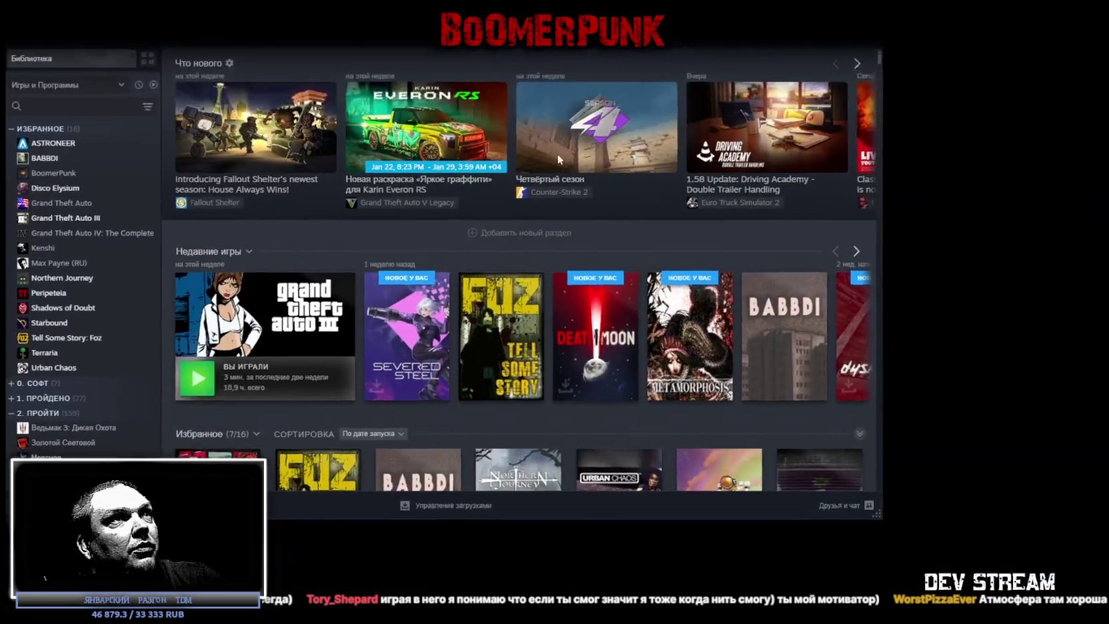
Step: Open Northern Journey's Steam store page from the library, starting its 0:46 trailer
click(30, 34)
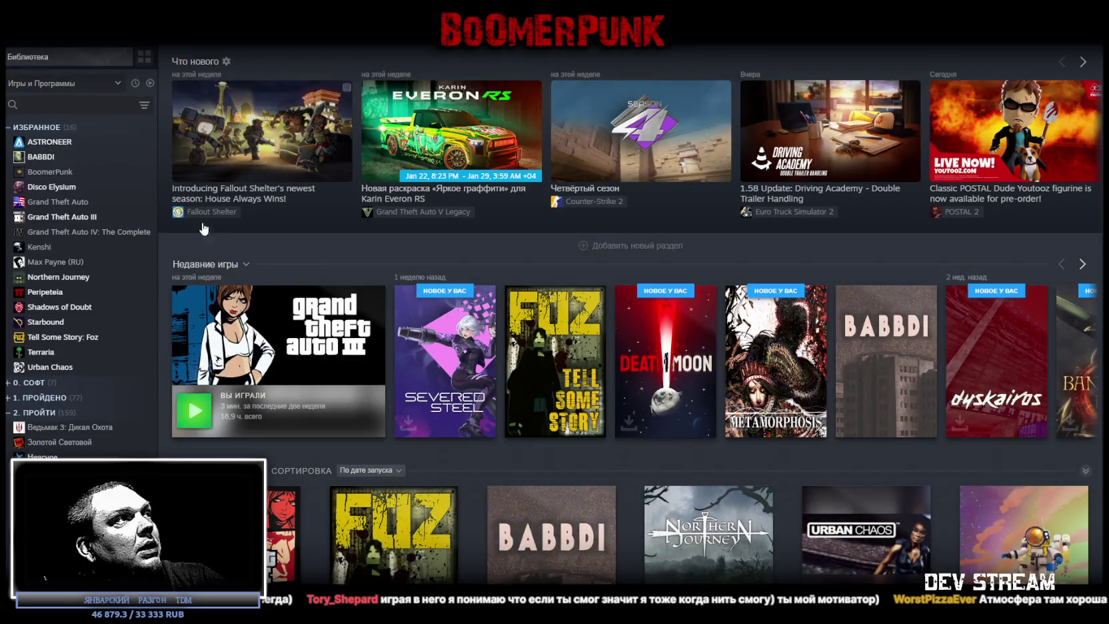
click(58, 277)
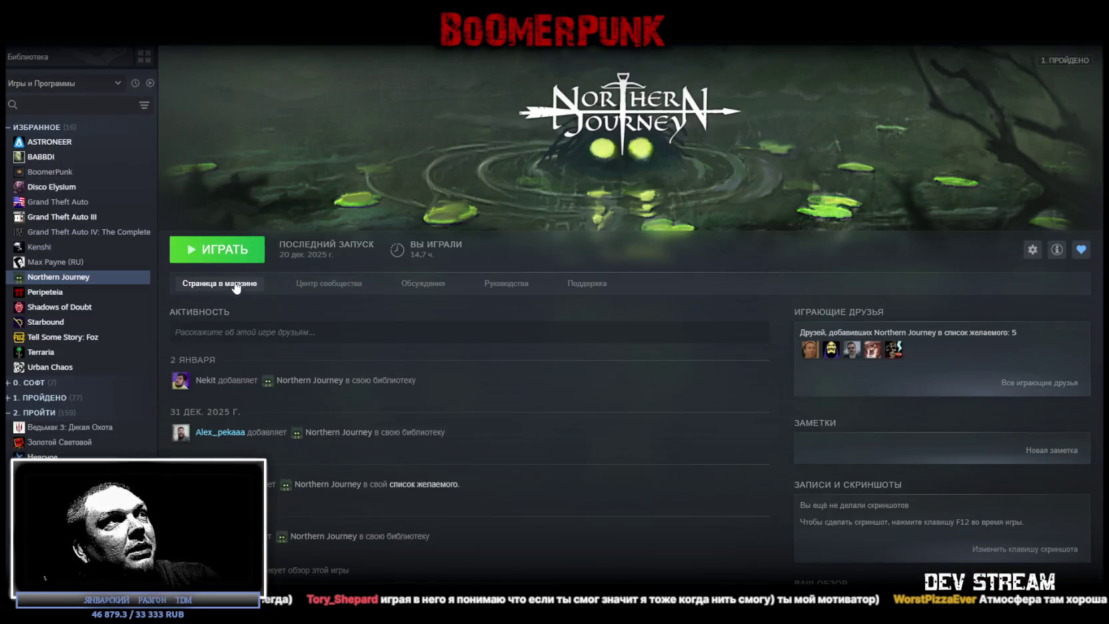
click(217, 287)
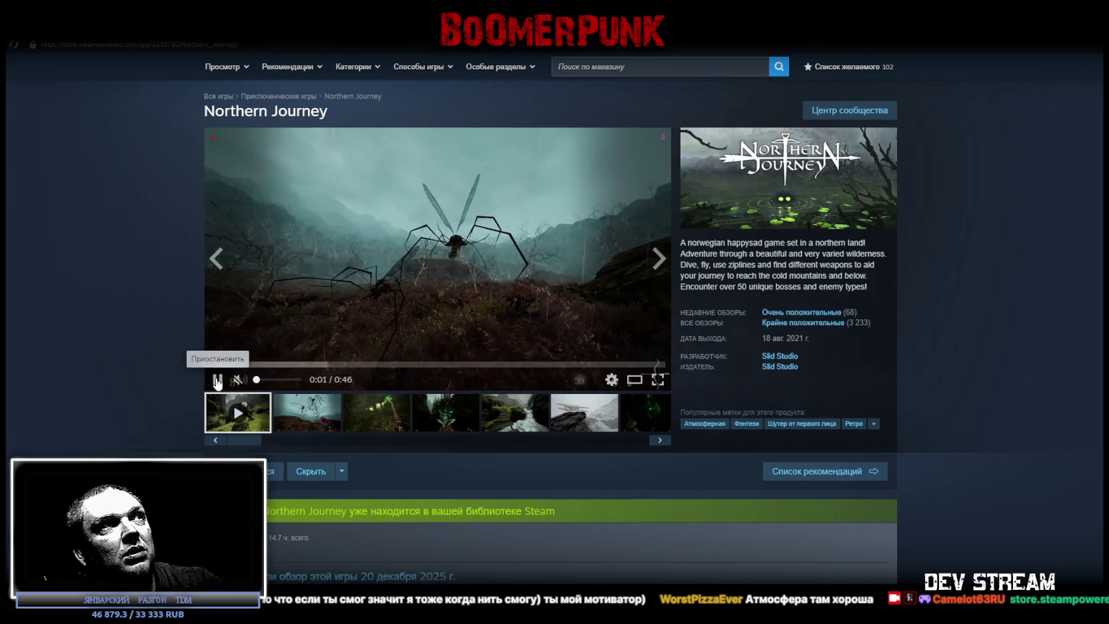
Step: Pause the Northern Journey trailer and switch back to the Blockbench militia base model
click(217, 379)
key(alt+Tab)
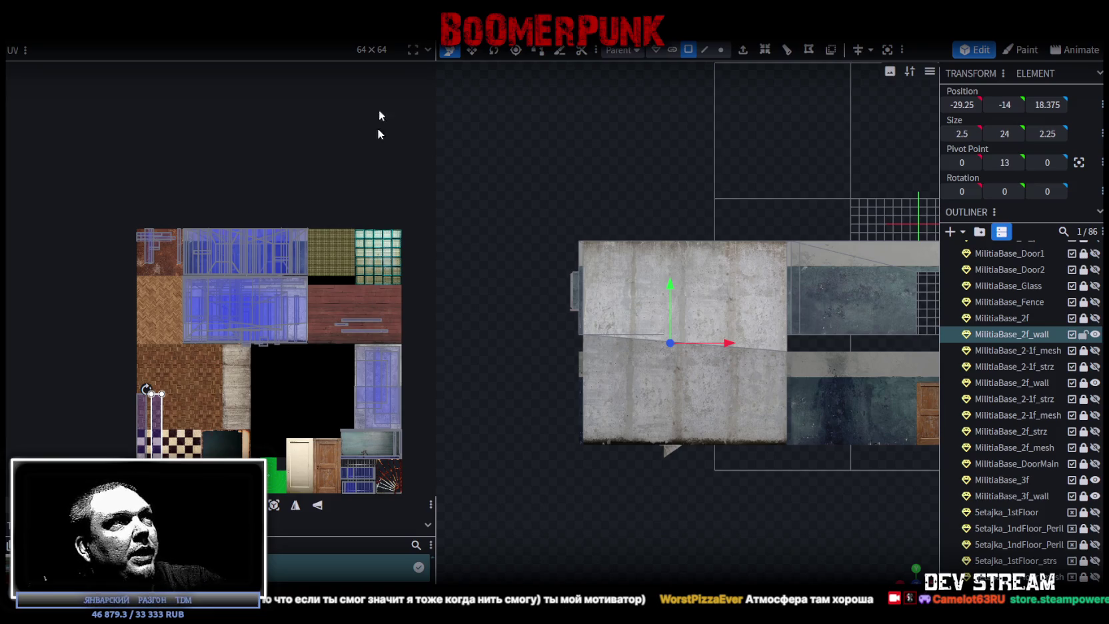
Step: Switch from Blockbench to the Northern Journey video in the browser
key(alt+Tab)
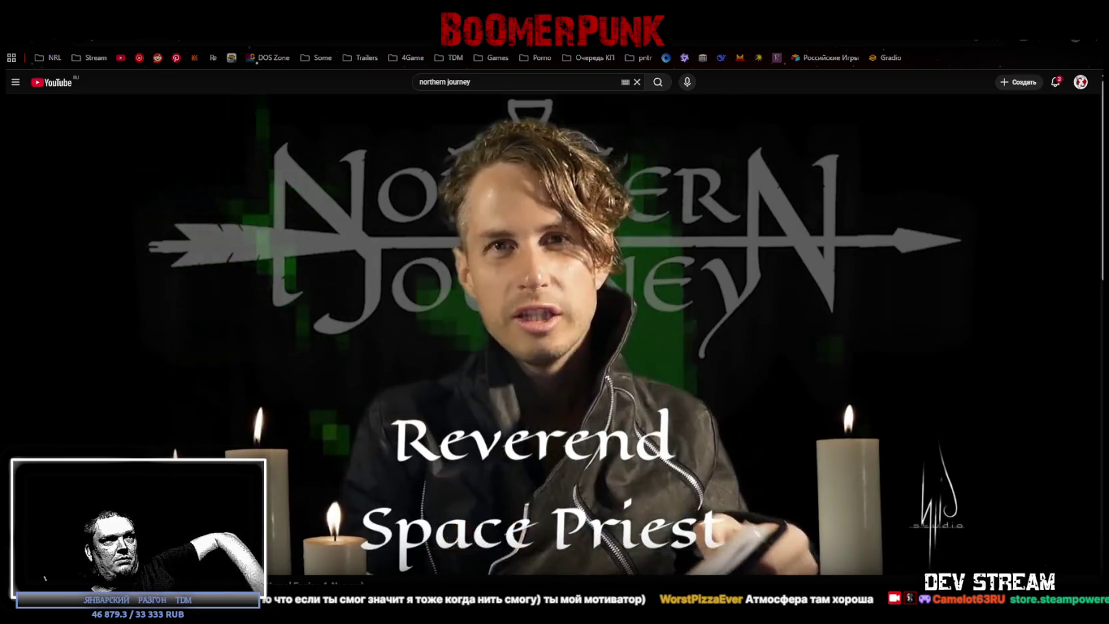
click(499, 323)
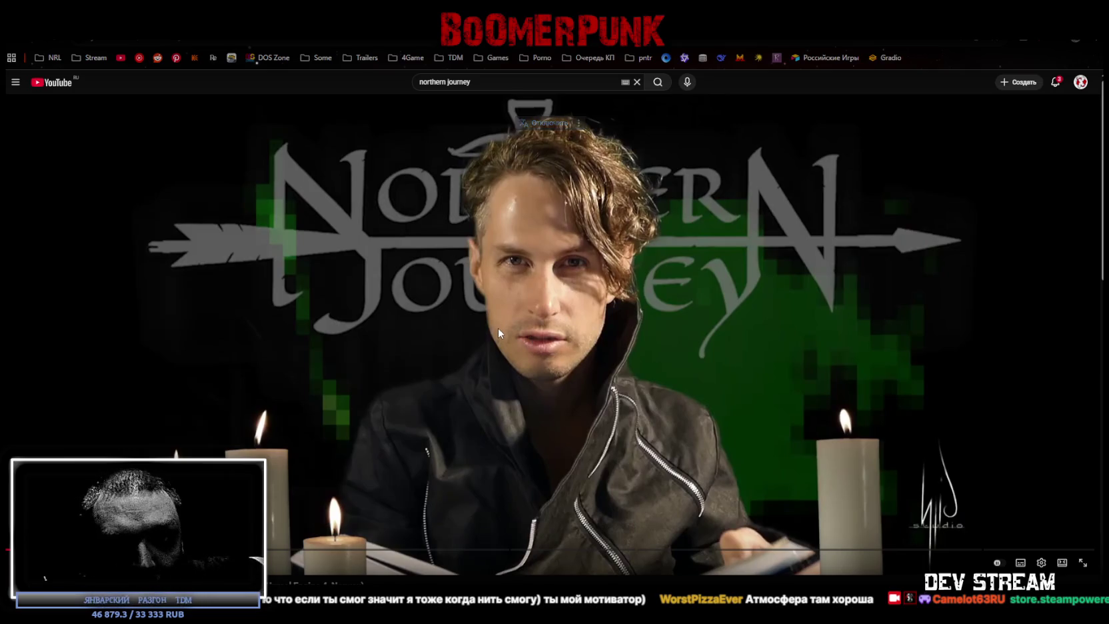
click(508, 341)
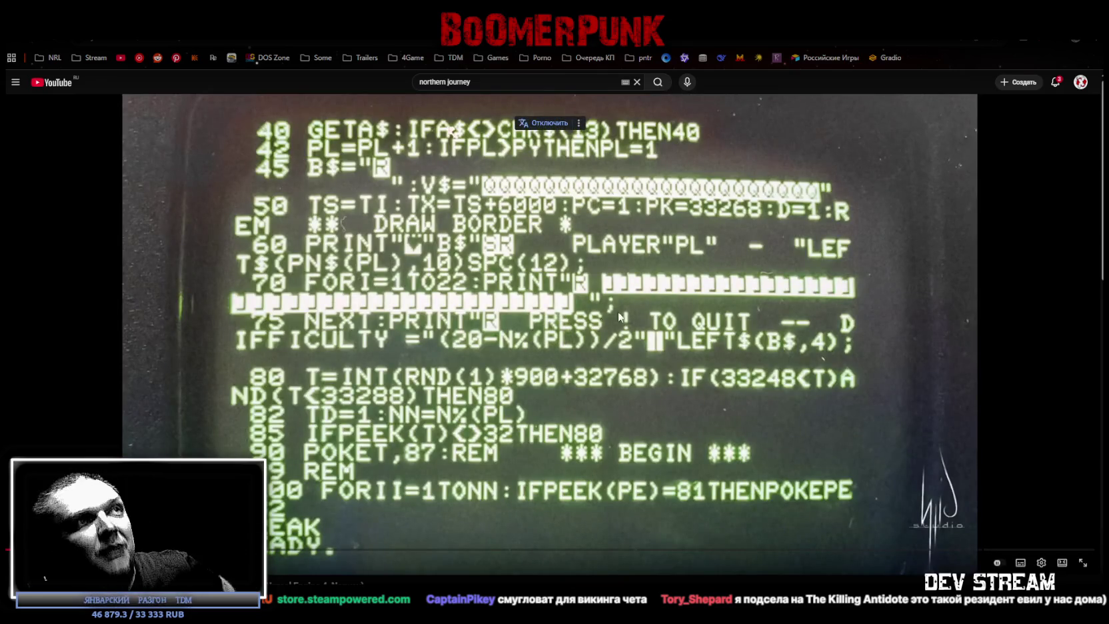
click(642, 396)
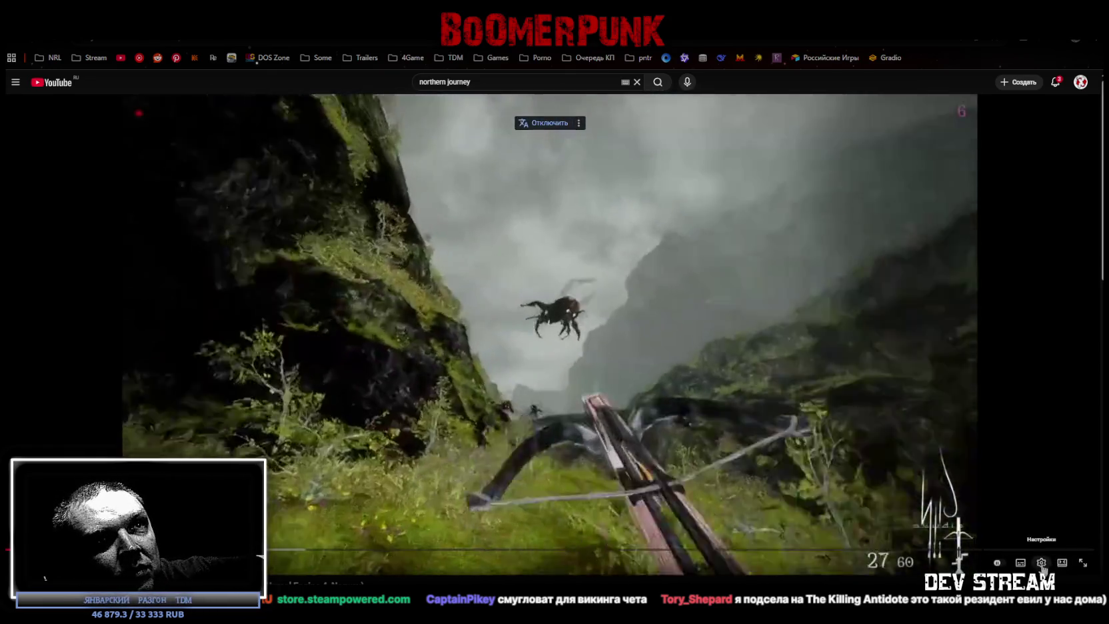
Step: Bring up the Northern Journey video's playback speed menu from the player settings
click(1041, 563)
click(1042, 510)
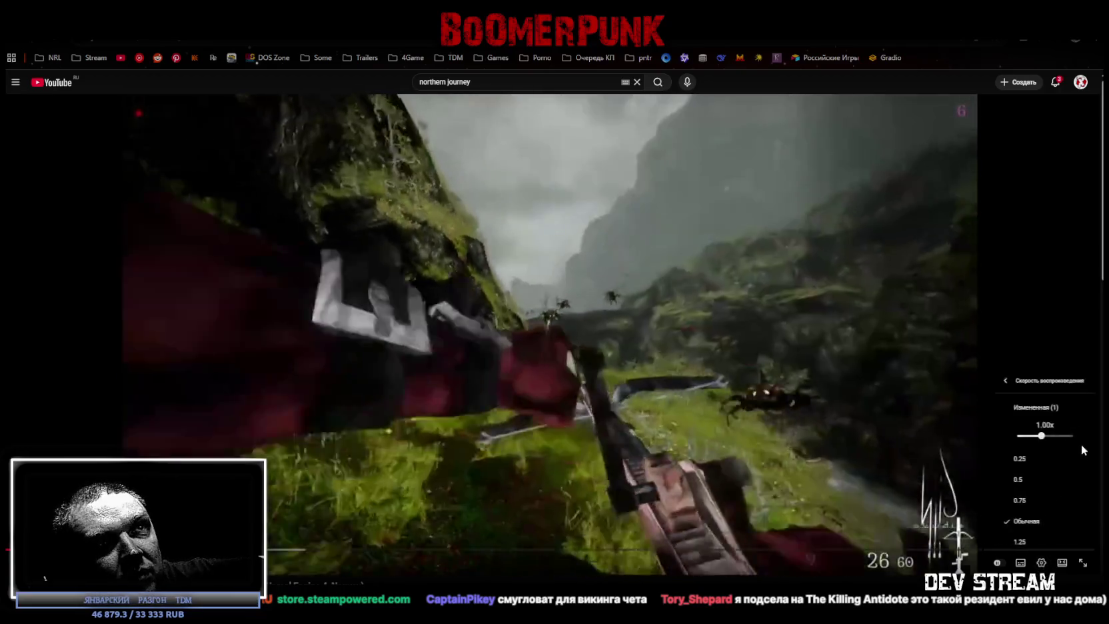
Step: Set the video's custom playback speed to 1.35x and resume watching
click(1042, 436)
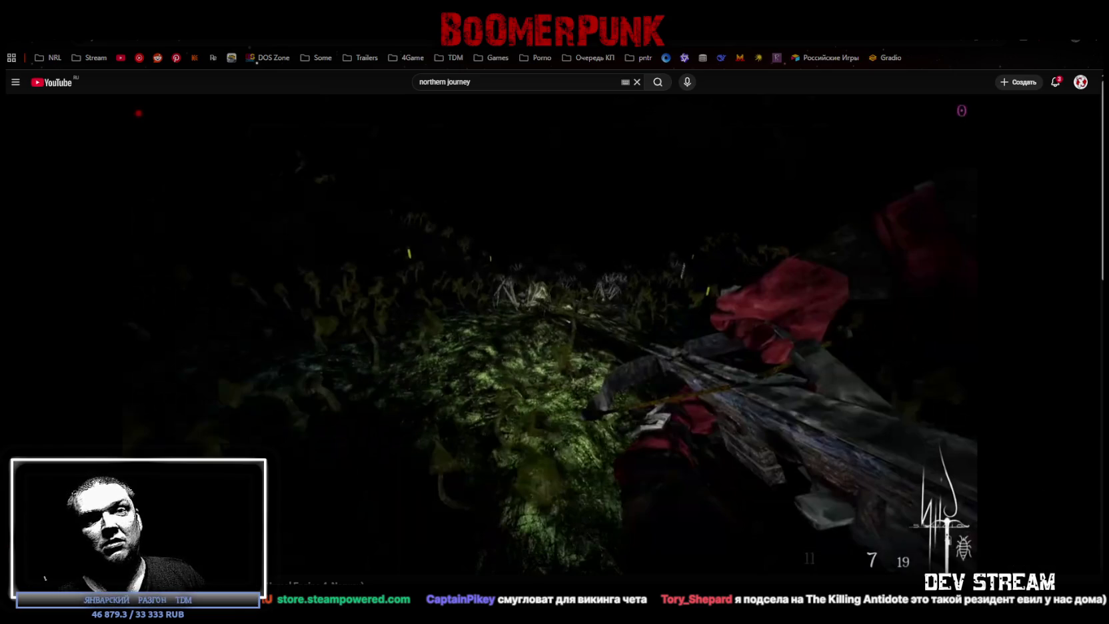
click(800, 401)
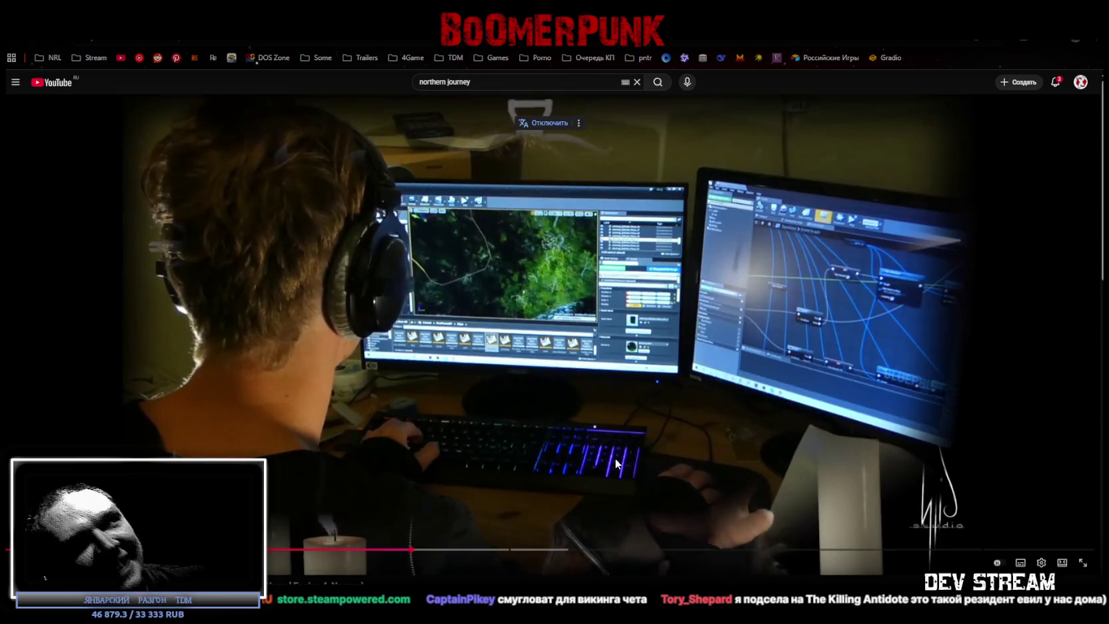
Step: Pause and resume the Northern Journey video, stopping on the creator before candles
click(615, 465)
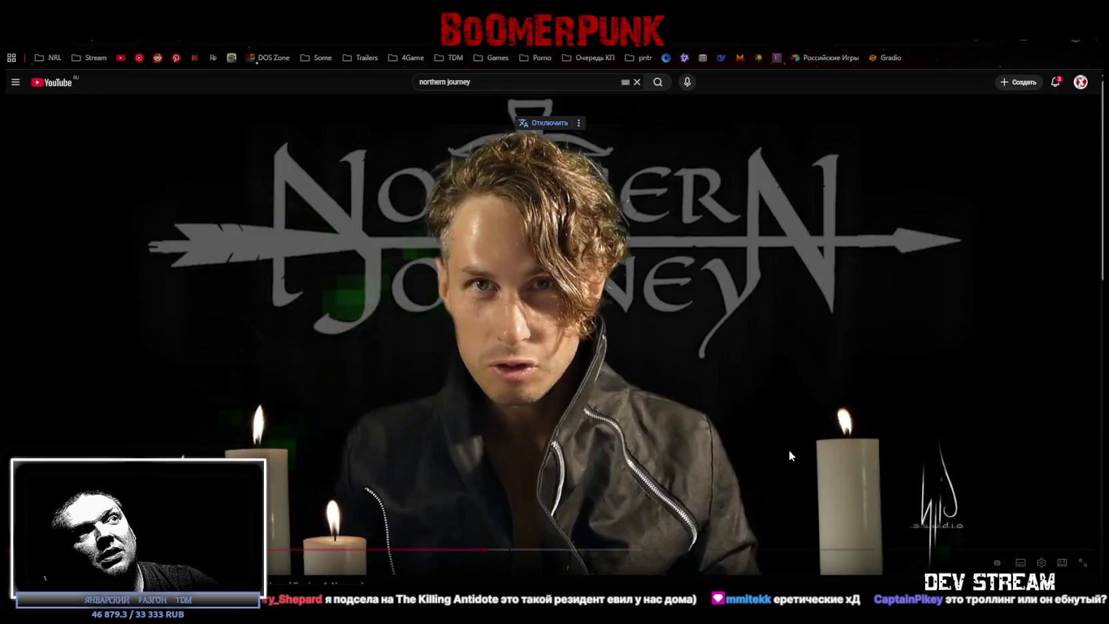
click(788, 442)
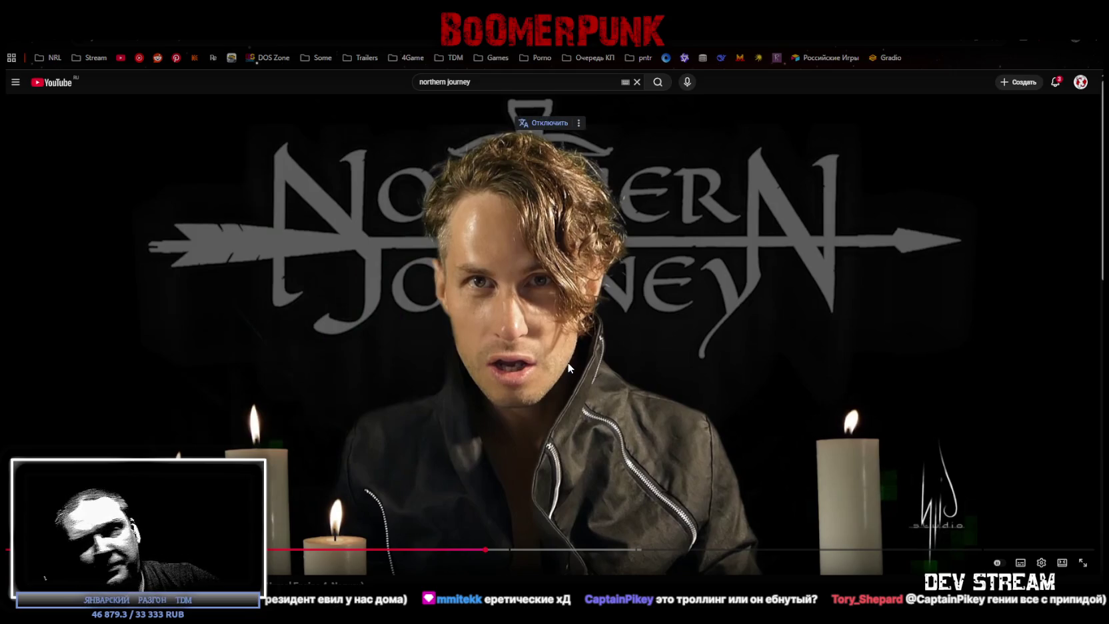
click(624, 416)
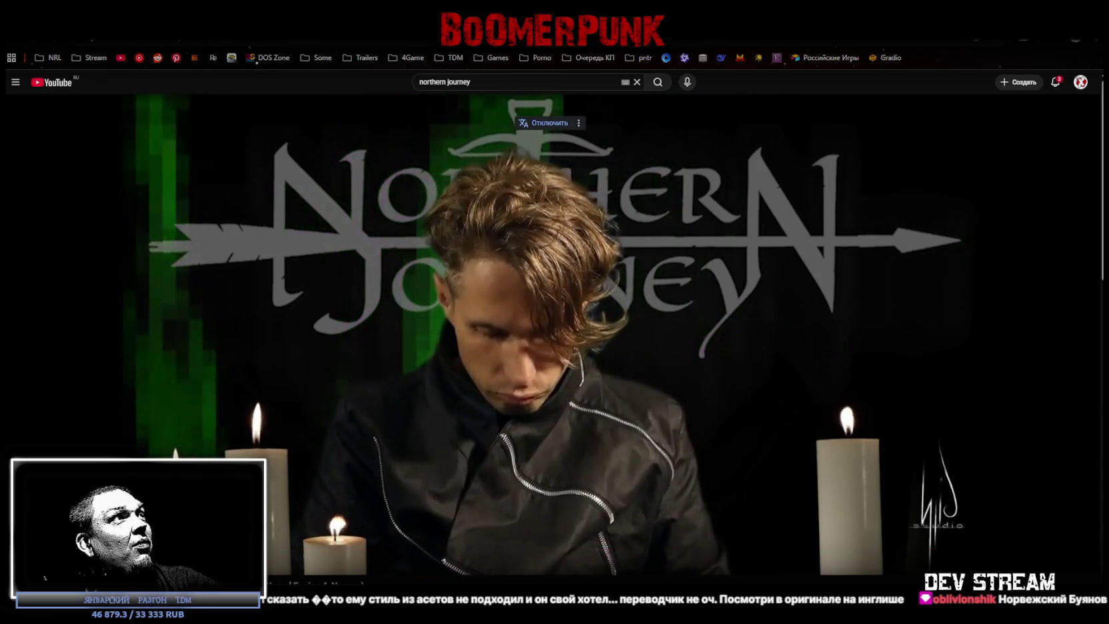
Step: Leave full-screen playback of the 'Making my Game as a Single Dev' video
key(alt+Tab)
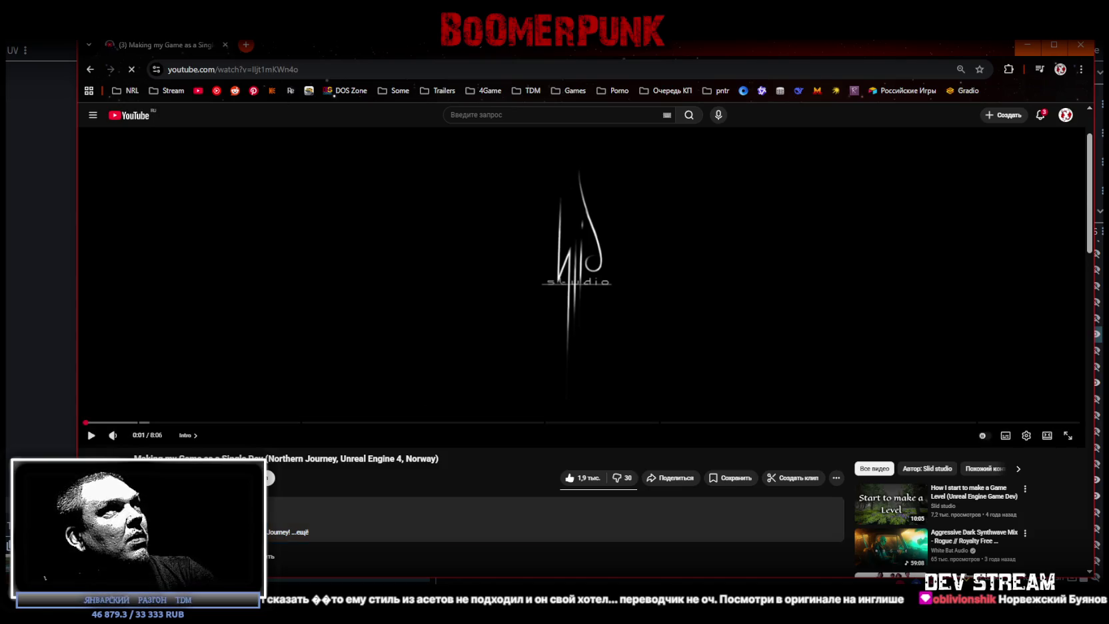
Step: Close the YouTube browser window to return to the Blockbench post element
click(225, 45)
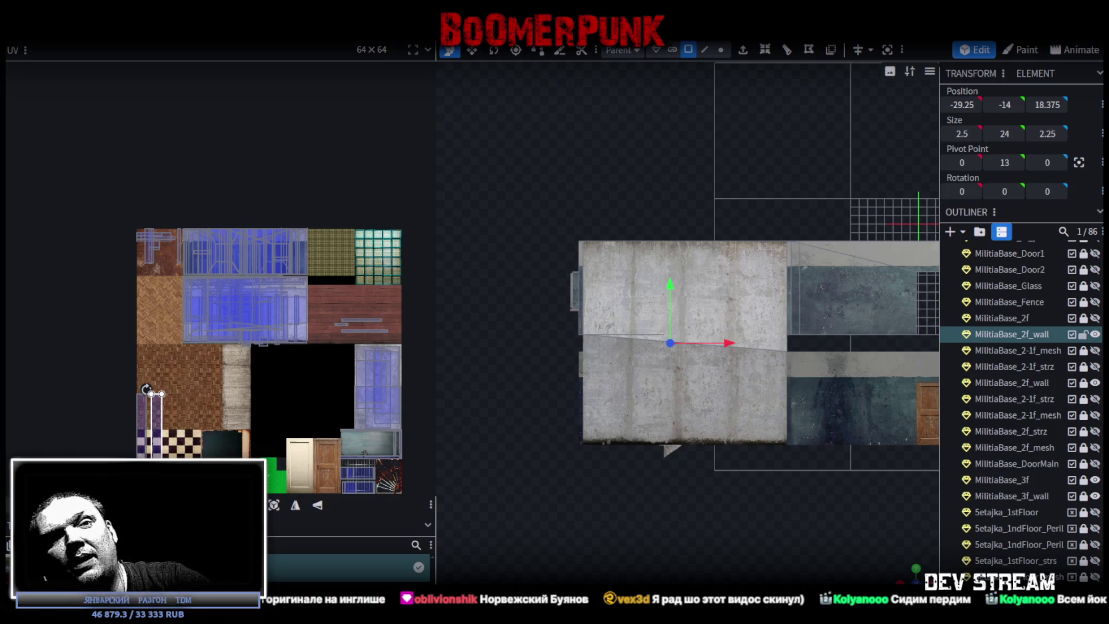
Step: Select the pillar's two thin face strips and drag them onto the grey-blue wall texture
scroll(648, 435, down, 3)
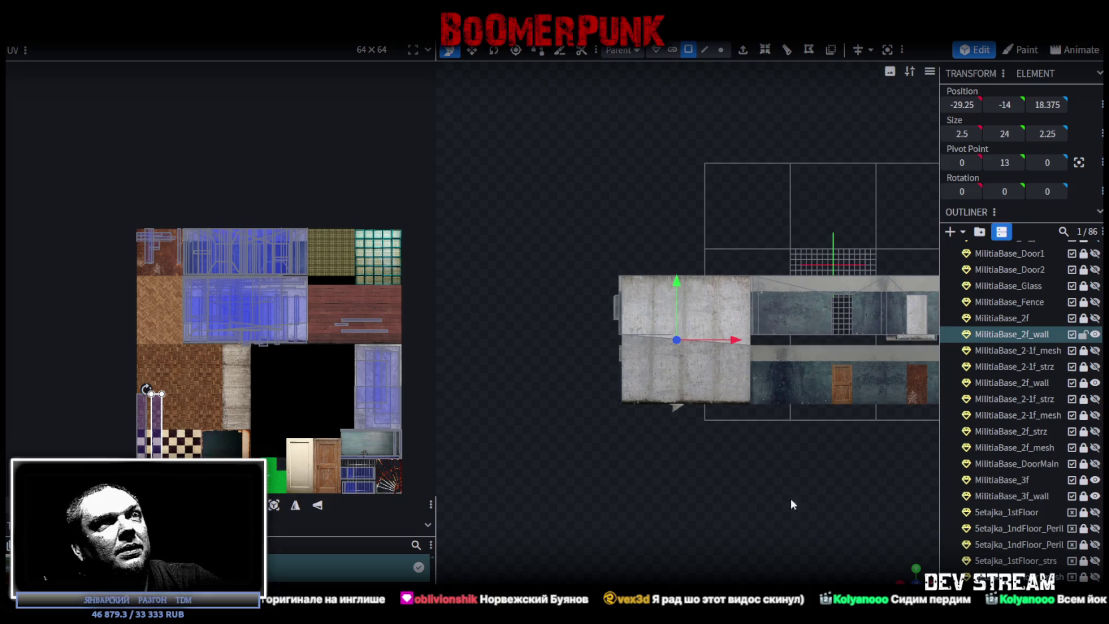
drag(871, 558, 826, 512)
scroll(800, 506, up, 2)
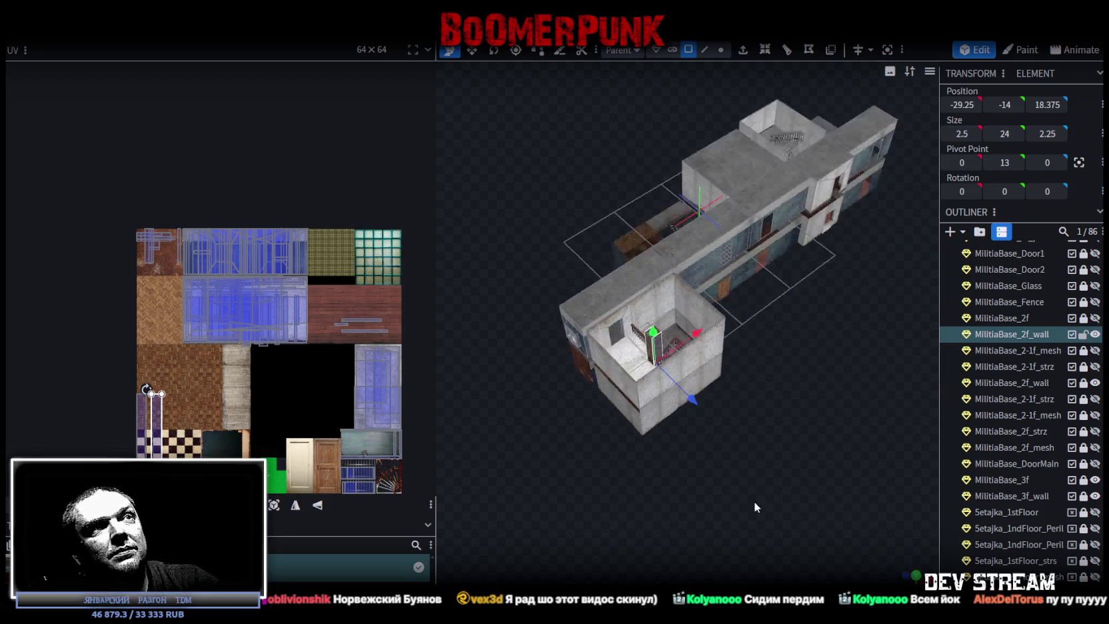
scroll(768, 502, up, 2)
scroll(768, 502, up, 1)
scroll(158, 399, up, 3)
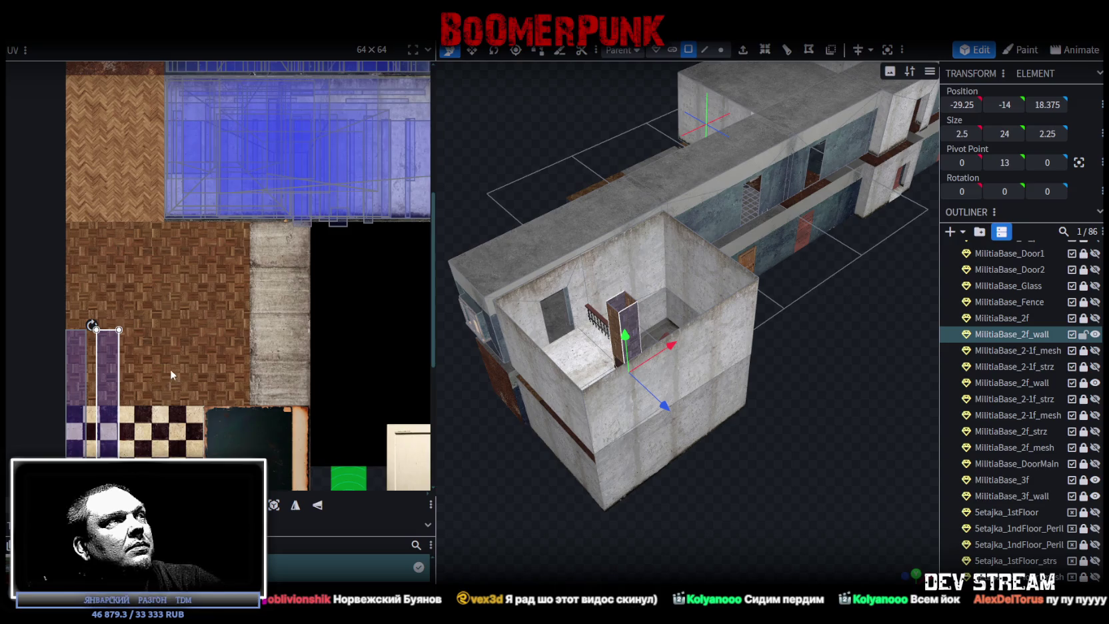
scroll(177, 366, down, 3)
middle_drag(328, 361, 178, 342)
scroll(177, 343, up, 2)
scroll(212, 336, up, 1)
scroll(133, 321, up, 2)
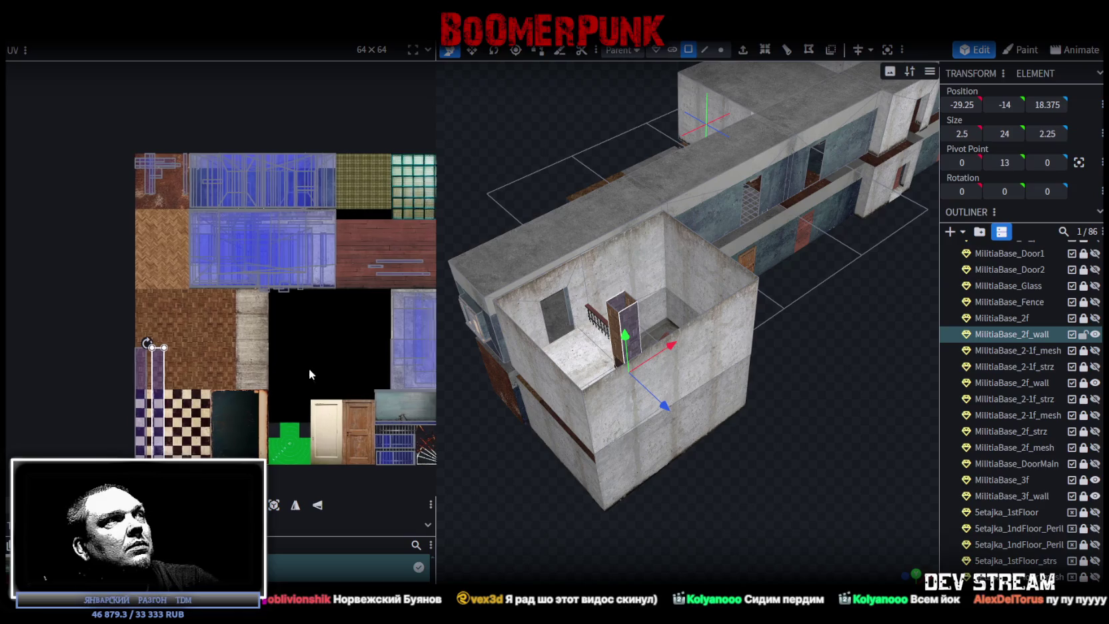
scroll(289, 363, up, 1)
scroll(254, 364, up, 1)
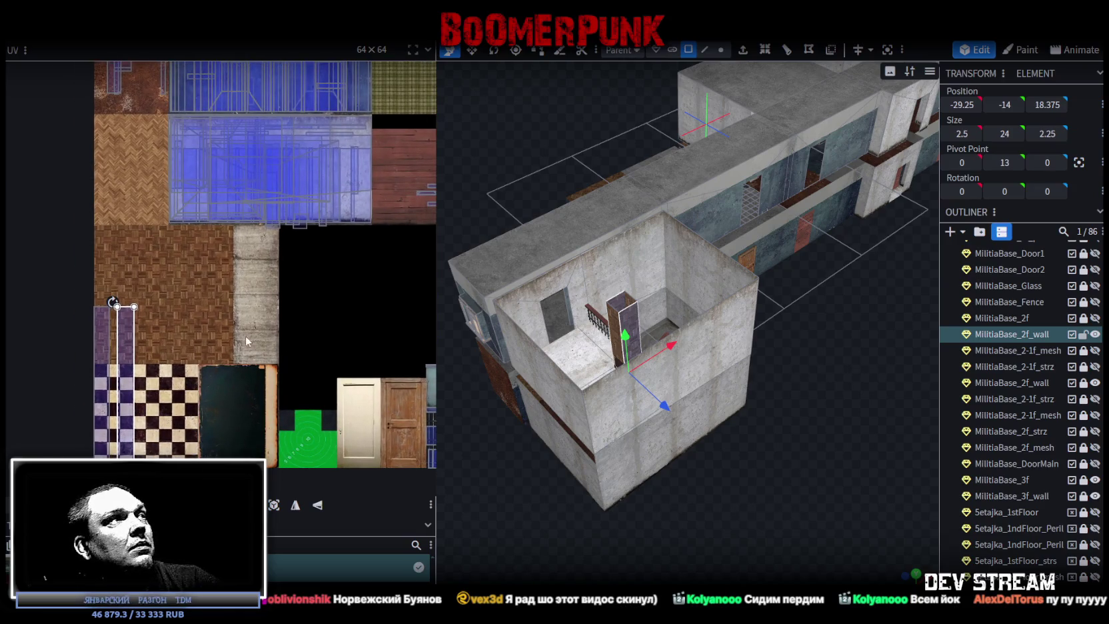
click(99, 388)
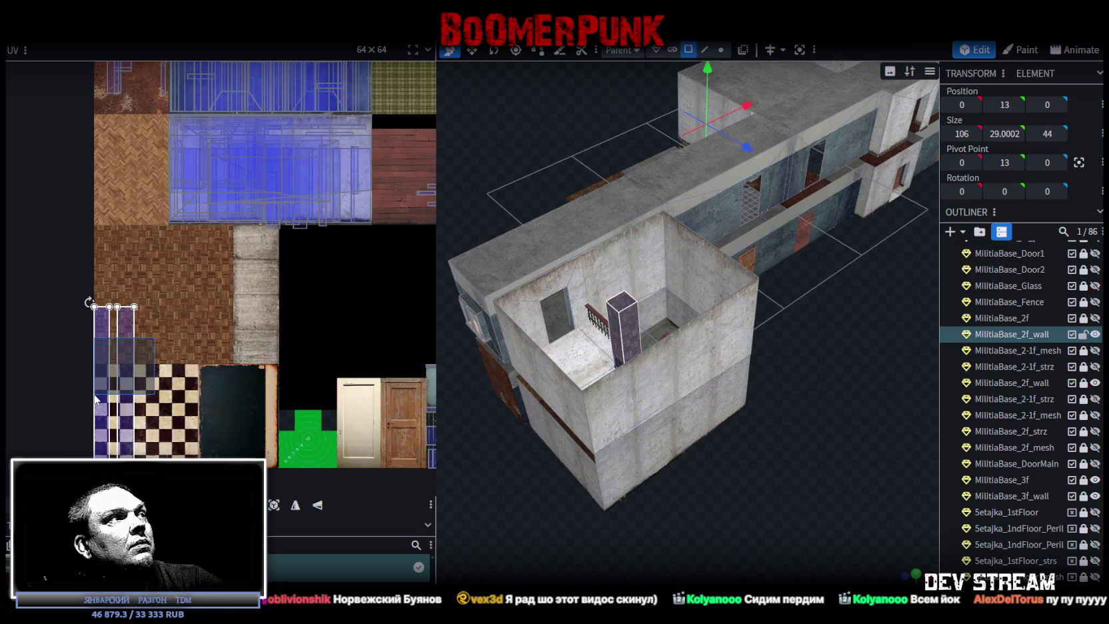
drag(127, 378, 341, 164)
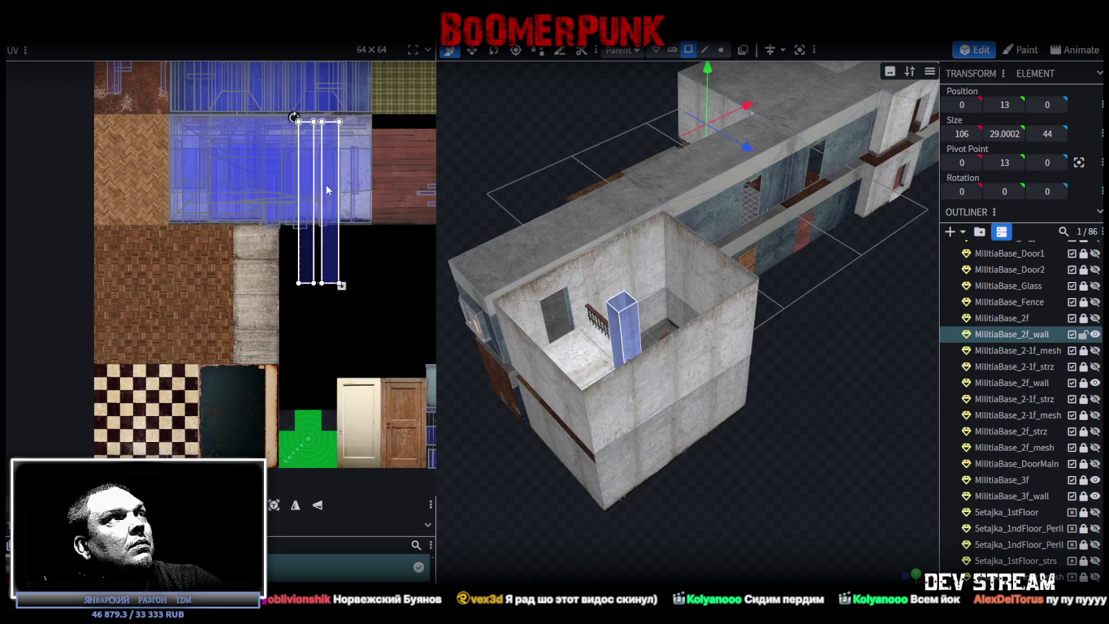
Step: Reposition the pillar's UV strips within the wall texture
scroll(342, 164, up, 1)
scroll(341, 163, up, 2)
middle_drag(341, 163, 290, 305)
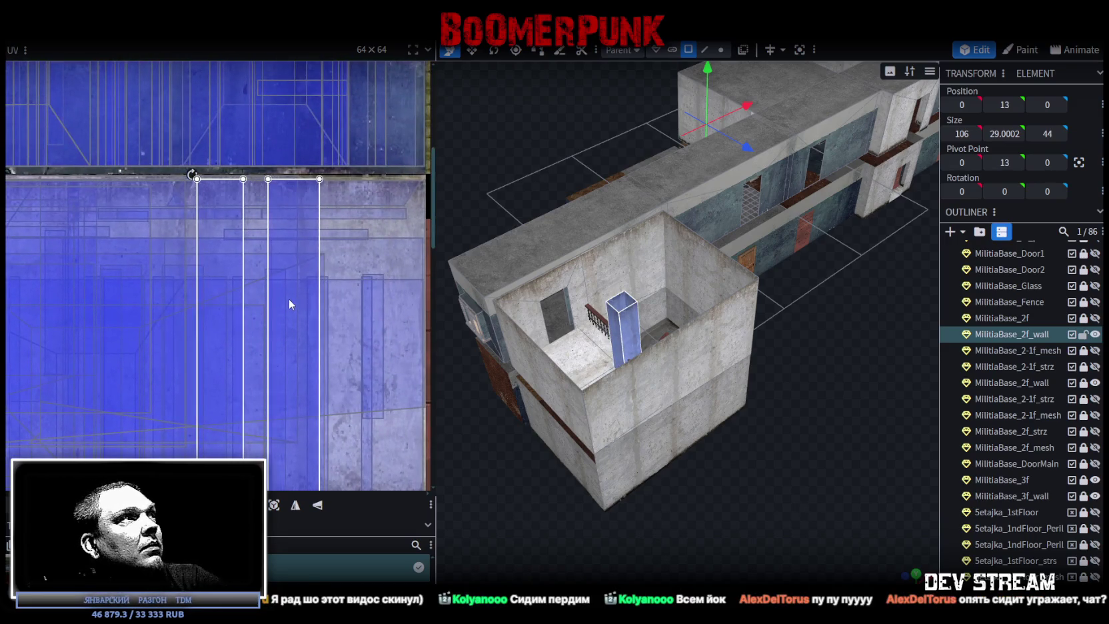
scroll(318, 208, up, 2)
drag(279, 206, 236, 214)
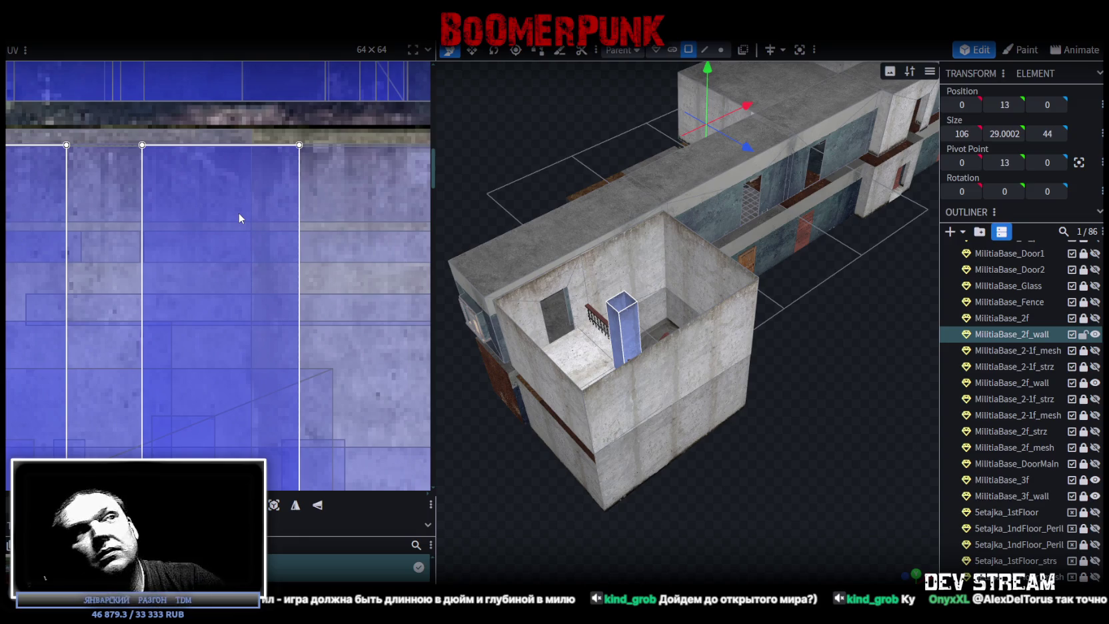
Step: Shorten the pillar's UV faces to fit, redoing the resize after one undo
scroll(308, 241, down, 5)
scroll(293, 327, down, 2)
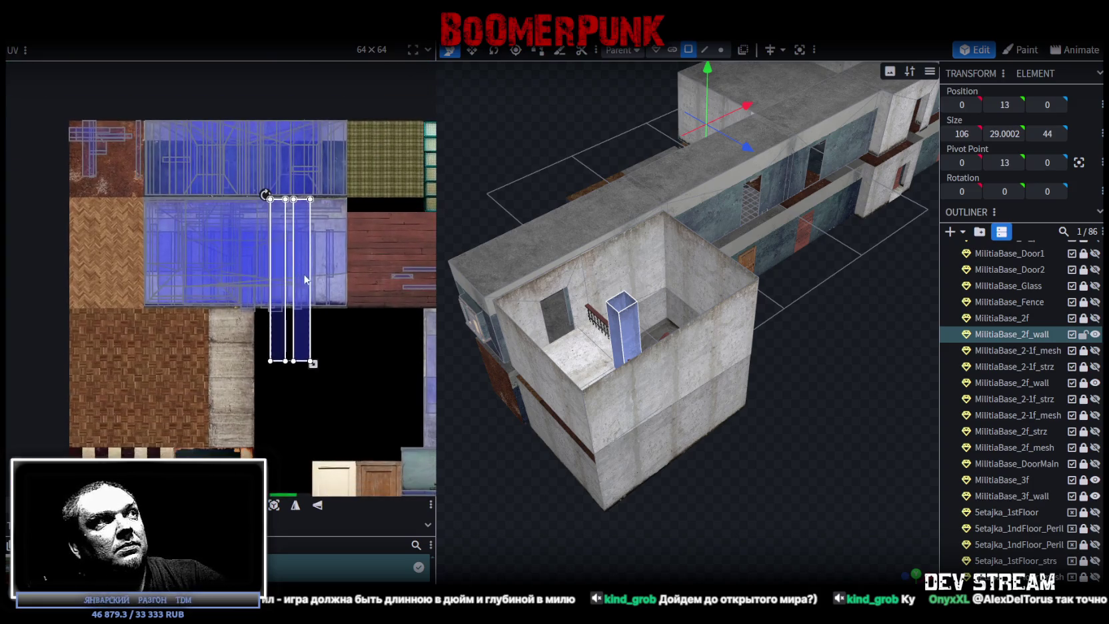
scroll(318, 280, up, 1)
scroll(316, 366, up, 3)
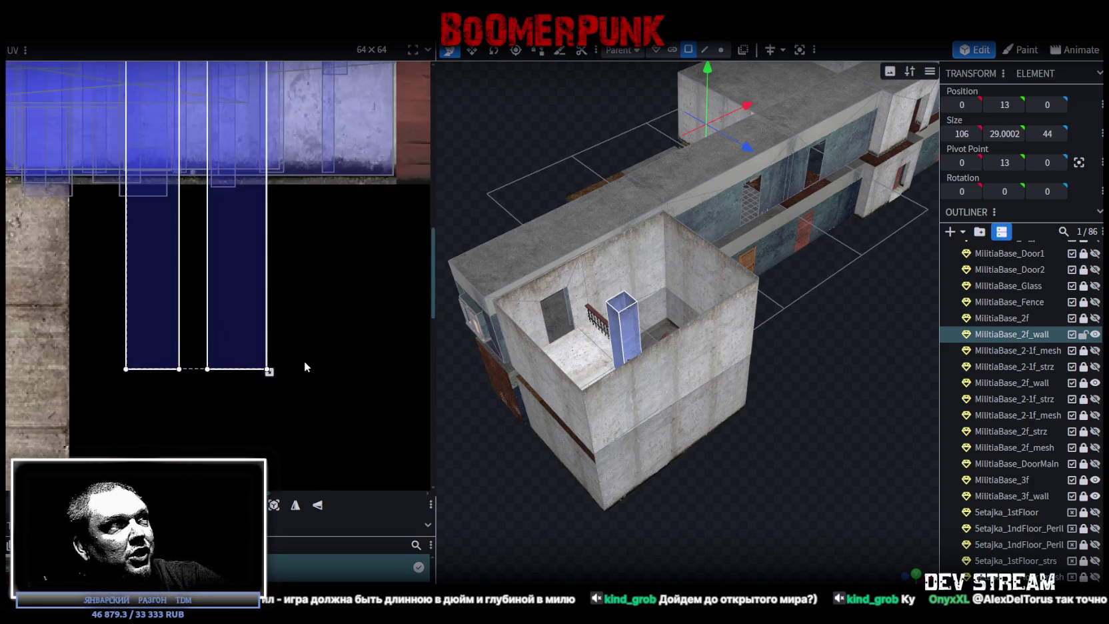
drag(270, 371, 324, 176)
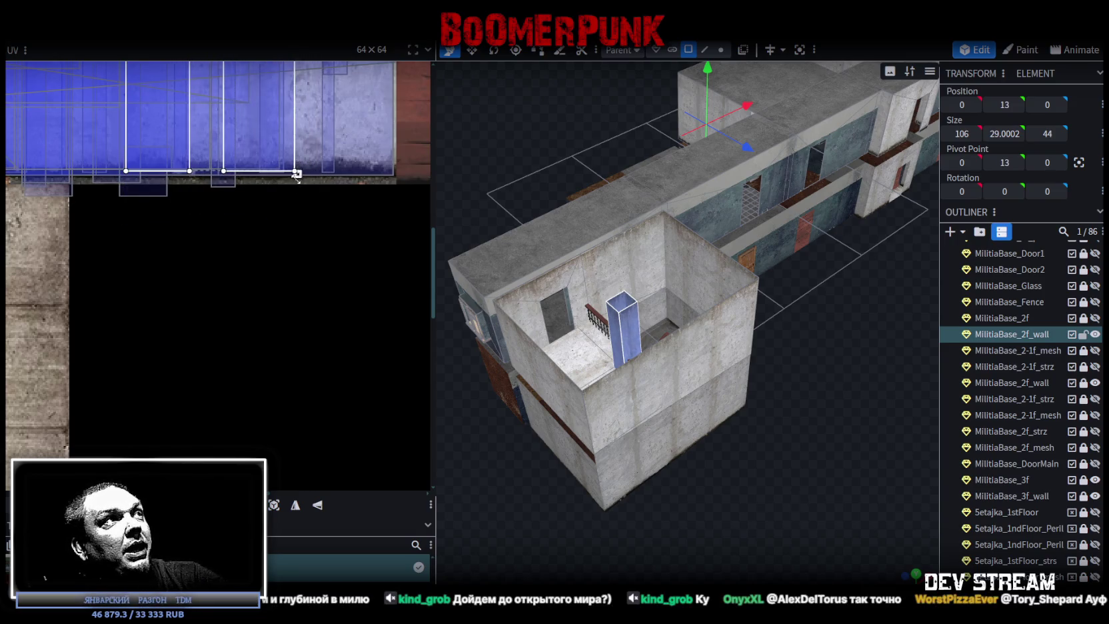
key(ctrl+z)
drag(270, 371, 273, 176)
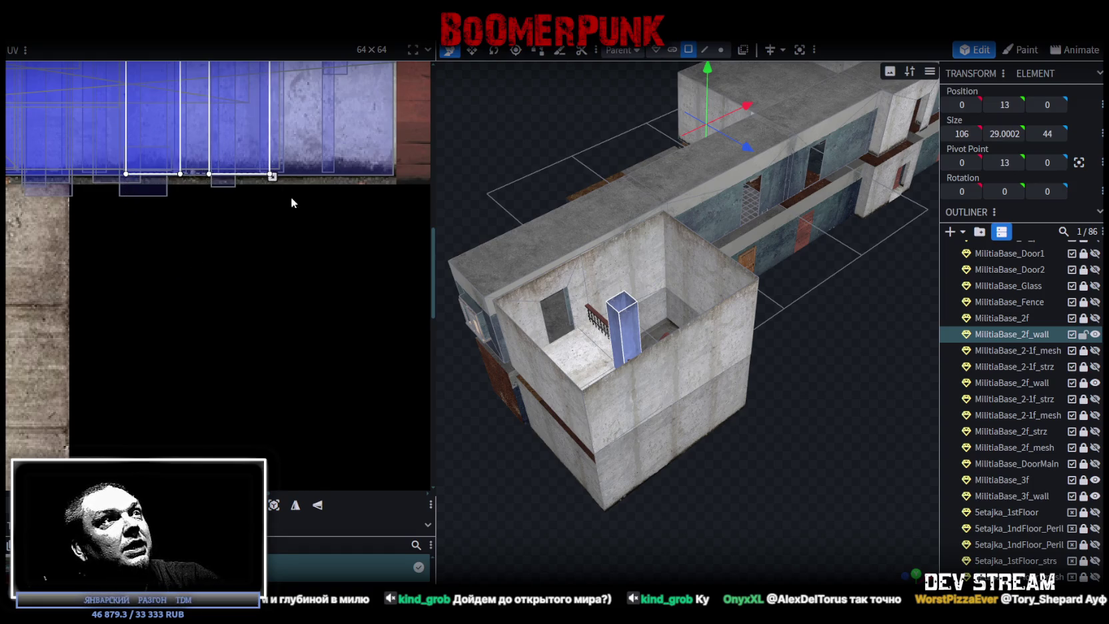
Step: Select the stairwell pillar and slide its UV columns left on the texture
scroll(763, 460, down, 3)
right_drag(761, 470, 714, 489)
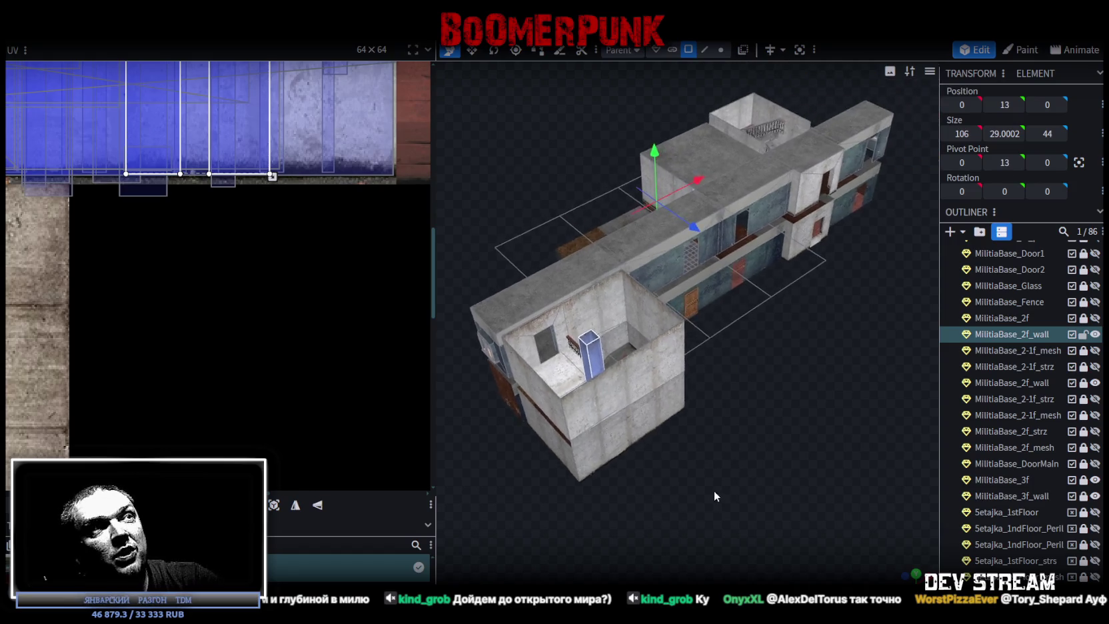
scroll(727, 489, up, 5)
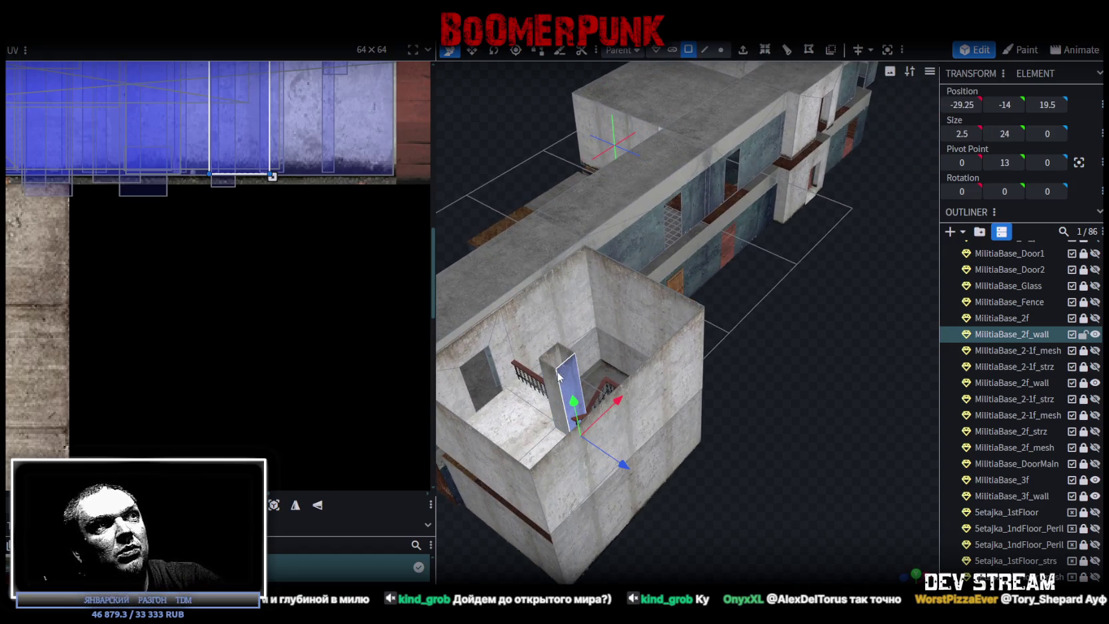
click(554, 377)
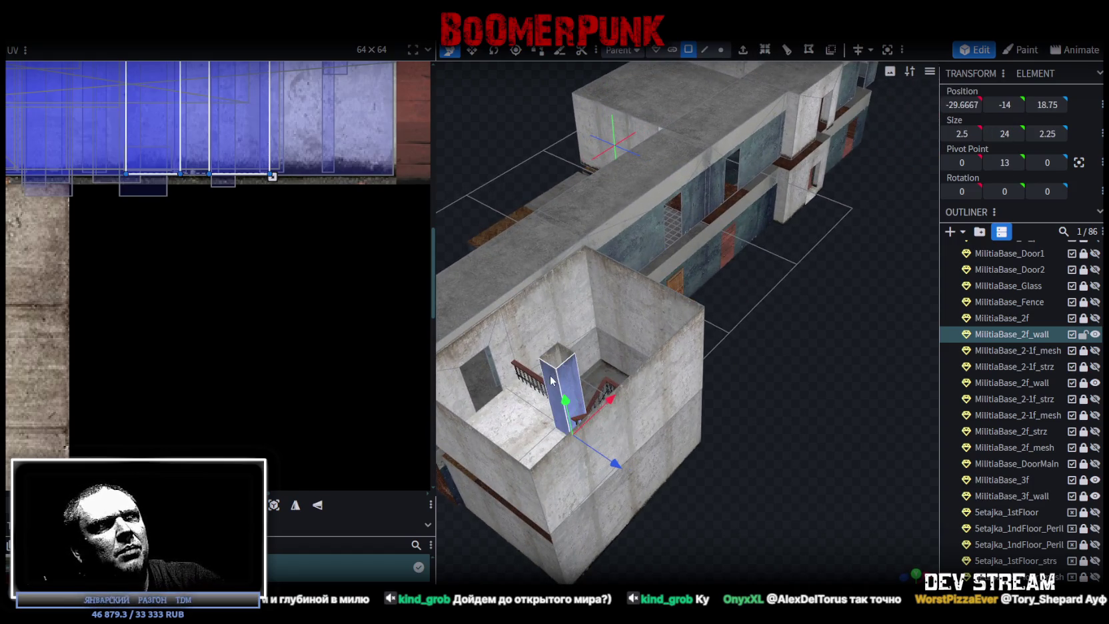
scroll(241, 338, up, 3)
drag(235, 315, 125, 312)
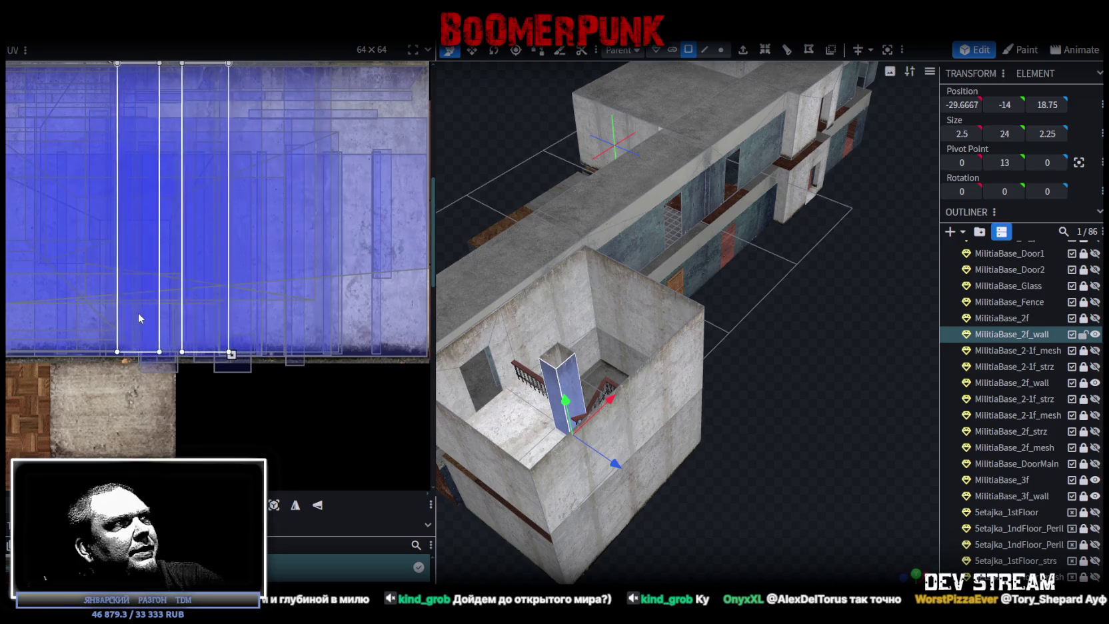
Step: Slide the second-floor wall's UV face left, then switch to the Unity editor
scroll(238, 402, up, 3)
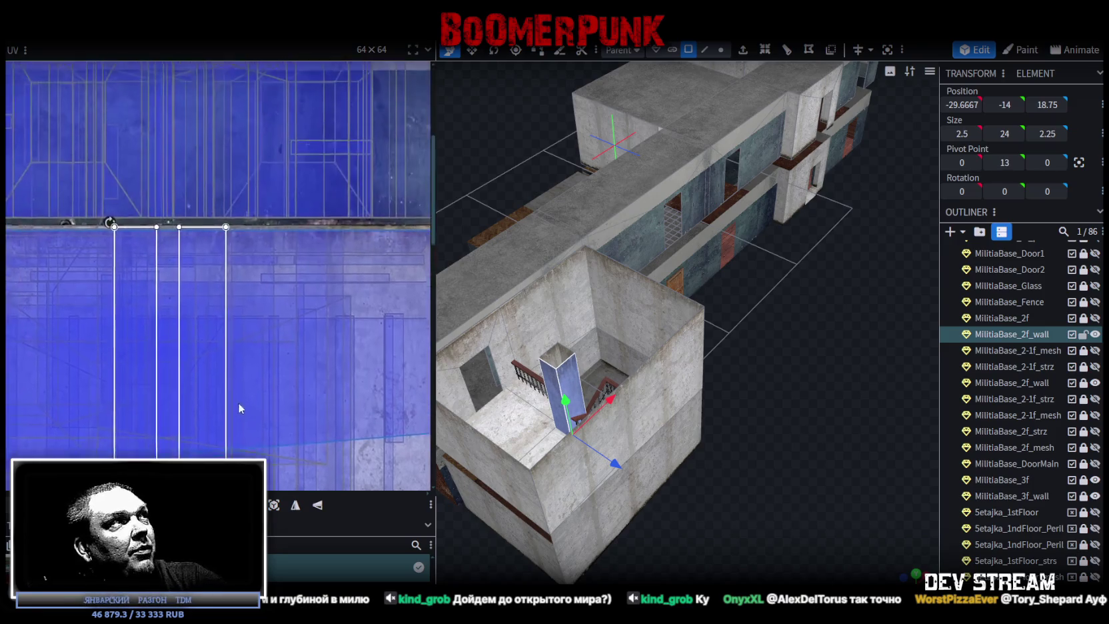
scroll(209, 269, up, 2)
click(187, 266)
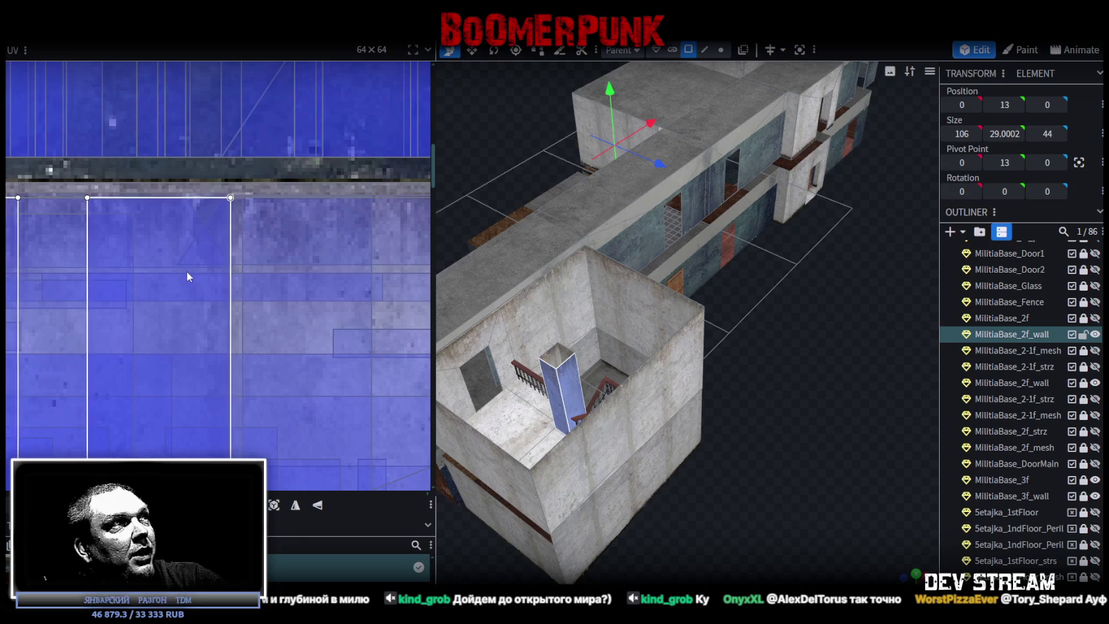
drag(186, 272, 138, 272)
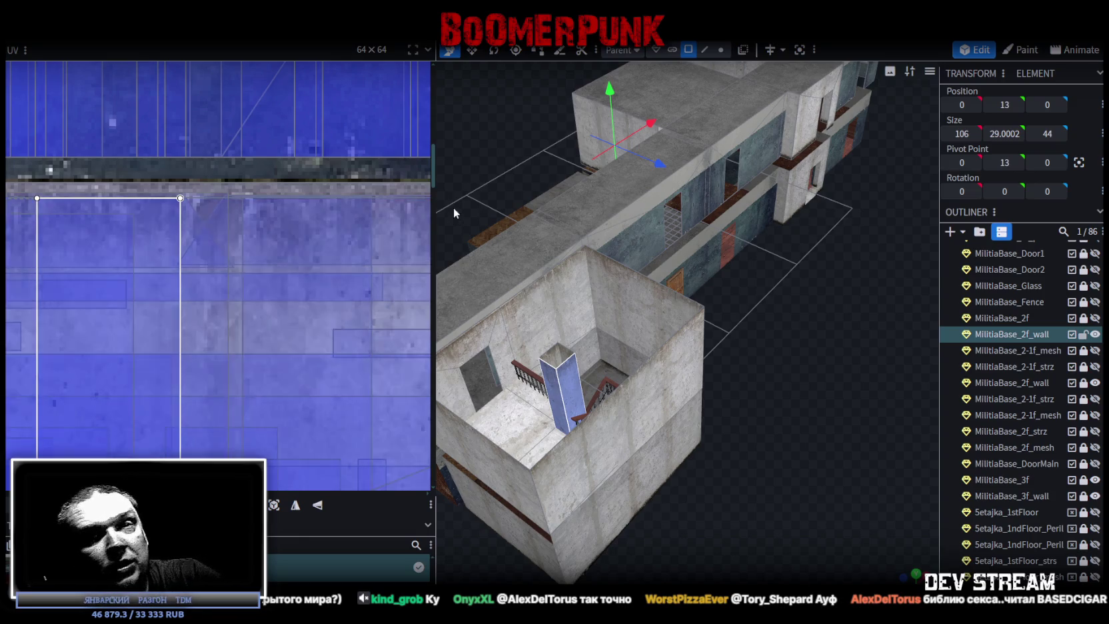
key(alt+Tab)
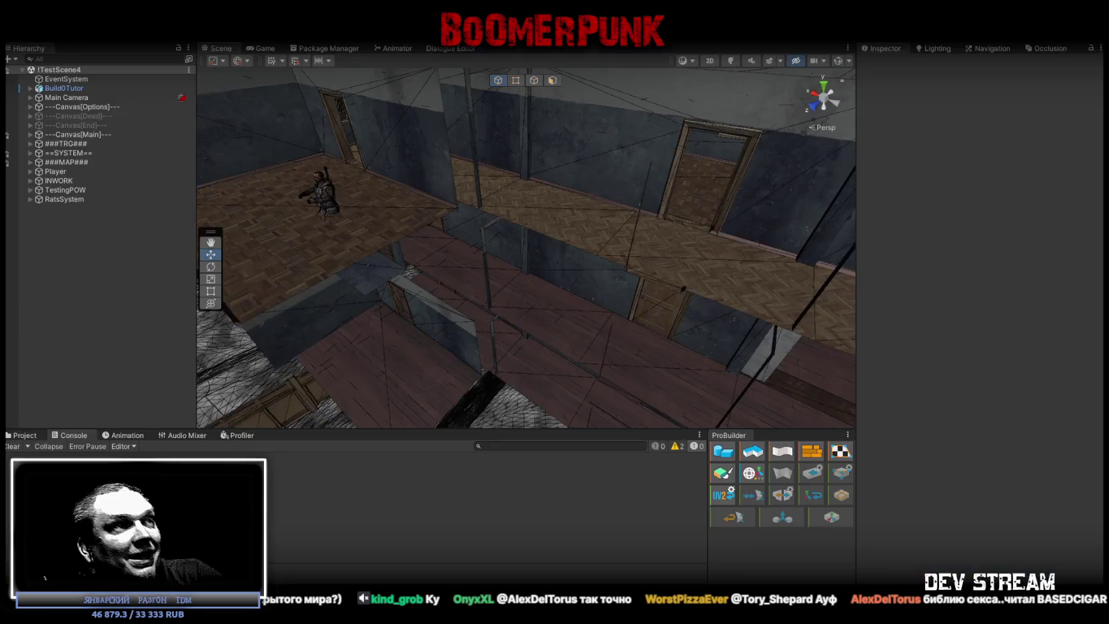
right_drag(575, 265, 656, 234)
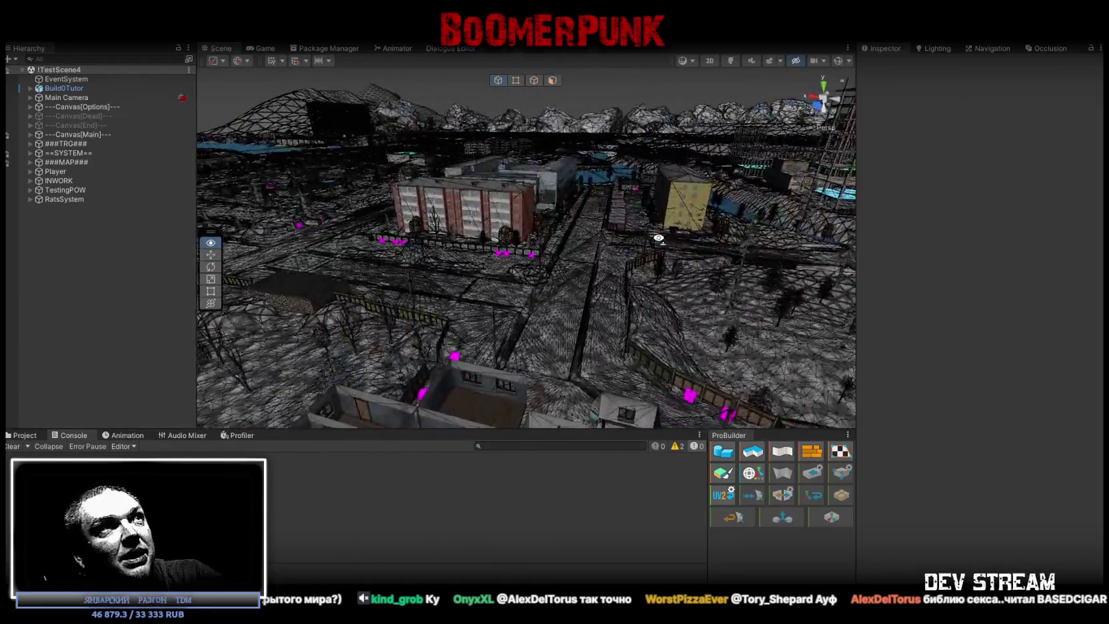
right_drag(656, 234, 655, 240)
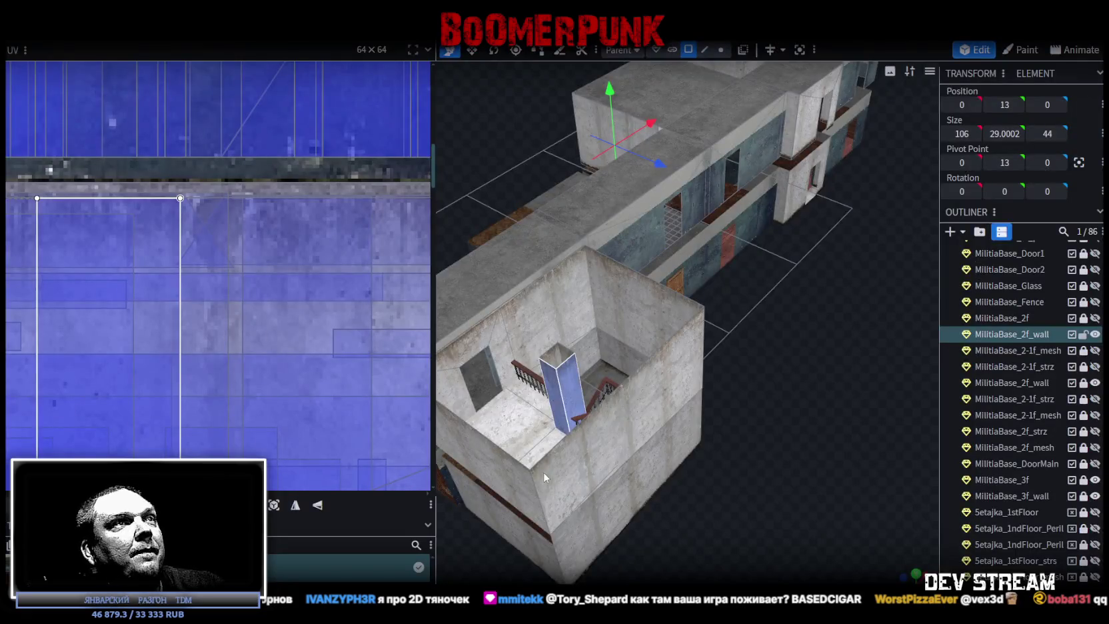
scroll(795, 423, down, 4)
Step: Orbit in close on the stairwell and select its railing
scroll(690, 468, up, 5)
mouse_move(689, 467)
mouse_down()
mouse_move(653, 475)
mouse_move(677, 479)
mouse_move(565, 465)
mouse_move(620, 481)
mouse_move(803, 124)
mouse_up()
scroll(658, 497, up, 3)
scroll(572, 491, up, 4)
click(761, 197)
Step: Select the dark beam cube on the building's interior side
scroll(613, 219, down, 5)
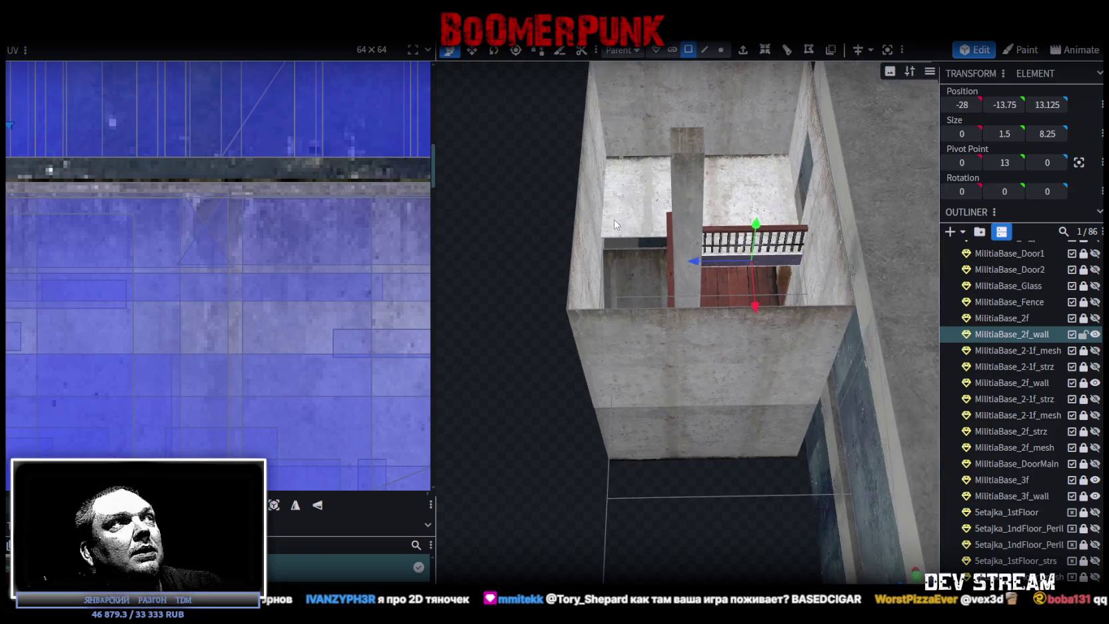
mouse_move(505, 229)
mouse_down()
mouse_move(531, 242)
mouse_move(679, 239)
mouse_move(489, 262)
mouse_move(487, 251)
mouse_move(575, 237)
mouse_move(847, 405)
mouse_move(540, 217)
mouse_move(524, 182)
mouse_up()
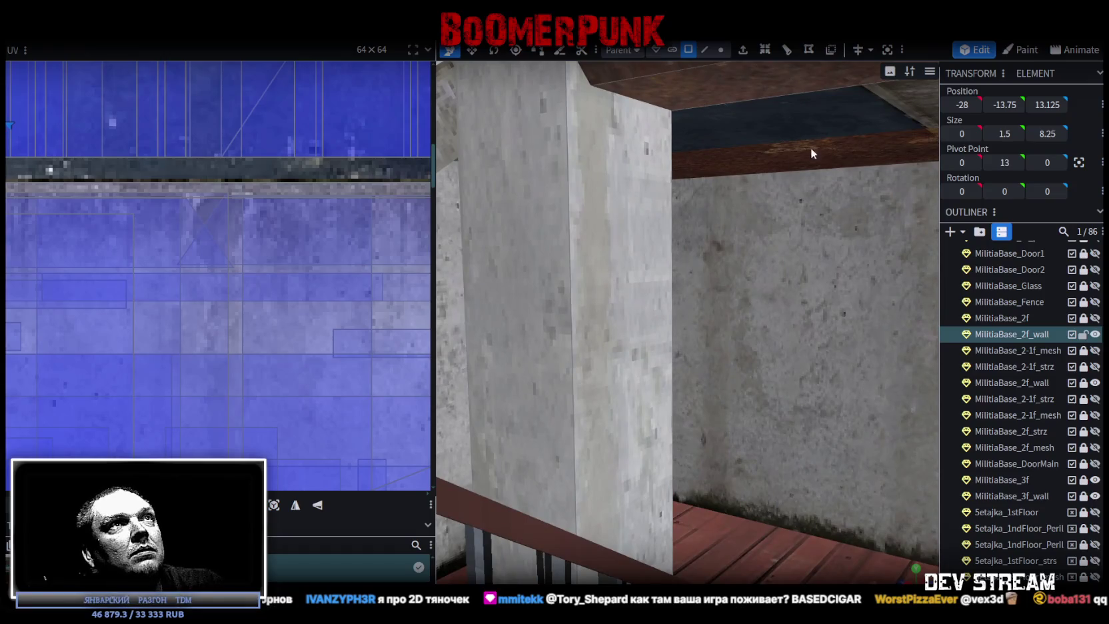
mouse_move(693, 87)
mouse_down()
mouse_move(693, 171)
mouse_move(721, 237)
mouse_move(775, 211)
mouse_move(713, 210)
mouse_move(708, 232)
mouse_move(778, 191)
mouse_move(749, 204)
mouse_move(738, 235)
mouse_move(753, 234)
mouse_up()
click(695, 199)
Step: Select the brown floor slab strip and switch to an orthographic side view
mouse_move(689, 250)
mouse_down()
mouse_move(696, 188)
mouse_move(703, 290)
mouse_move(701, 272)
mouse_move(769, 464)
mouse_move(699, 395)
mouse_move(691, 347)
mouse_move(665, 340)
mouse_move(678, 321)
mouse_move(770, 428)
mouse_move(599, 388)
mouse_move(676, 485)
mouse_up()
click(749, 419)
scroll(766, 445, down, 5)
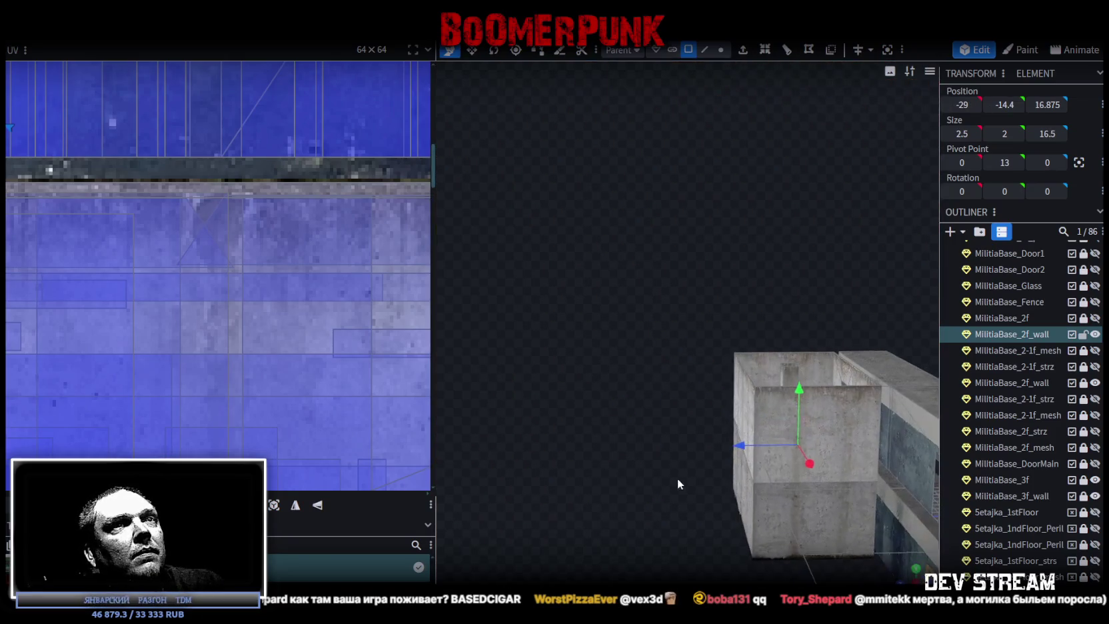
key(KP_3)
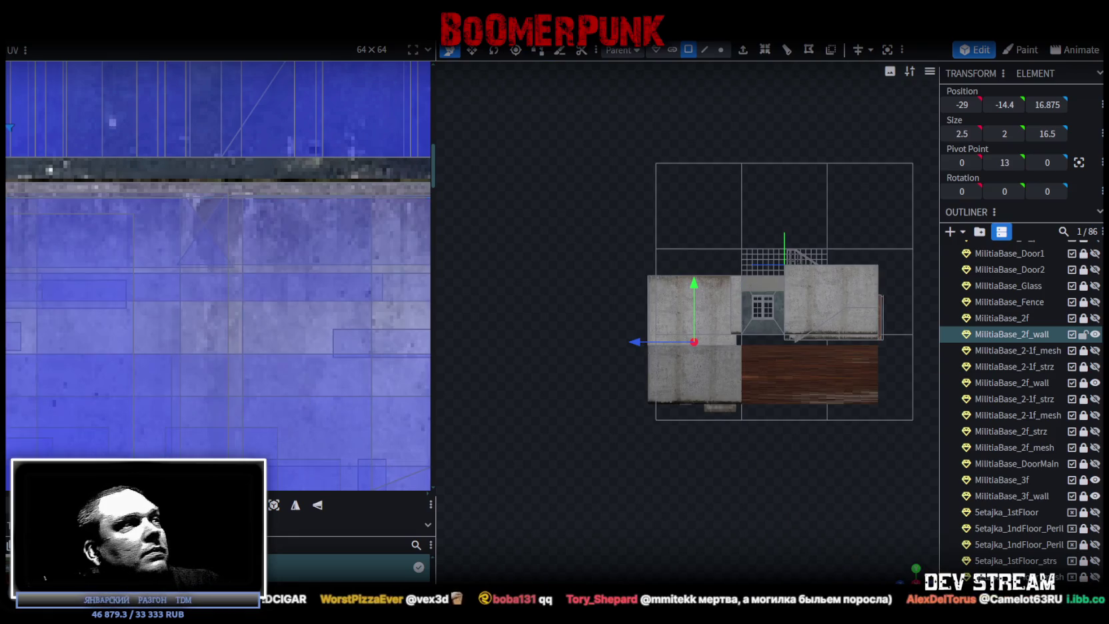
click(285, 478)
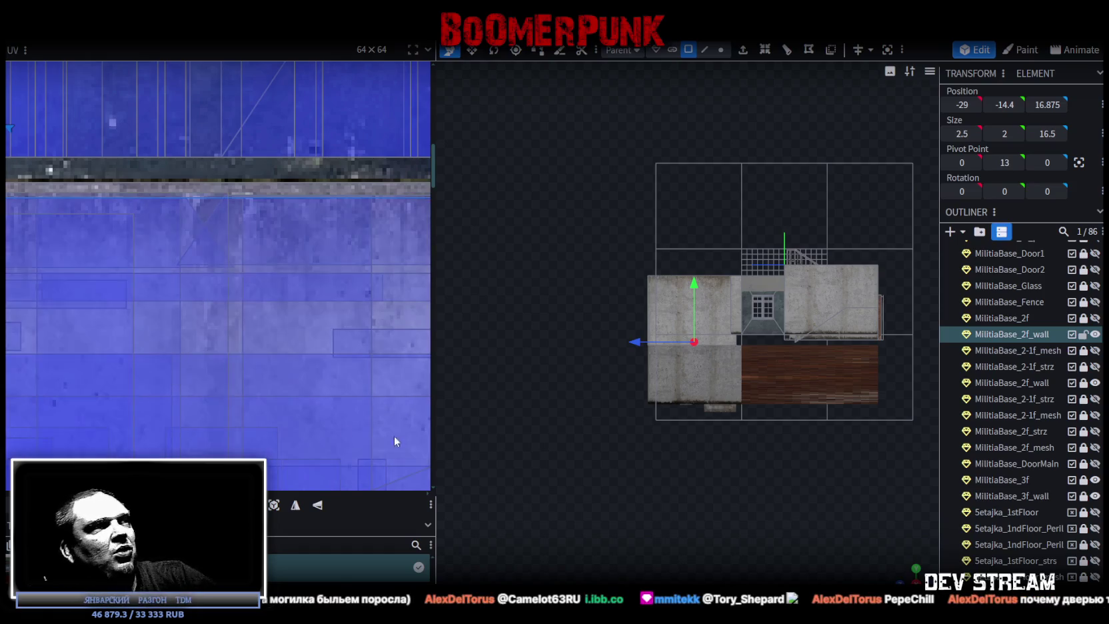
scroll(212, 272, down, 2)
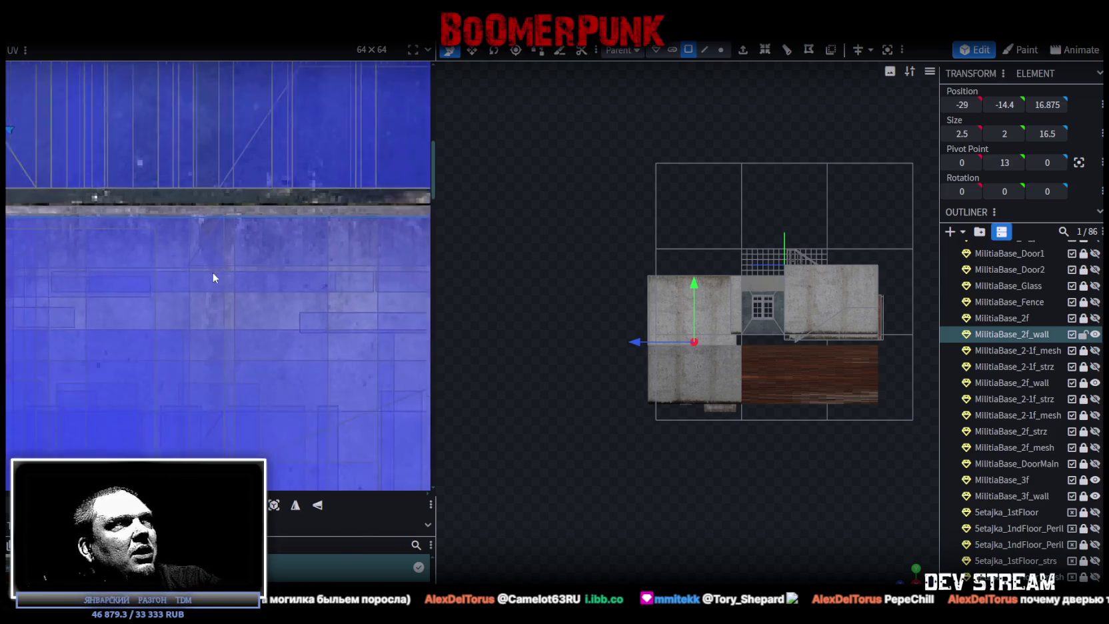
Step: Move the second-floor wall UVs onto the blue tile, mirror them vertically, and shift them up-right
scroll(264, 326, down, 3)
scroll(245, 327, down, 3)
scroll(246, 327, up, 3)
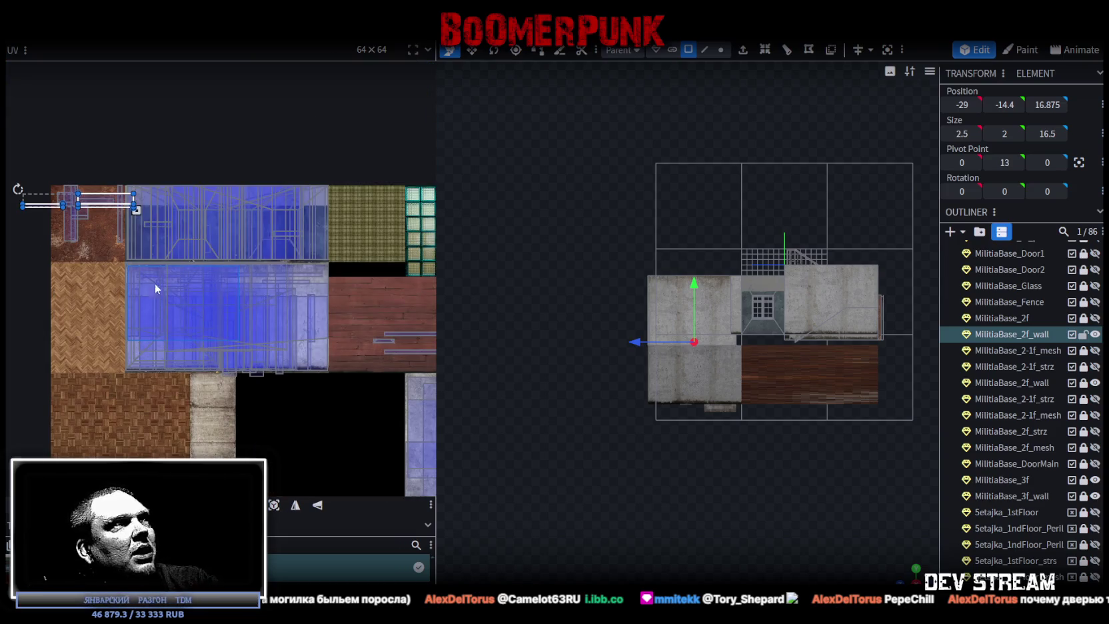
drag(114, 210, 293, 313)
scroll(293, 313, up, 2)
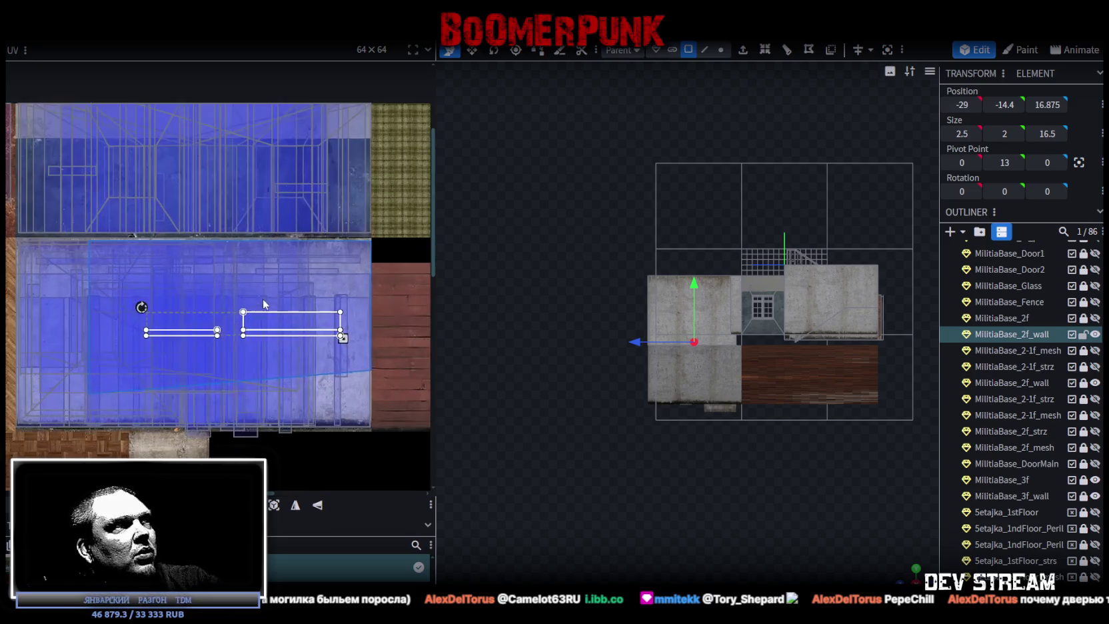
click(317, 506)
scroll(323, 283, up, 2)
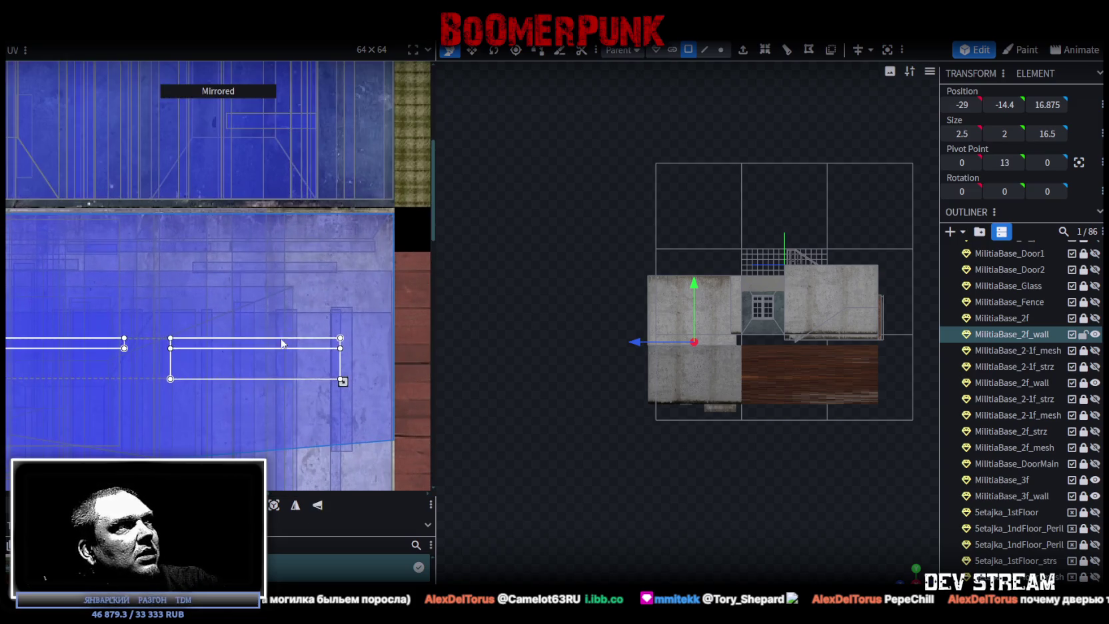
drag(284, 363, 311, 224)
scroll(307, 259, up, 2)
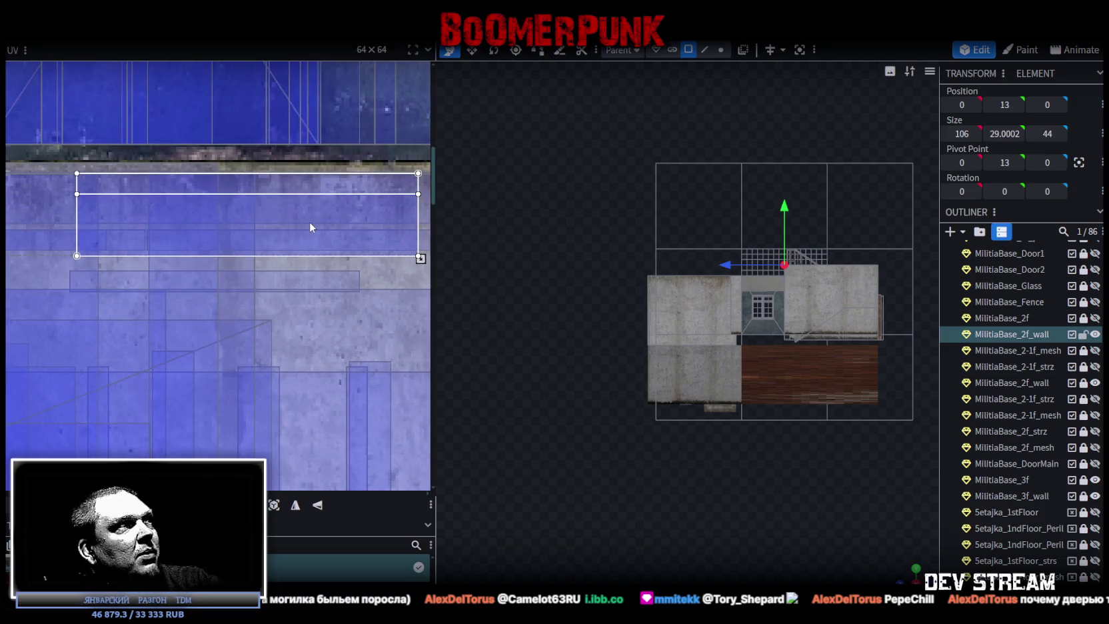
Step: Orbit the building into a perspective view and select another wall face
scroll(311, 230, down, 2)
scroll(316, 245, down, 1)
drag(507, 279, 627, 371)
click(534, 305)
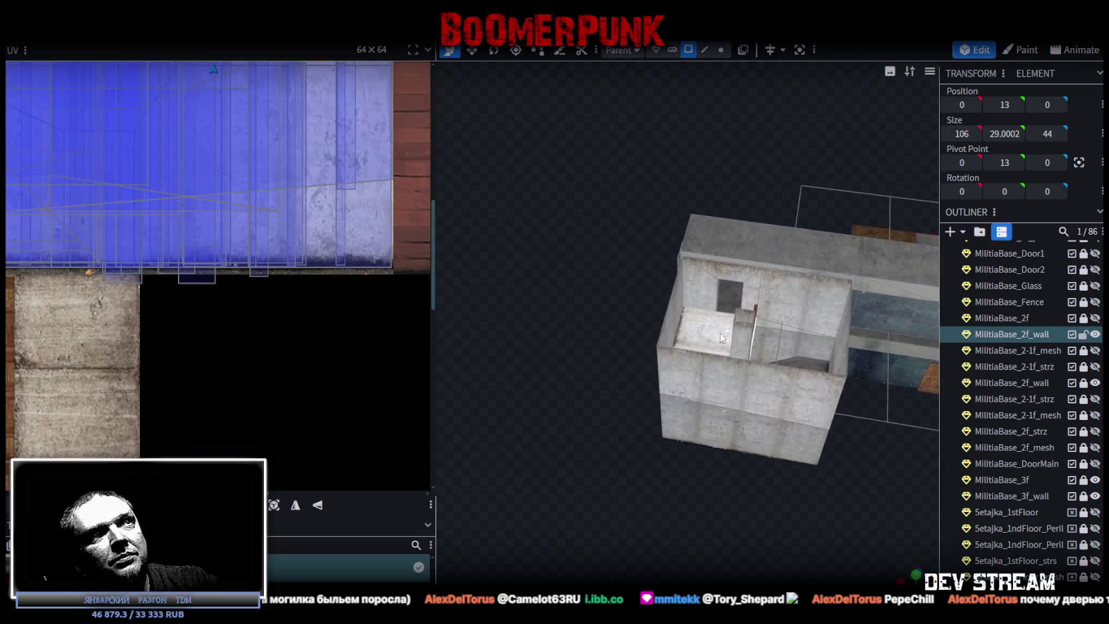
mouse_move(644, 315)
mouse_down()
mouse_move(613, 310)
mouse_move(598, 345)
mouse_move(592, 321)
mouse_move(618, 270)
mouse_move(604, 315)
mouse_move(609, 218)
mouse_move(662, 274)
mouse_move(701, 279)
mouse_move(675, 348)
mouse_move(633, 314)
mouse_move(731, 377)
mouse_move(636, 329)
mouse_move(639, 236)
mouse_move(626, 239)
mouse_move(654, 245)
mouse_up()
Step: Orbit into the interior, select the dark wall face, and hide MilitiaBase_2f_wall
click(724, 288)
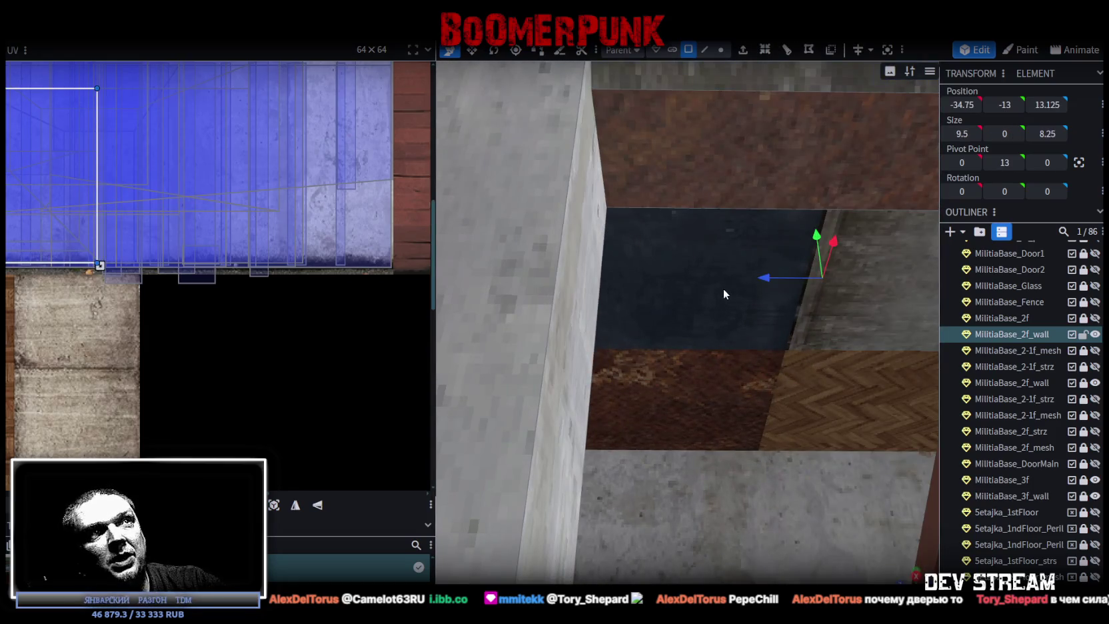
mouse_move(723, 288)
mouse_down()
mouse_move(708, 316)
mouse_move(777, 366)
mouse_up()
mouse_move(786, 435)
mouse_down()
mouse_move(809, 396)
mouse_move(768, 388)
mouse_up()
click(694, 384)
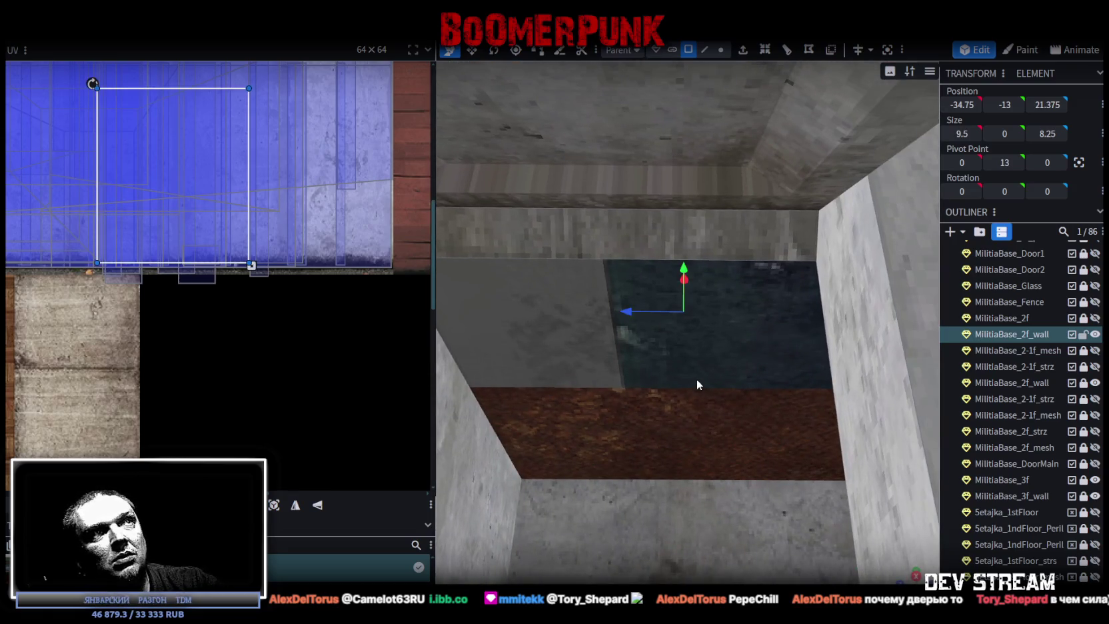
click(1095, 334)
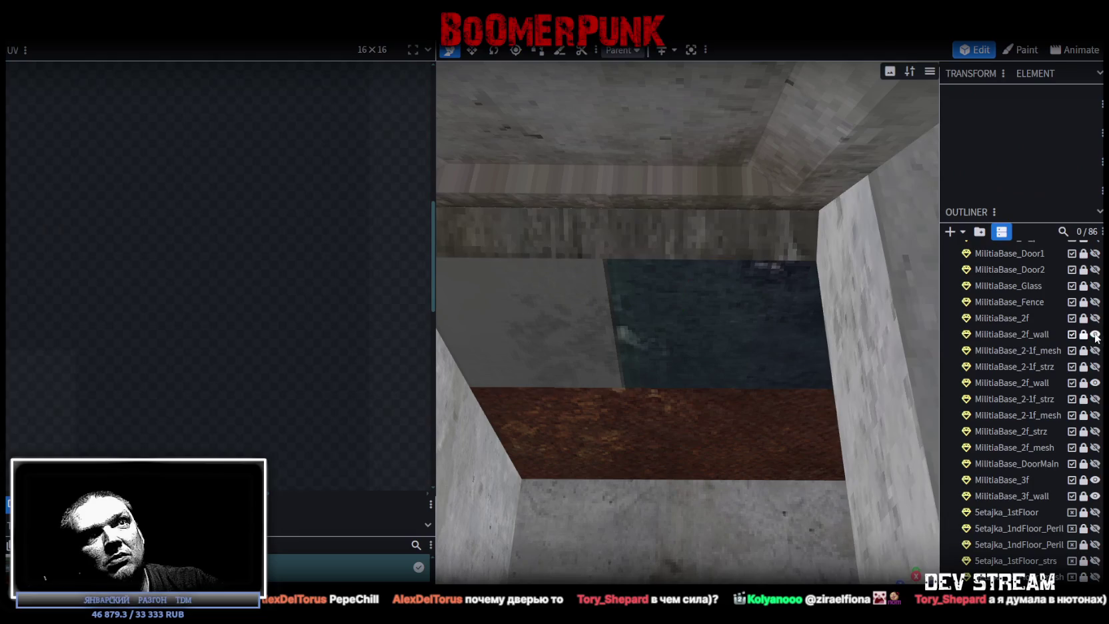
Step: Look down on the building from above and select the dark third-floor wall face
scroll(734, 360, down, 3)
scroll(550, 237, down, 3)
scroll(551, 237, down, 2)
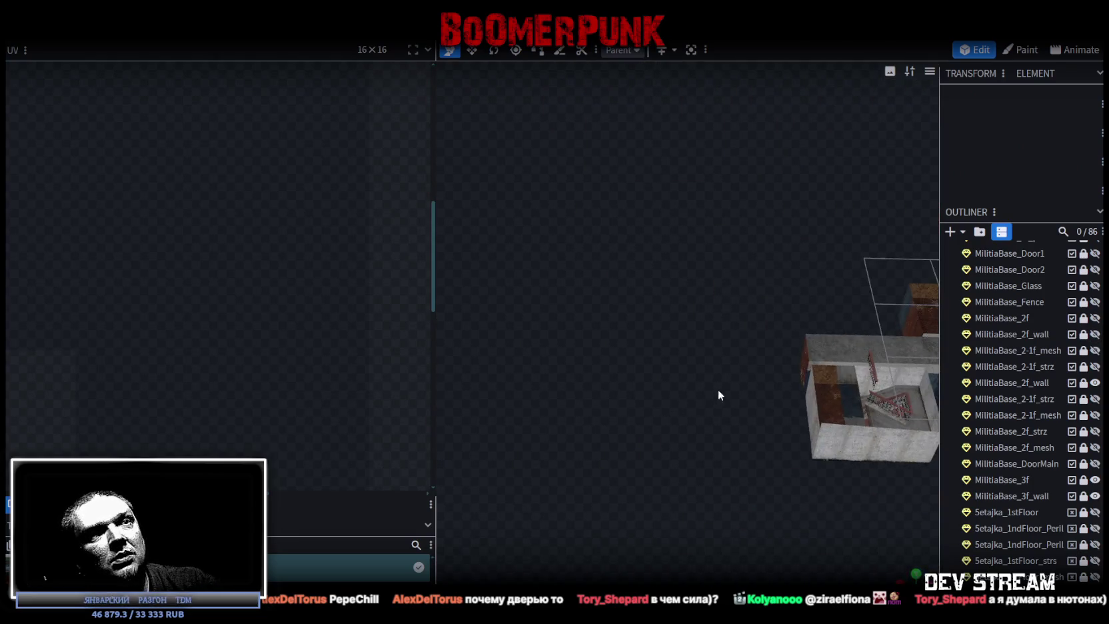
drag(717, 389, 609, 373)
scroll(734, 414, up, 2)
mouse_move(736, 420)
mouse_down()
mouse_move(808, 433)
mouse_move(856, 409)
mouse_up()
scroll(870, 397, up, 2)
scroll(853, 396, up, 2)
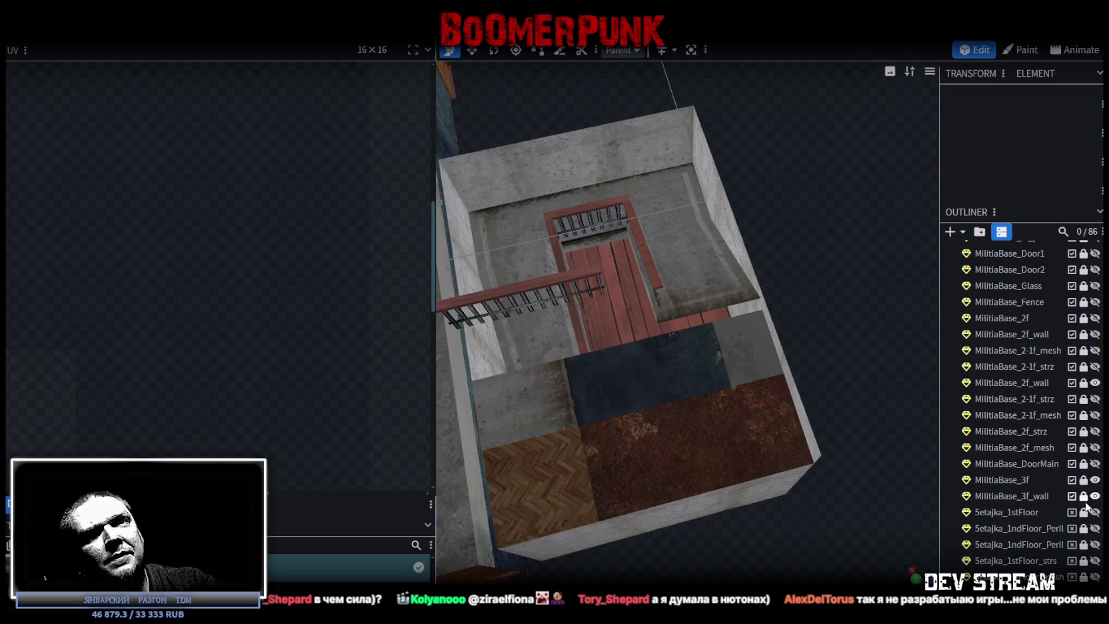
click(681, 437)
Step: Project the MilitiaBase_3f_wall face's UVs from the top orthographic (Numpad 7) view
drag(654, 412, 847, 454)
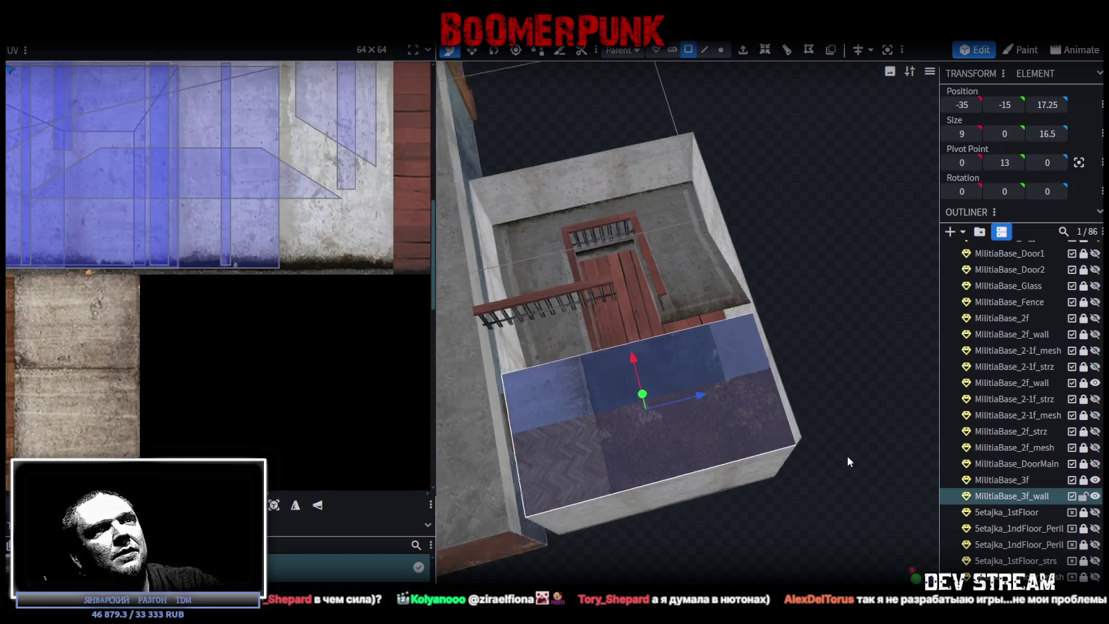
key(KP_7)
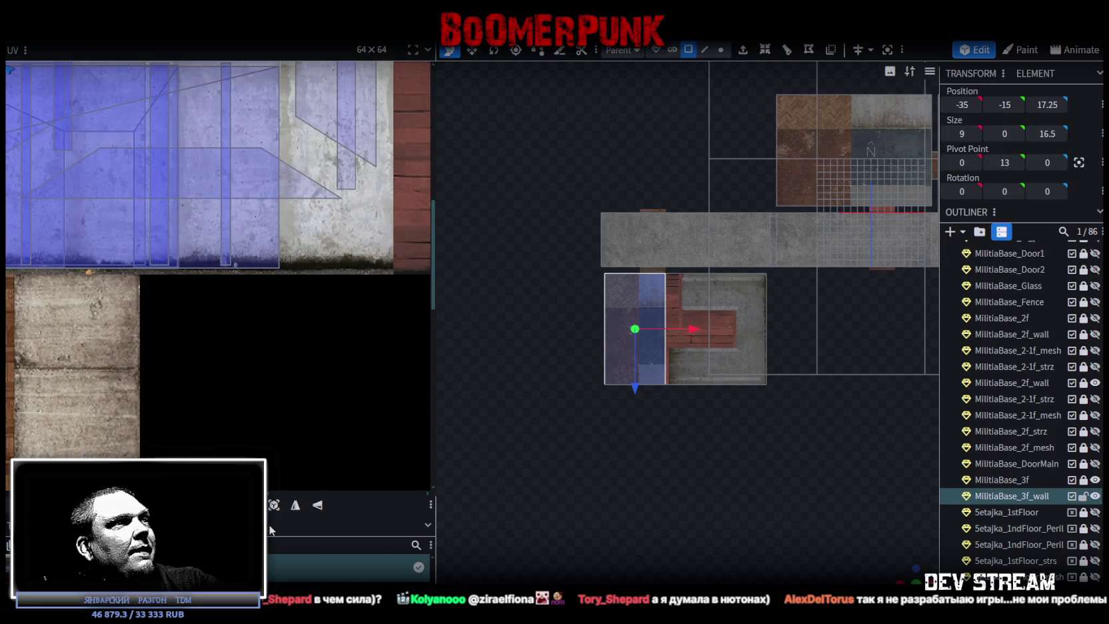
click(273, 506)
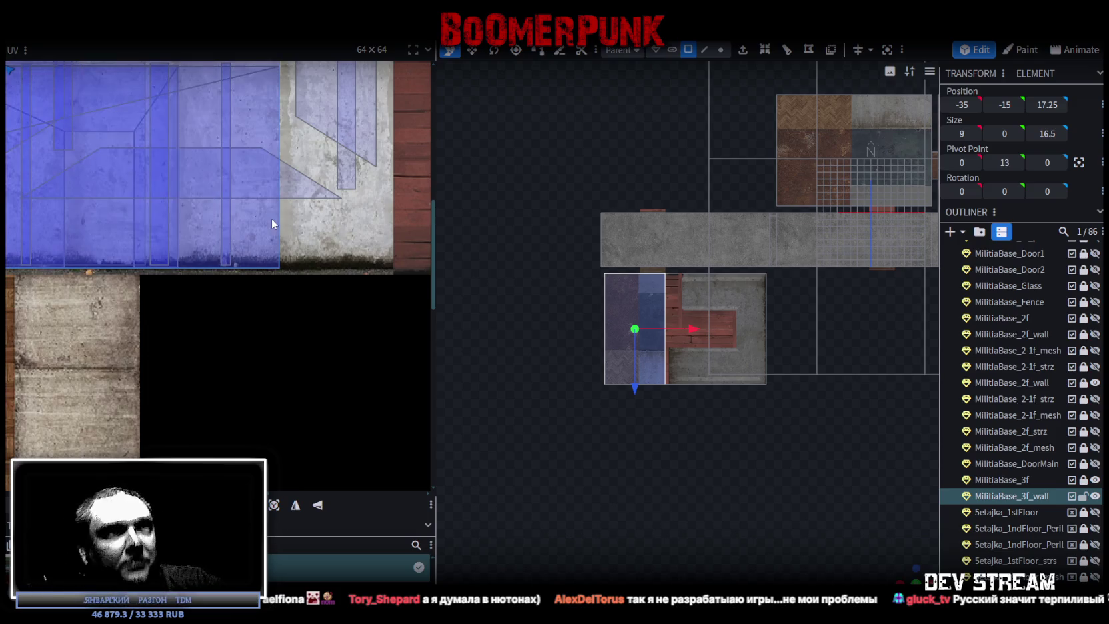
scroll(193, 301, down, 2)
Step: Move the roof face's UV onto the dark-blue area and rotate it 90 degrees
scroll(193, 301, down, 1)
scroll(189, 293, up, 1)
drag(92, 134, 265, 334)
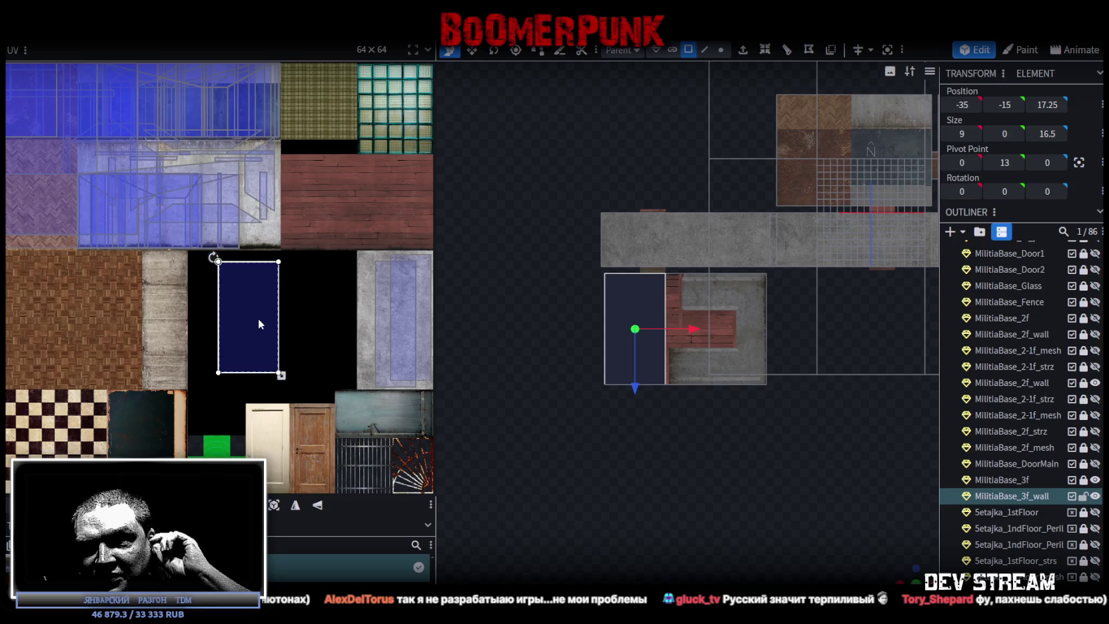
mouse_move(258, 316)
mouse_down()
mouse_move(236, 283)
mouse_move(260, 311)
mouse_up()
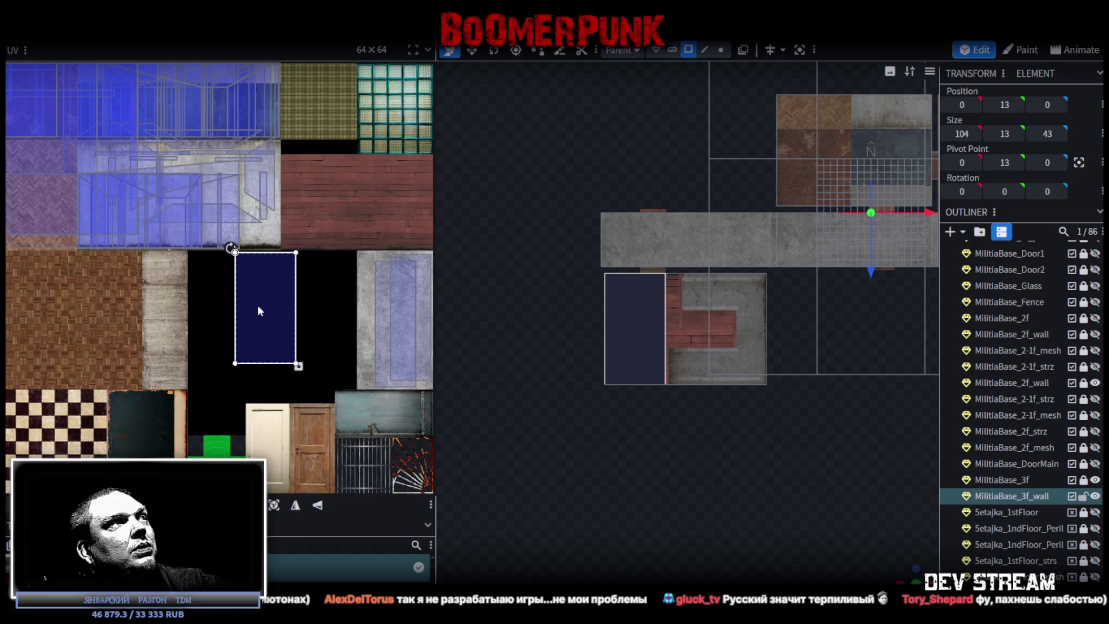
right_click(259, 311)
click(320, 479)
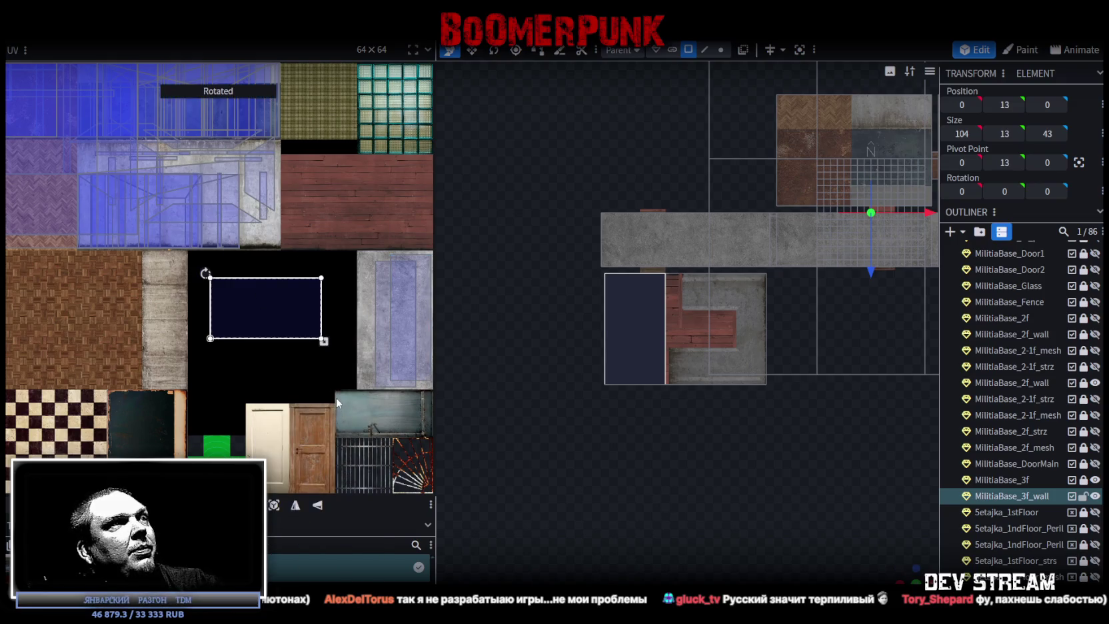
Step: Shift the roof UV down-left, fit it to the face, and shrink it onto the concrete
drag(268, 309, 189, 338)
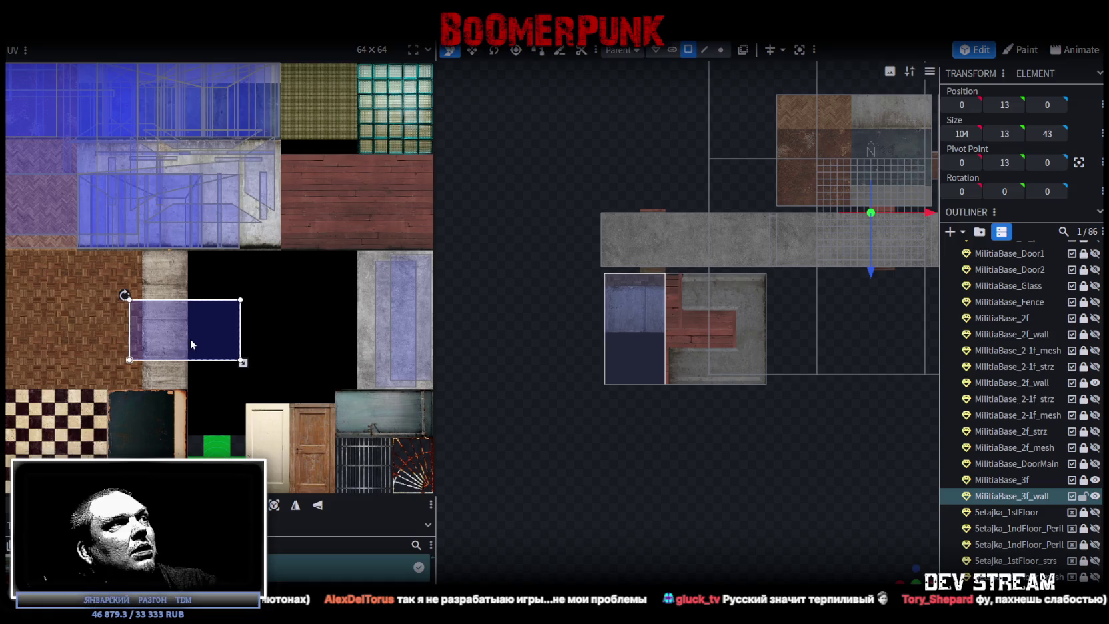
right_click(190, 338)
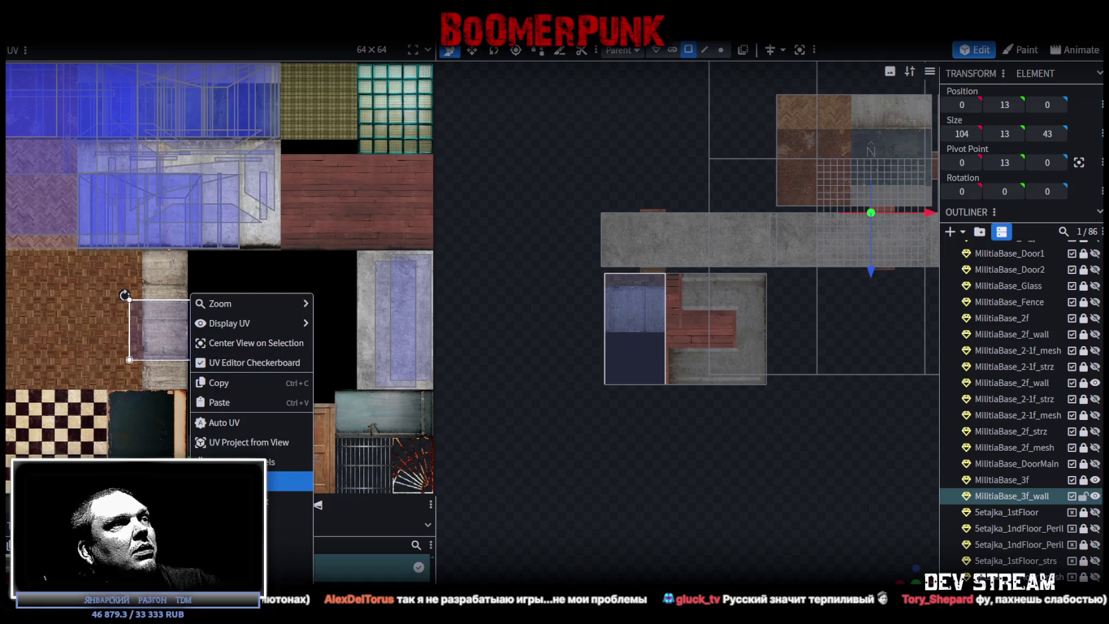
click(240, 479)
scroll(177, 312, up, 4)
scroll(136, 308, up, 1)
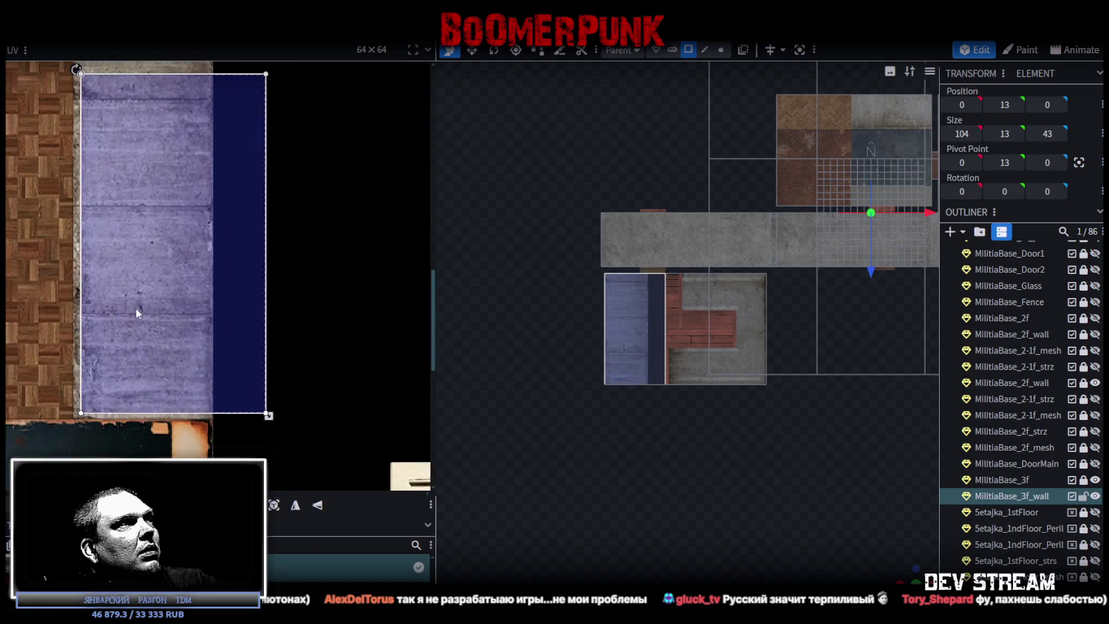
scroll(216, 373, up, 1)
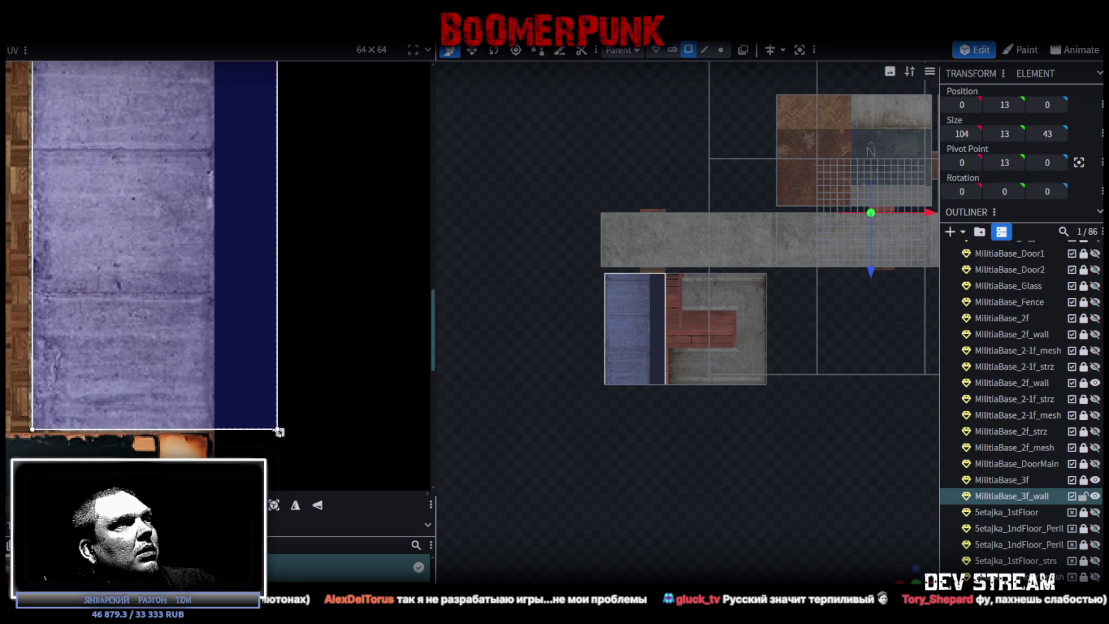
drag(279, 432, 217, 414)
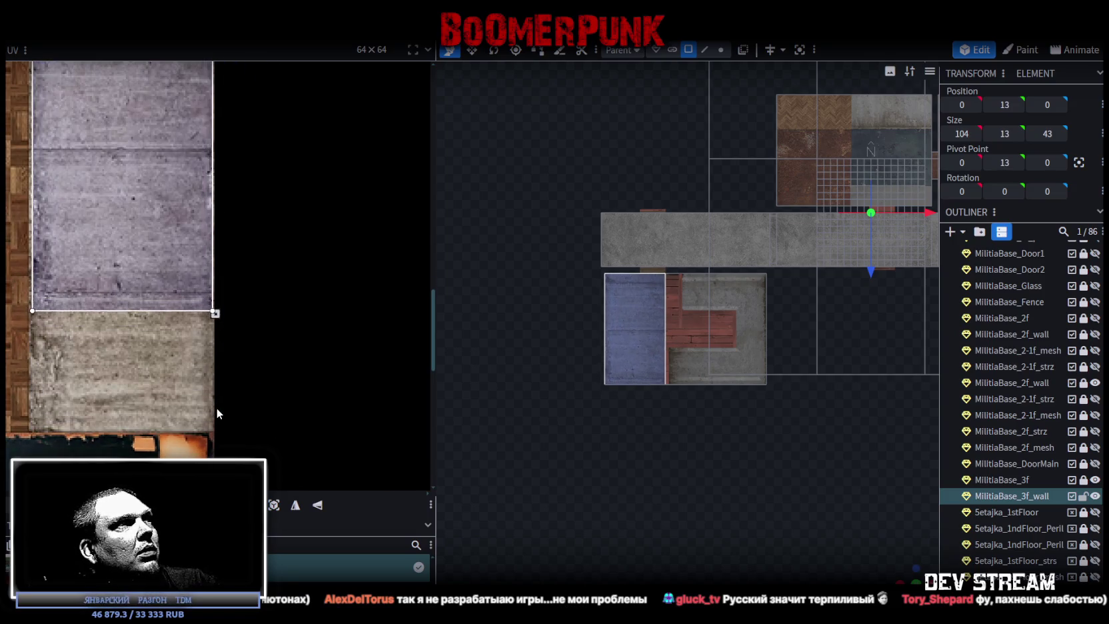
scroll(216, 408, down, 1)
scroll(304, 349, down, 1)
scroll(207, 312, down, 2)
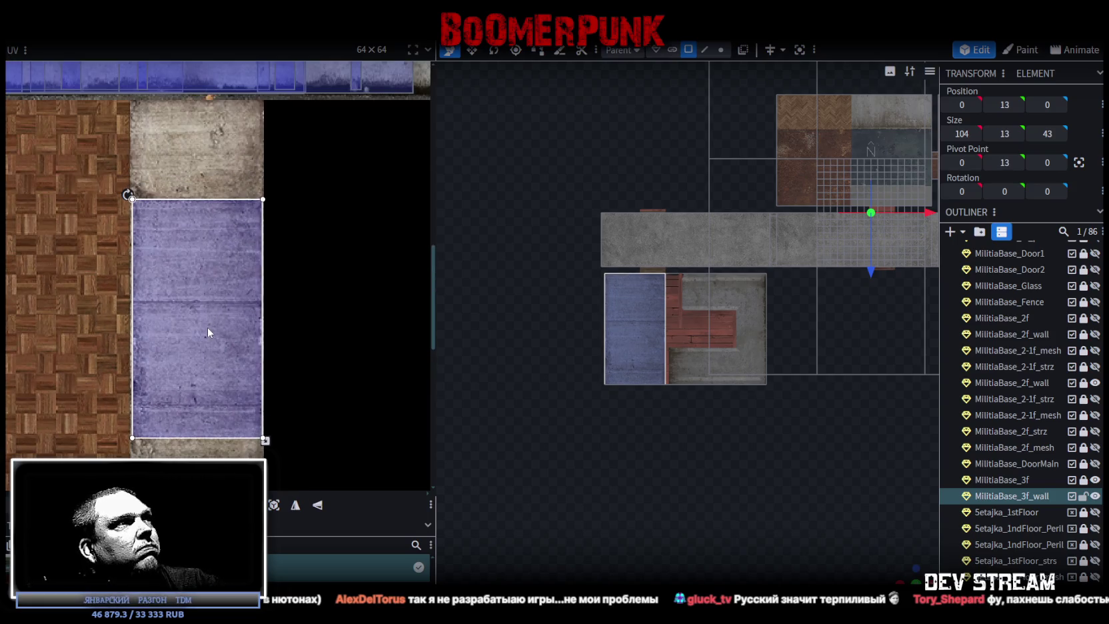
scroll(153, 213, up, 2)
scroll(111, 225, up, 1)
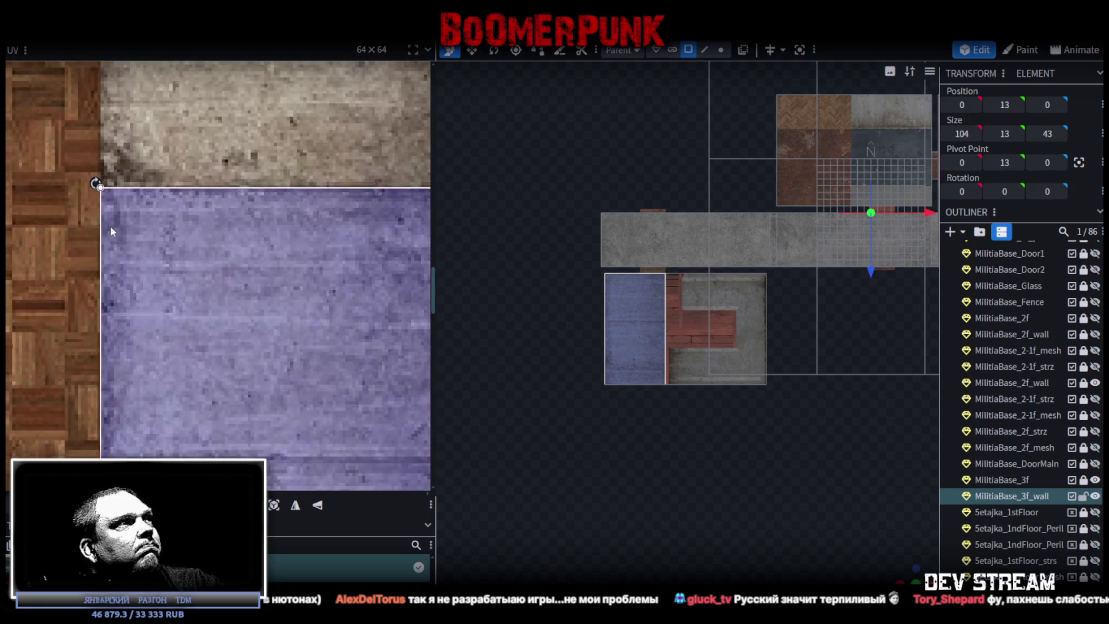
Step: Fine-tune the roof UV's position and size over the purple concrete tile
drag(117, 222, 137, 235)
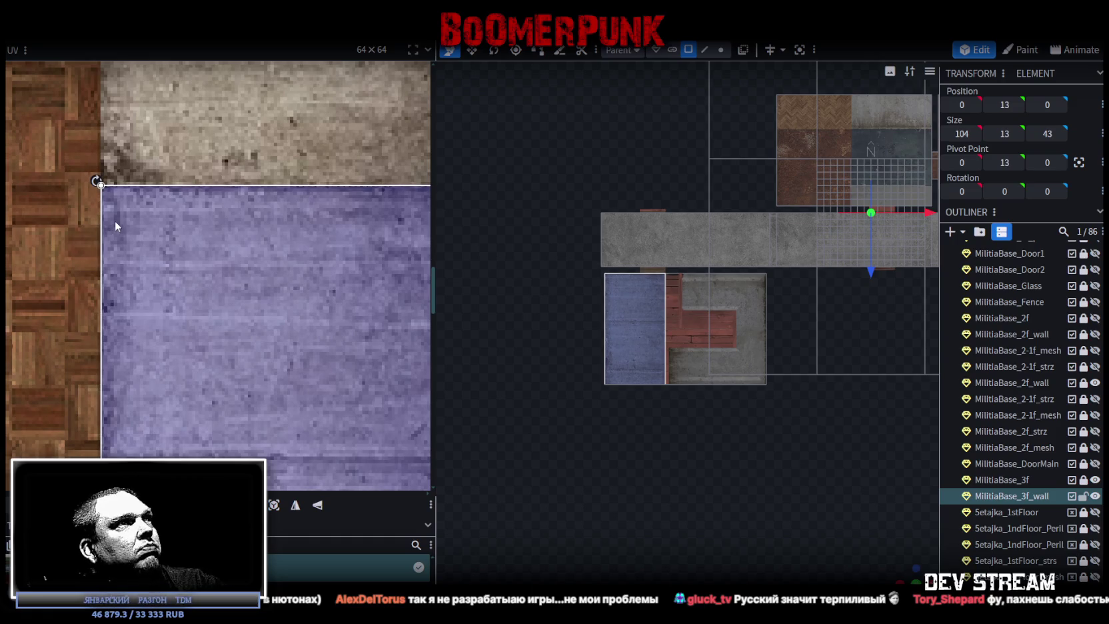
scroll(200, 279, down, 4)
middle_drag(208, 336, 222, 210)
scroll(266, 220, up, 1)
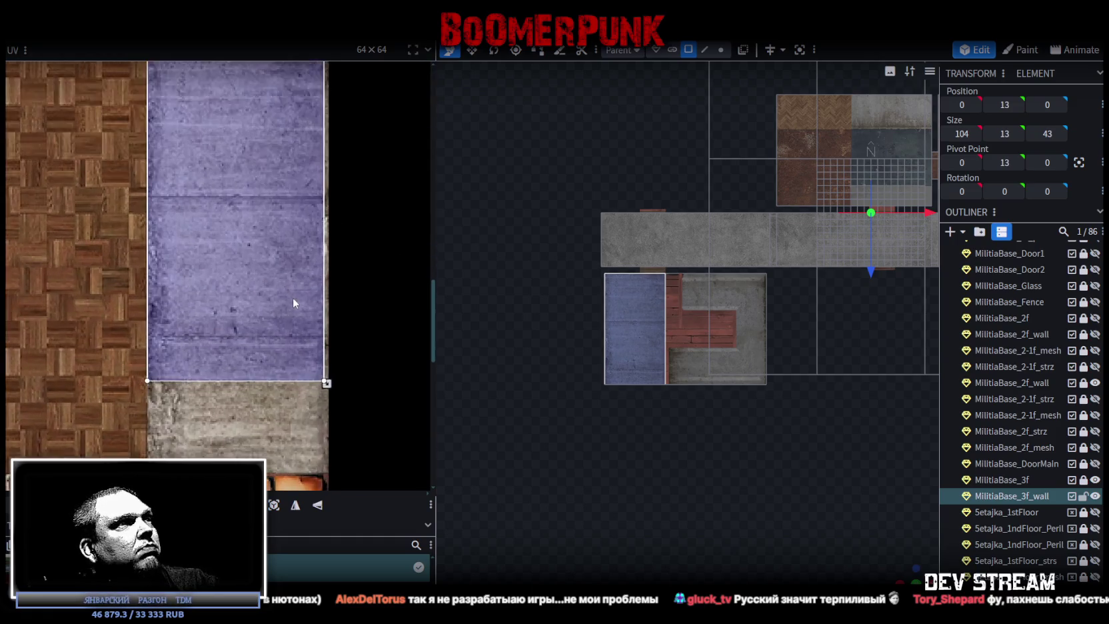
scroll(313, 313, up, 1)
scroll(321, 270, up, 1)
scroll(317, 305, up, 1)
scroll(300, 315, up, 1)
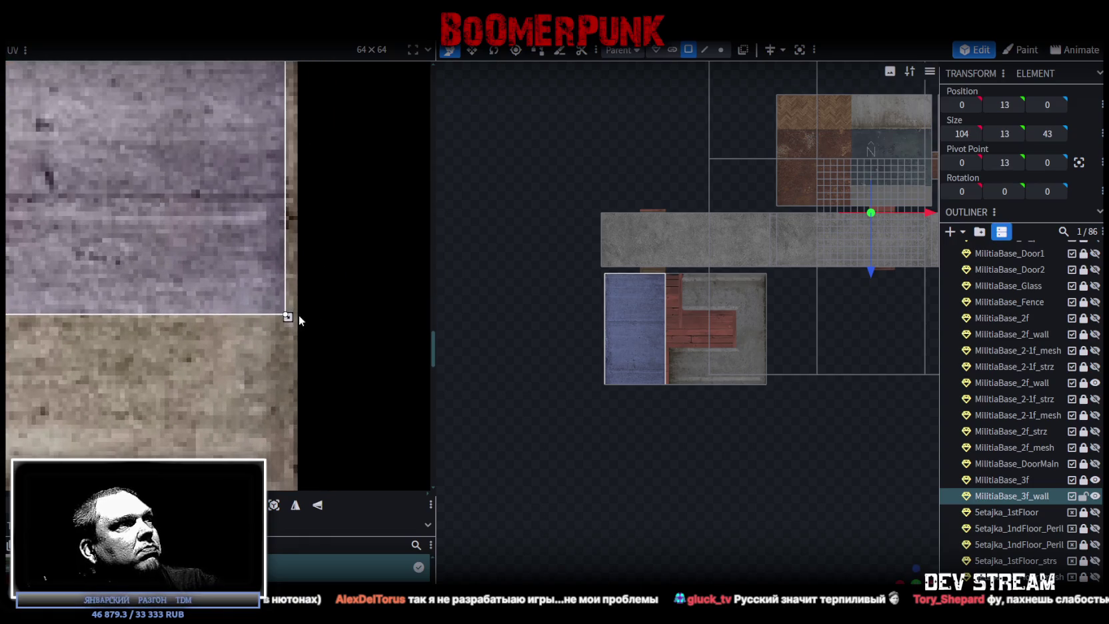
drag(288, 317, 301, 340)
scroll(300, 337, up, 1)
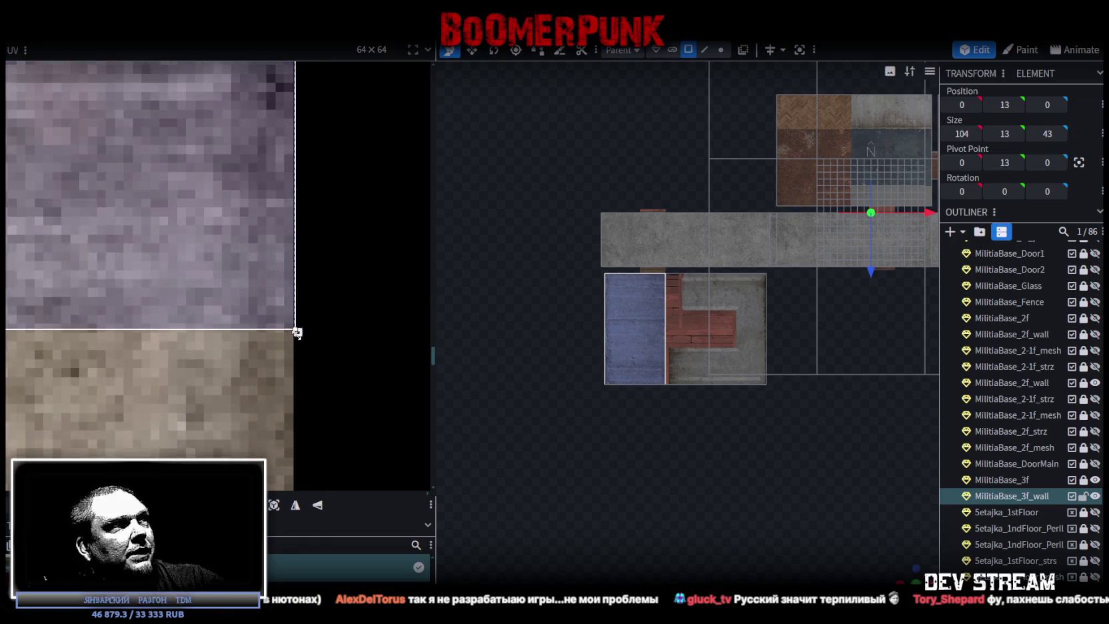
scroll(293, 326, up, 1)
scroll(289, 322, up, 1)
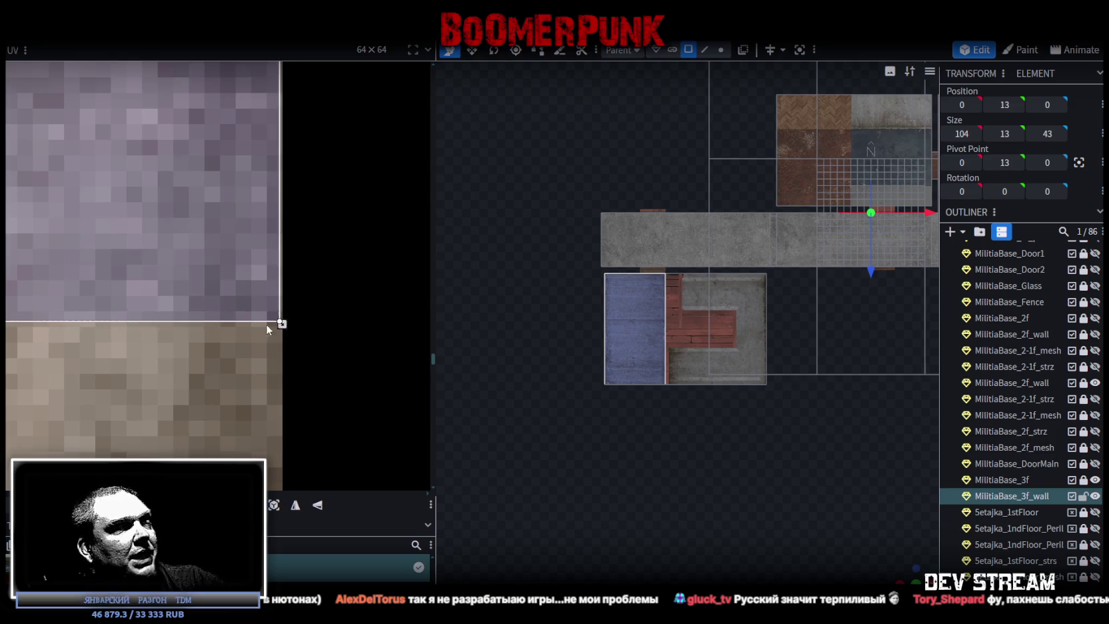
scroll(265, 324, down, 2)
scroll(99, 294, down, 2)
scroll(228, 324, down, 1)
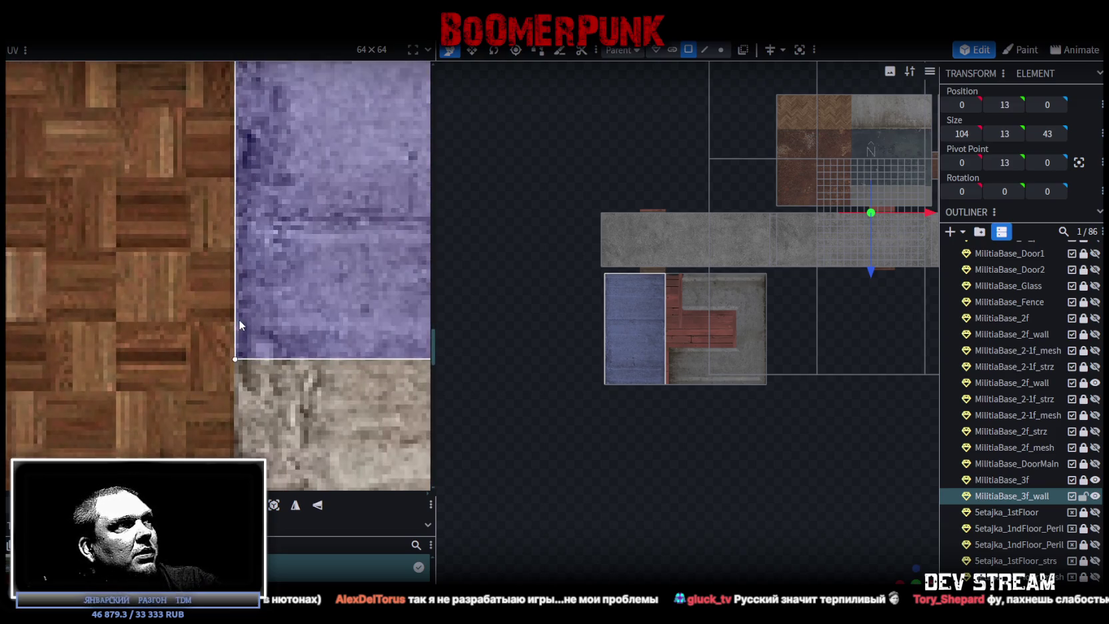
scroll(238, 320, up, 2)
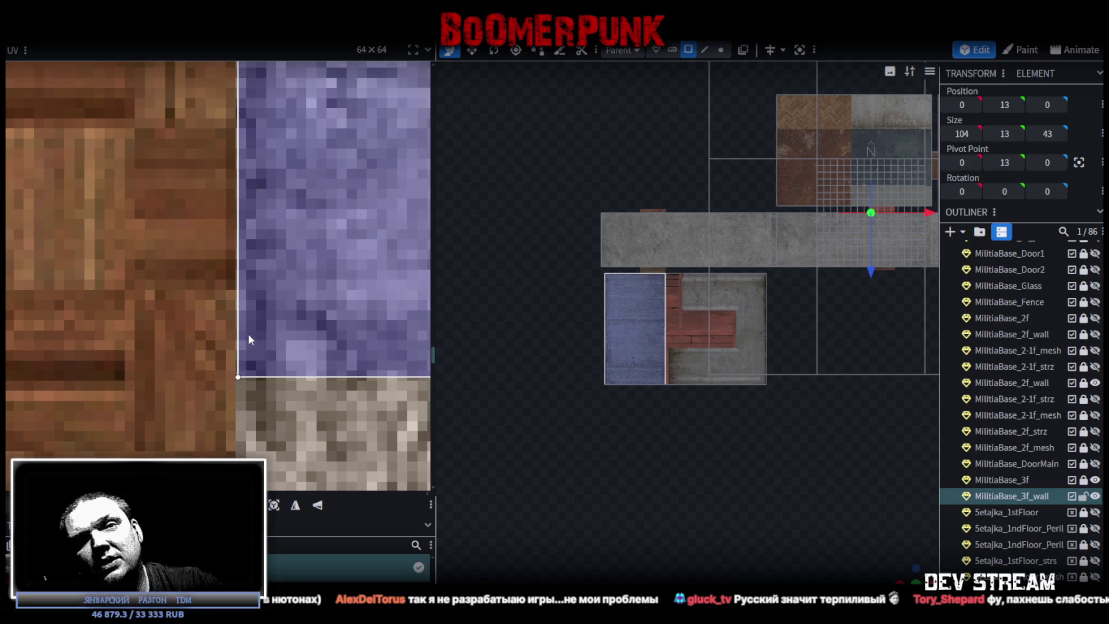
mouse_move(706, 480)
mouse_down()
mouse_move(628, 410)
mouse_move(592, 423)
mouse_up()
Step: Pull the roof UV's bottom edge to the concrete tile border and save Build0Tutor.bbmodel
scroll(335, 311, down, 2)
scroll(285, 362, up, 3)
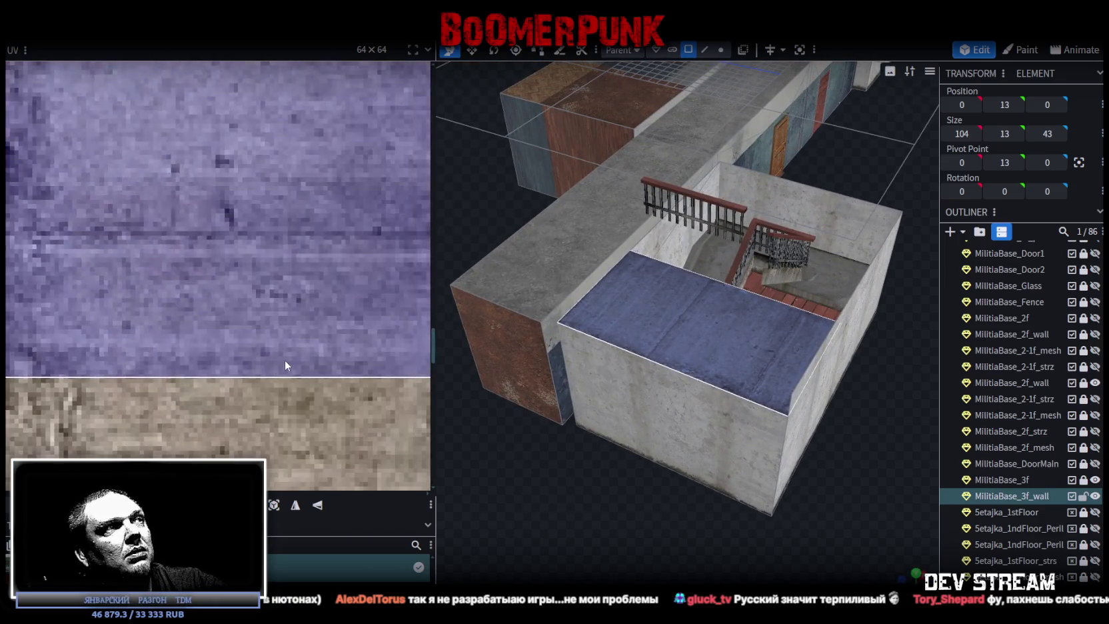
scroll(285, 361, down, 2)
drag(245, 403, 246, 270)
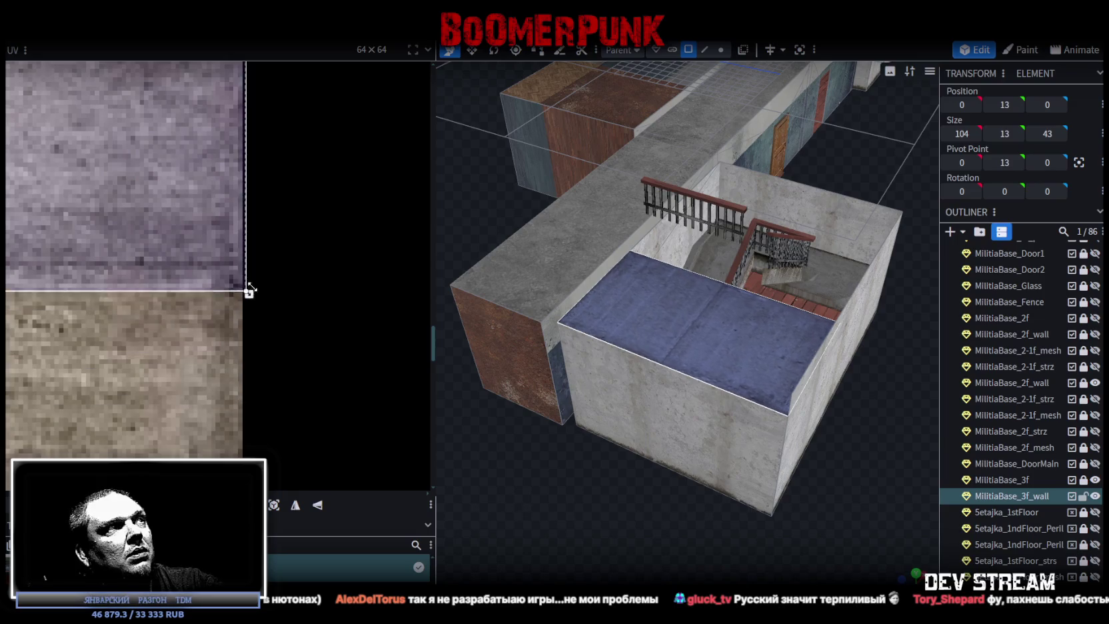
scroll(245, 270, up, 4)
drag(238, 298, 238, 285)
mouse_move(533, 421)
mouse_down()
mouse_move(722, 505)
mouse_move(680, 511)
mouse_move(515, 433)
mouse_move(497, 393)
mouse_move(476, 426)
mouse_move(655, 439)
mouse_move(666, 513)
mouse_move(740, 478)
mouse_move(703, 500)
mouse_move(747, 487)
mouse_move(697, 514)
mouse_move(758, 442)
mouse_move(725, 491)
mouse_move(730, 432)
mouse_move(760, 477)
mouse_move(701, 513)
mouse_move(673, 505)
mouse_move(663, 245)
mouse_up()
key(ctrl+s)
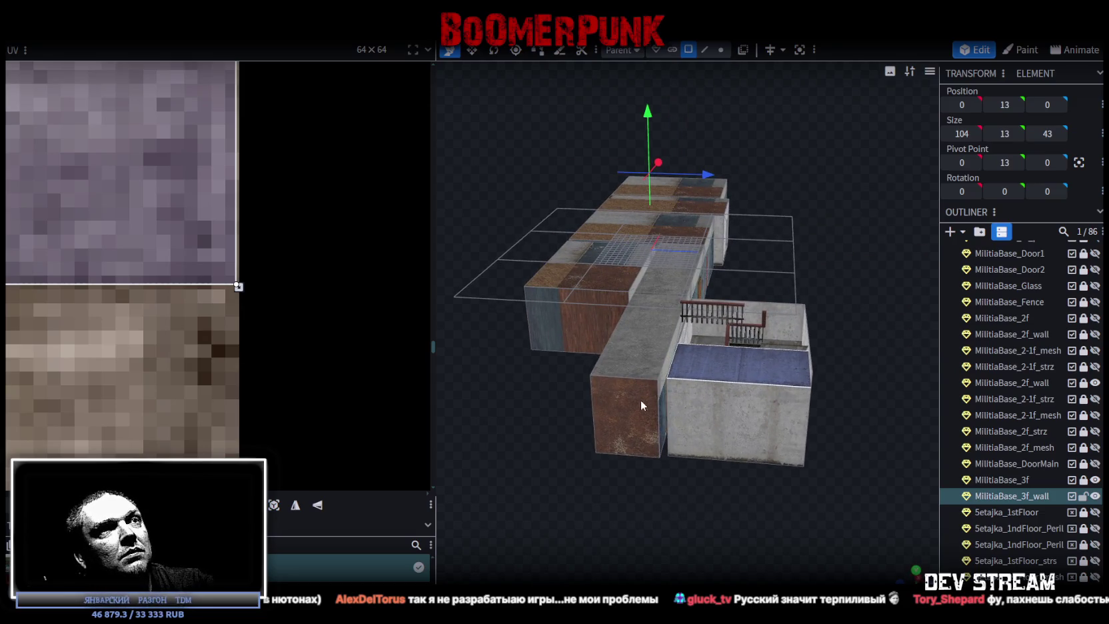
Step: Select the long block's wall faces and shift a wall UV down-left on the atlas
click(643, 400)
mouse_move(800, 221)
mouse_down()
mouse_move(687, 260)
mouse_move(760, 228)
mouse_move(787, 248)
mouse_move(562, 387)
mouse_move(634, 393)
mouse_up()
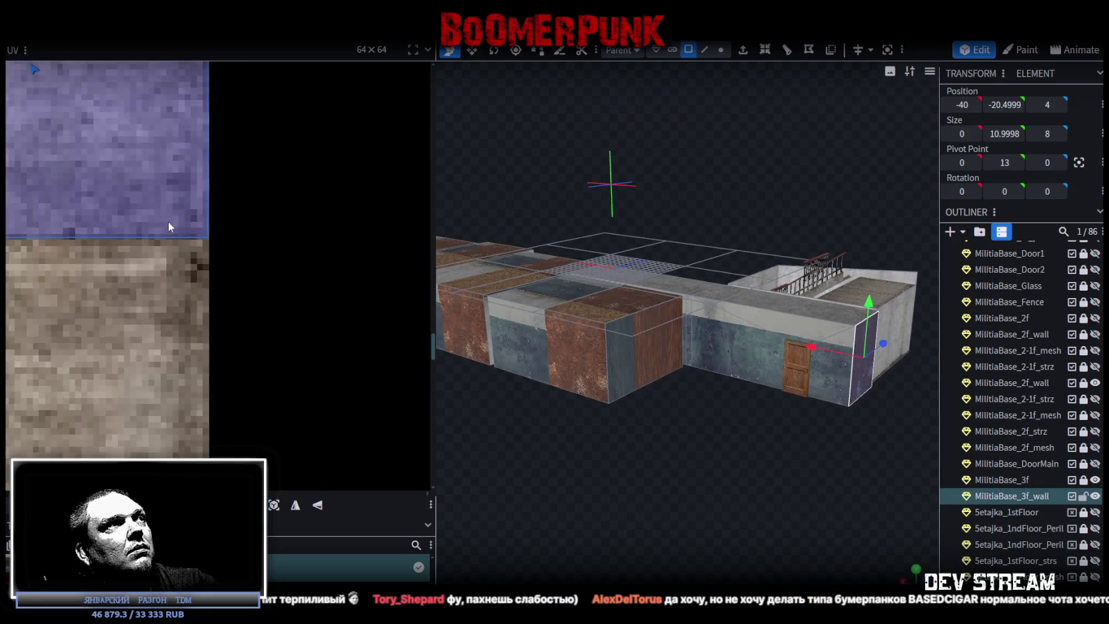
scroll(170, 227, down, 3)
scroll(179, 207, down, 3)
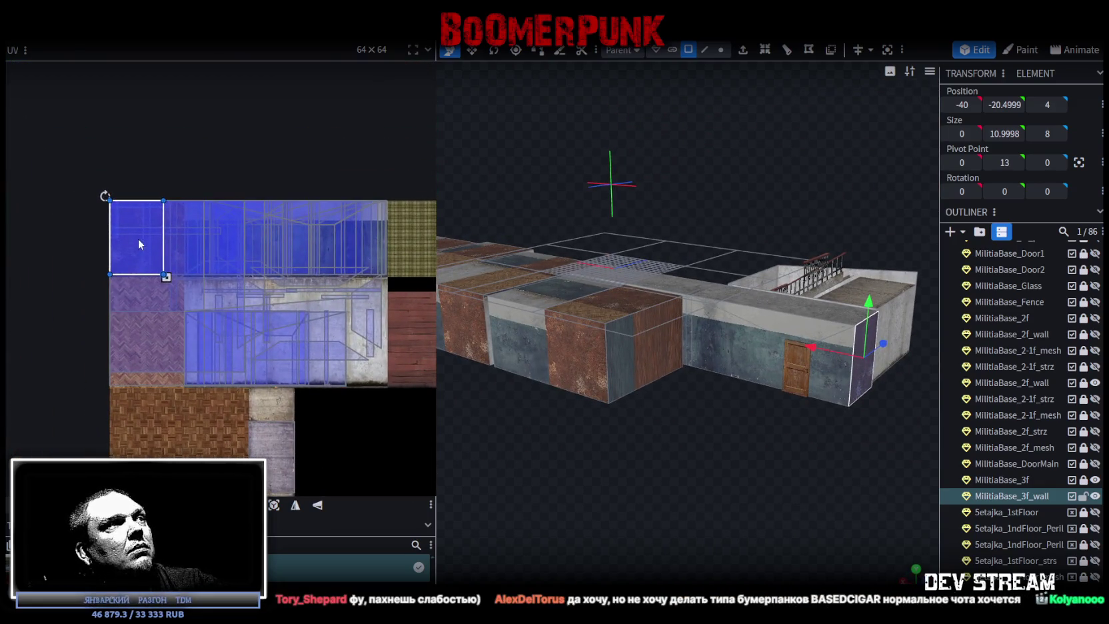
click(239, 314)
scroll(252, 318, up, 2)
scroll(260, 313, up, 2)
drag(261, 311, 191, 365)
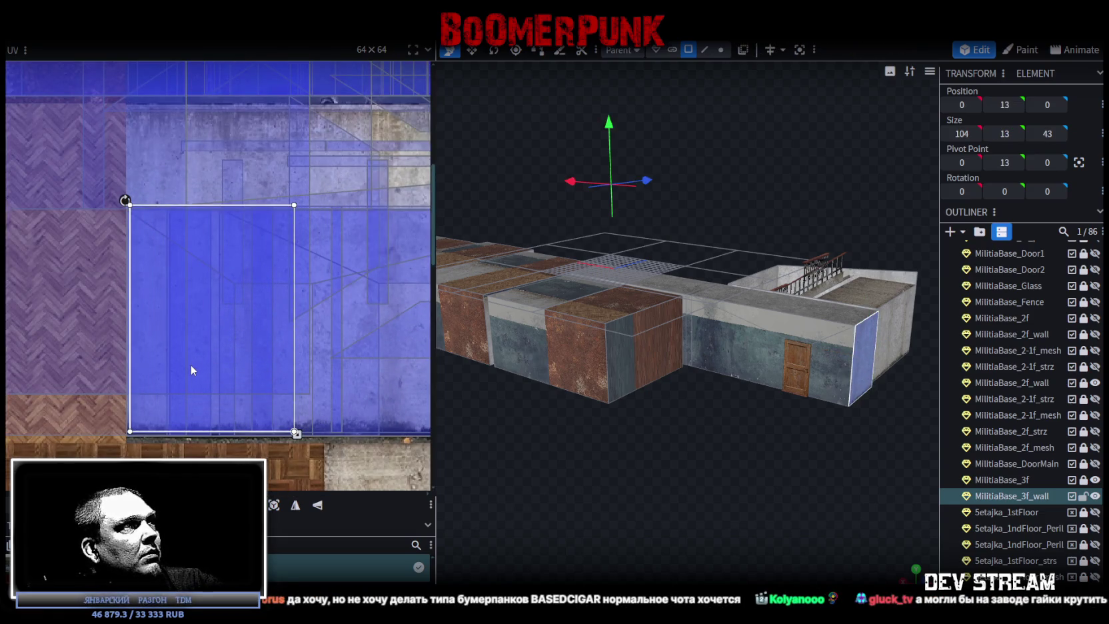
mouse_move(714, 445)
mouse_down()
mouse_move(649, 454)
mouse_move(728, 412)
mouse_up()
click(697, 370)
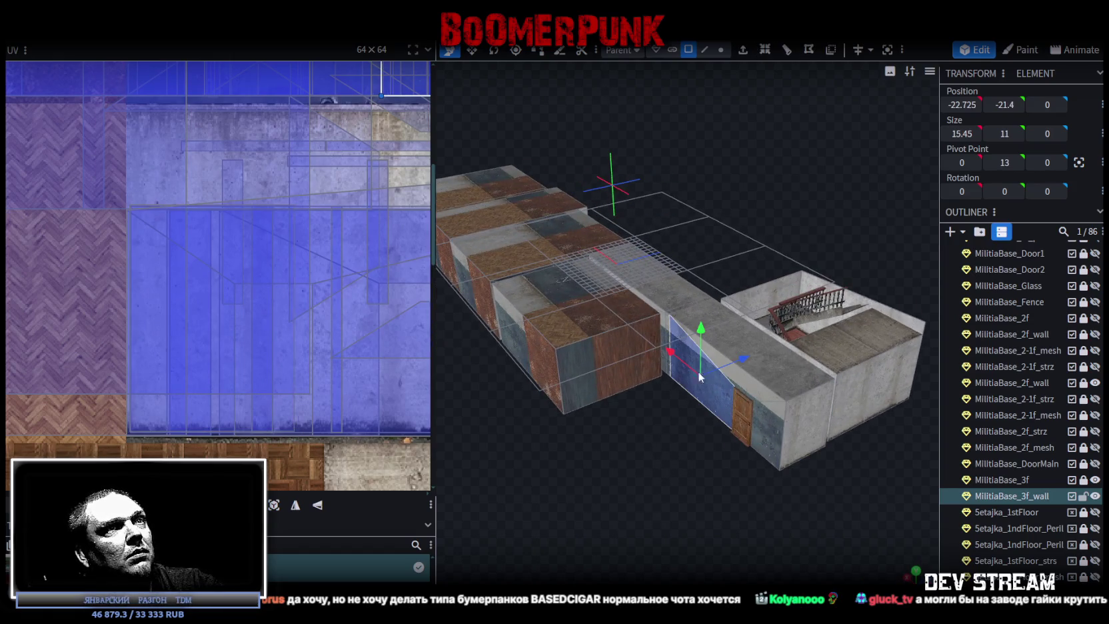
scroll(201, 237, down, 3)
scroll(186, 226, up, 2)
scroll(182, 223, up, 1)
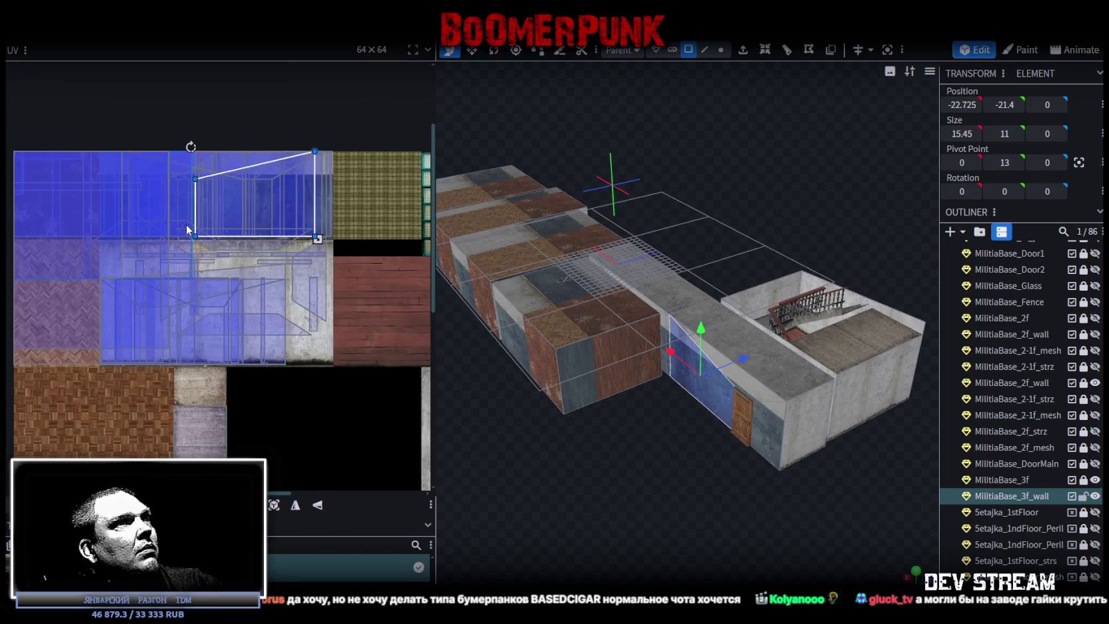
scroll(621, 467, up, 3)
Step: Select the three box top faces and move their roof UVs to the atlas's lower-right
drag(668, 506, 792, 379)
click(799, 382)
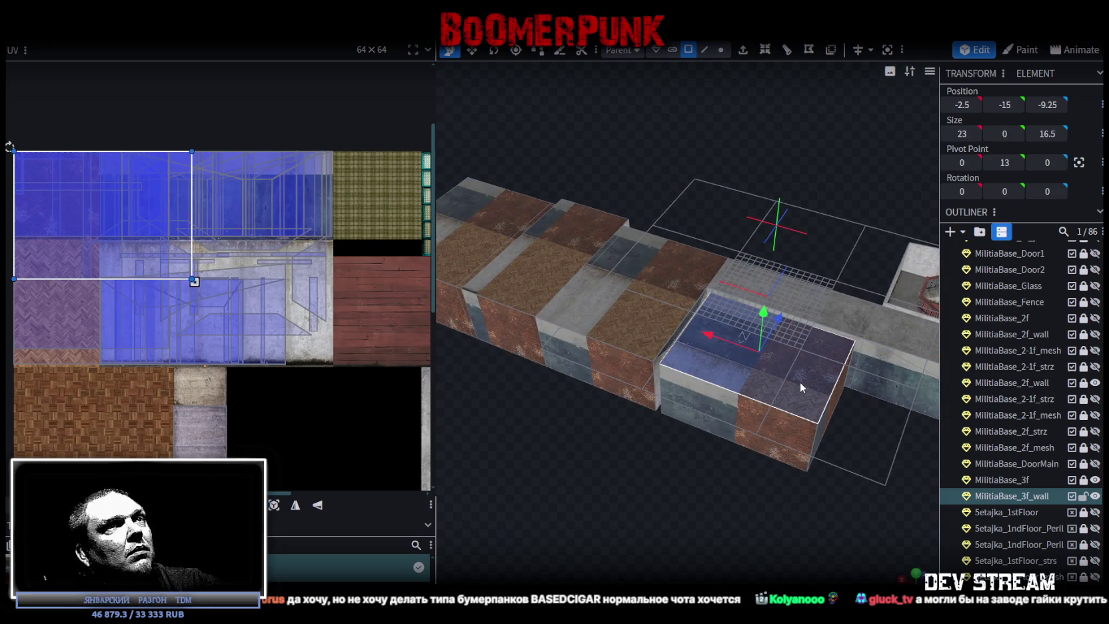
shift+click(586, 283)
shift+click(494, 226)
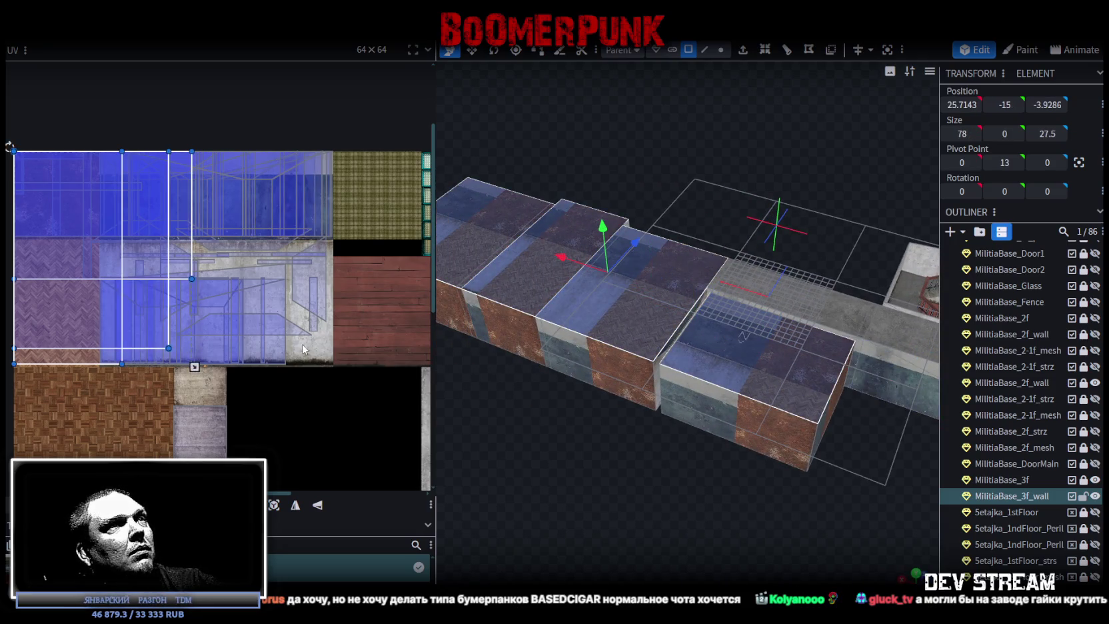
scroll(287, 300, down, 3)
scroll(253, 234, down, 2)
drag(115, 183, 258, 311)
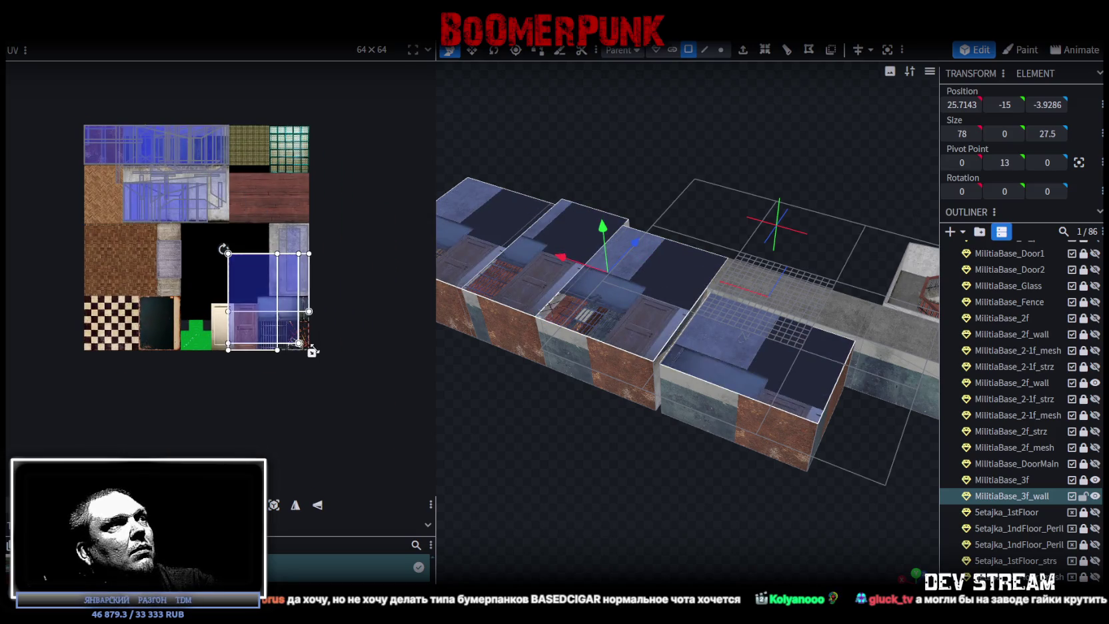
scroll(280, 313, up, 1)
scroll(280, 313, up, 2)
scroll(267, 306, down, 2)
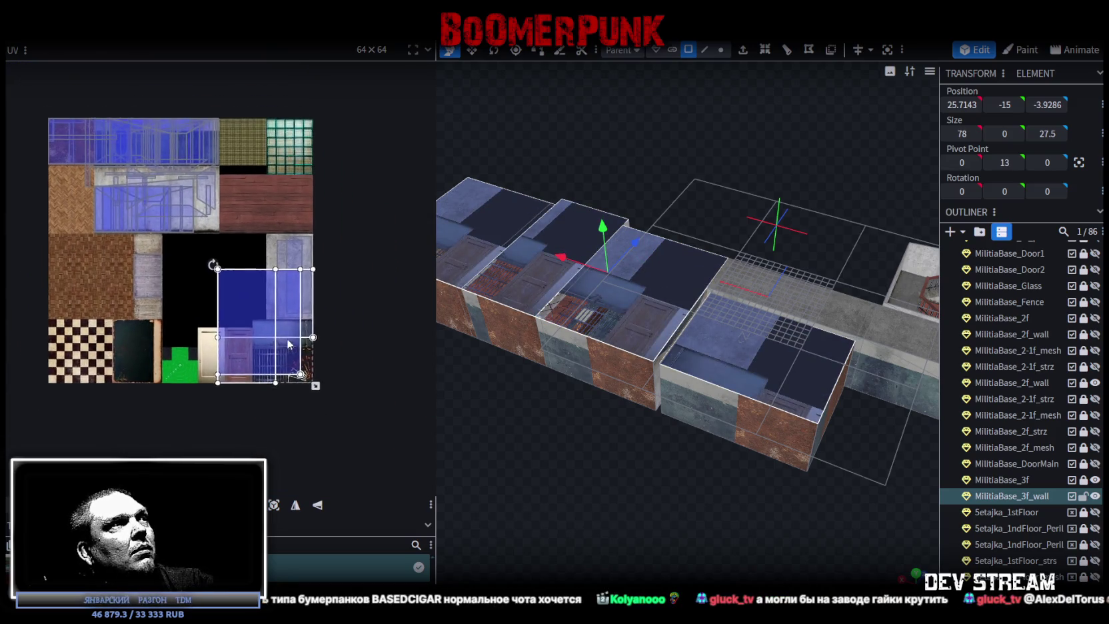
middle_drag(266, 307, 303, 353)
Step: Orbit the model and select the walkway plane between the blocks
mouse_move(604, 406)
mouse_down()
mouse_move(630, 504)
mouse_move(578, 477)
mouse_up()
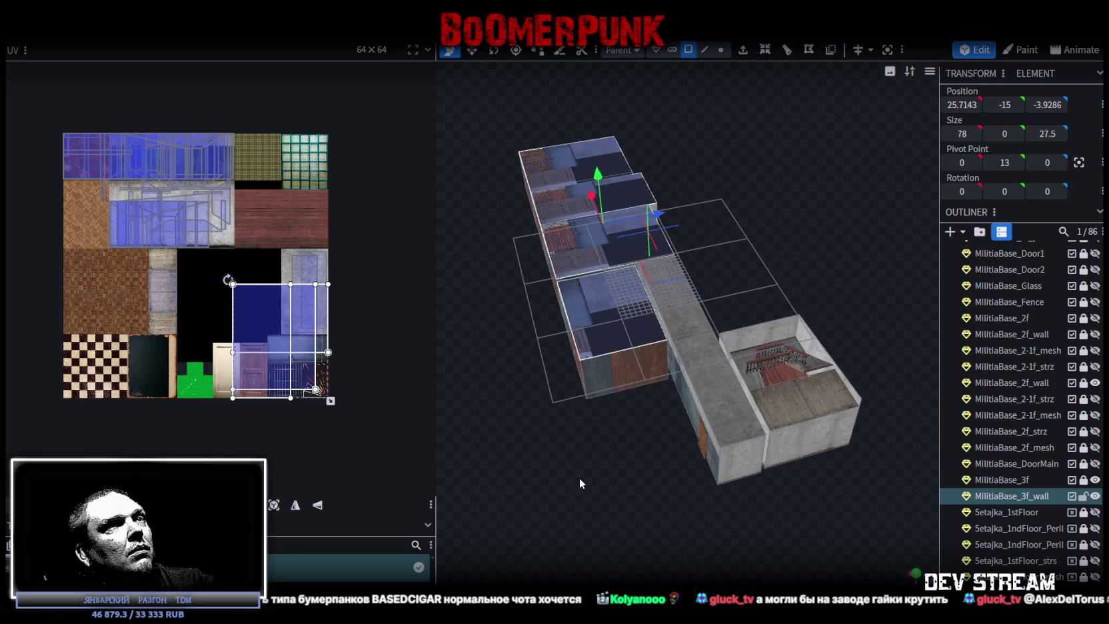
scroll(619, 474, up, 3)
click(665, 309)
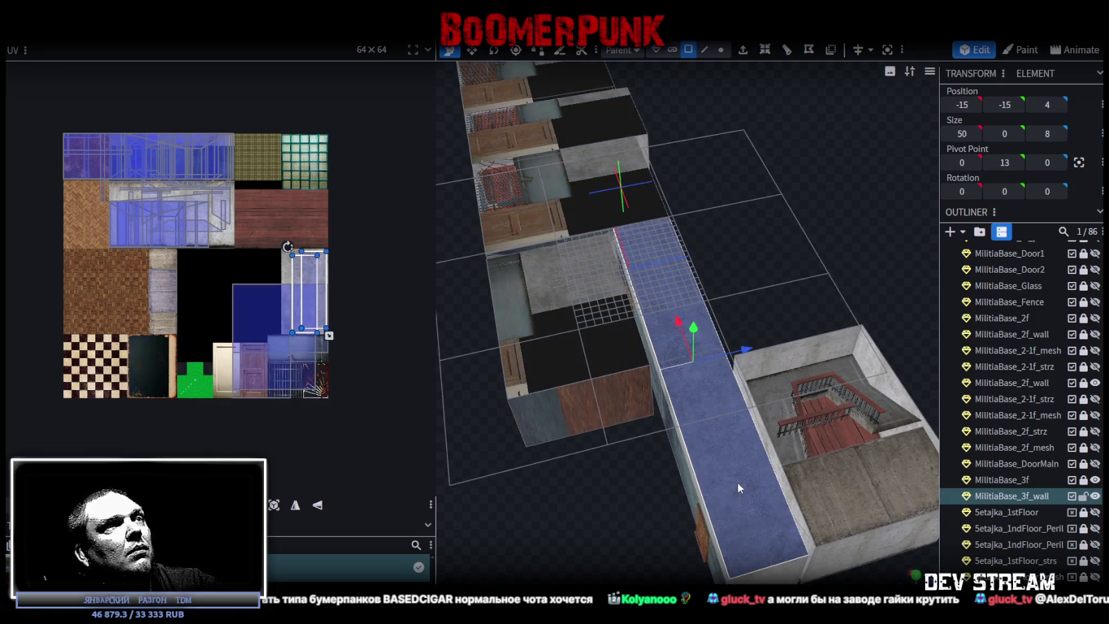
Step: Move the walkway's UV left onto the concrete tile and stretch it to the tile's corner
scroll(275, 229, up, 1)
scroll(314, 304, up, 2)
mouse_move(314, 304)
mouse_down()
mouse_move(211, 282)
mouse_move(155, 247)
mouse_up()
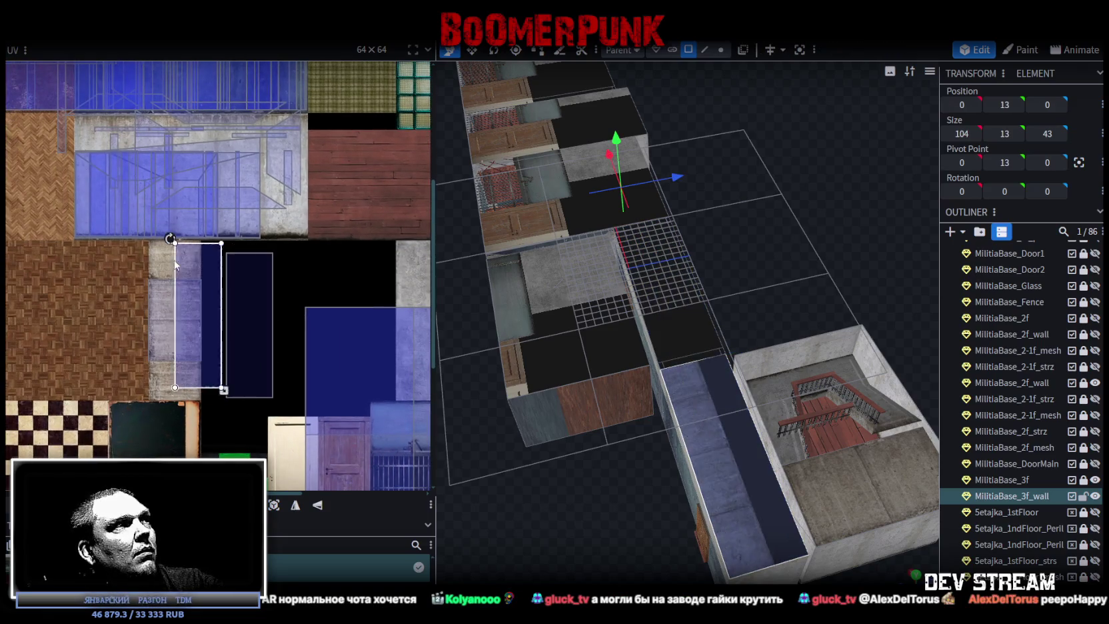
scroll(153, 253, up, 3)
drag(153, 285, 121, 245)
Step: Resize the walkway UV's other edge to the concrete tile's border
scroll(112, 226, up, 3)
scroll(258, 332, down, 5)
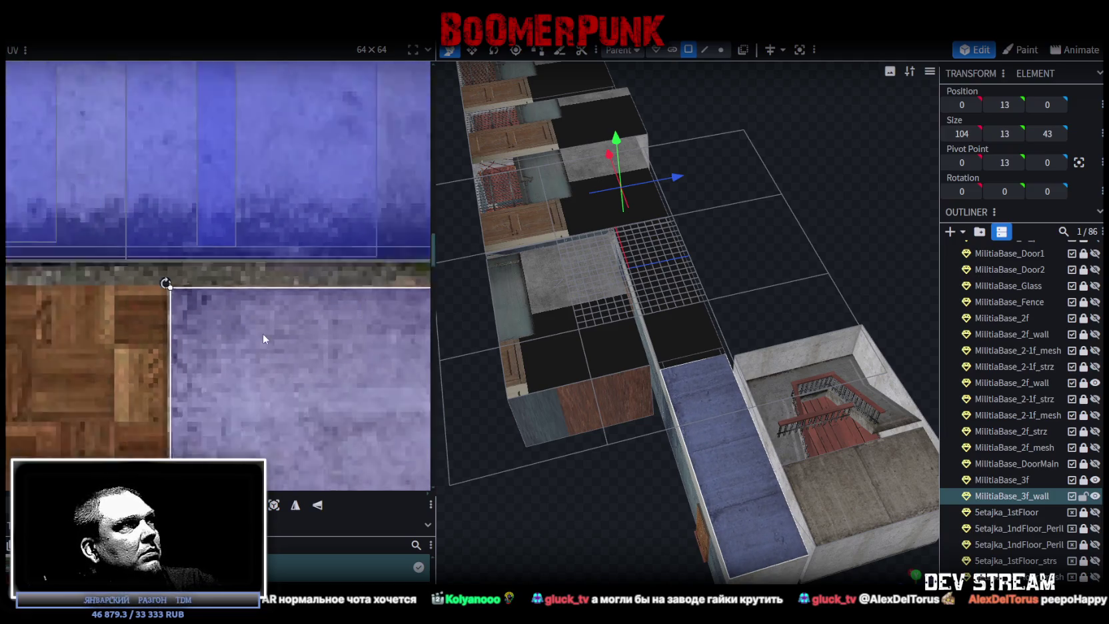
scroll(220, 300, down, 3)
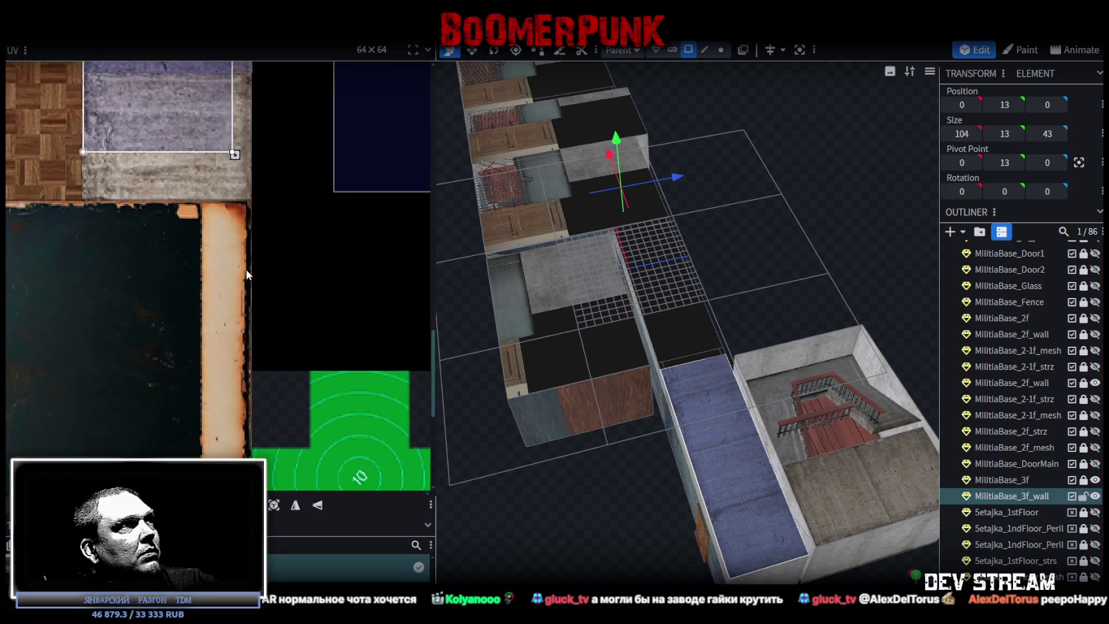
scroll(253, 247, up, 3)
scroll(253, 287, up, 2)
scroll(246, 243, down, 2)
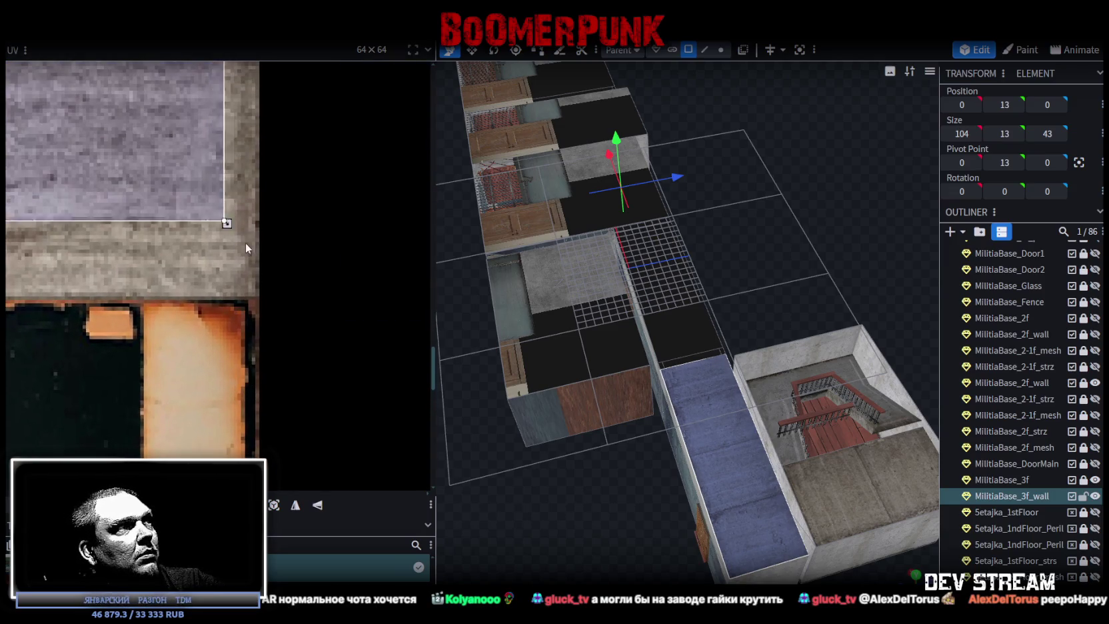
scroll(245, 289, up, 3)
scroll(260, 326, up, 2)
drag(255, 353, 272, 295)
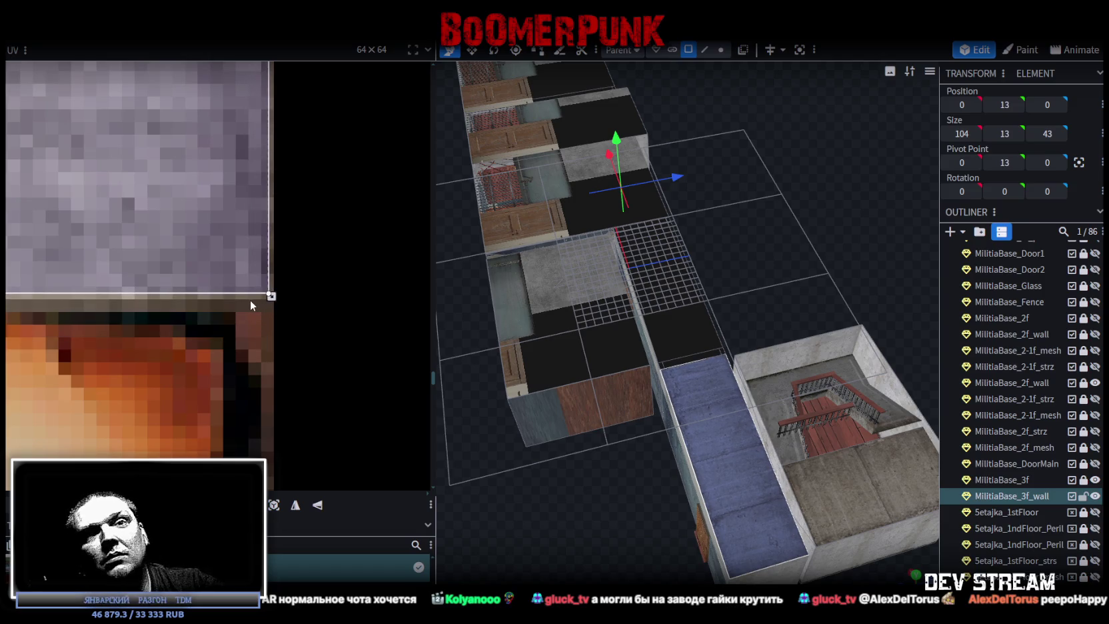
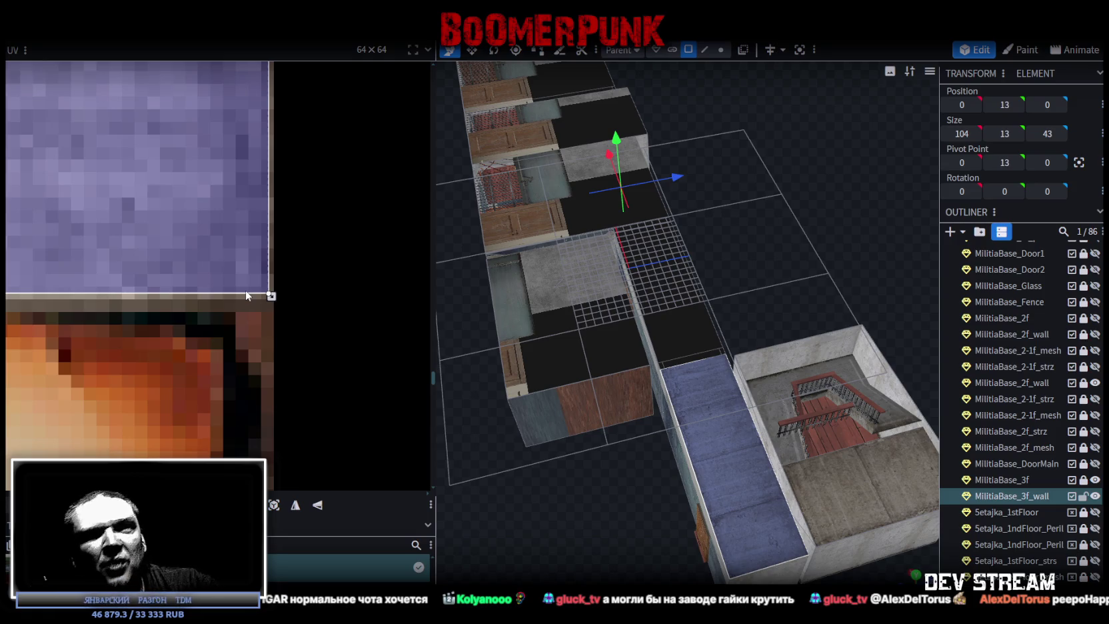
Step: Stretch the narrow wall face's UV rectangle taller by extending its lower-right corner
scroll(153, 201, down, 2)
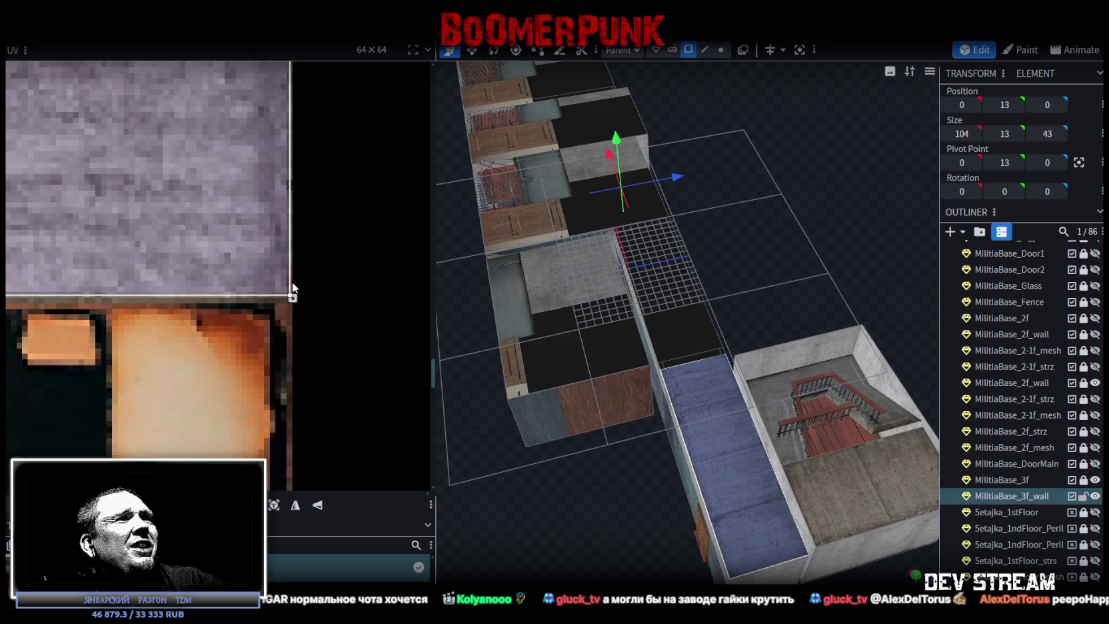
scroll(294, 282, down, 2)
scroll(294, 281, down, 3)
scroll(294, 260, down, 3)
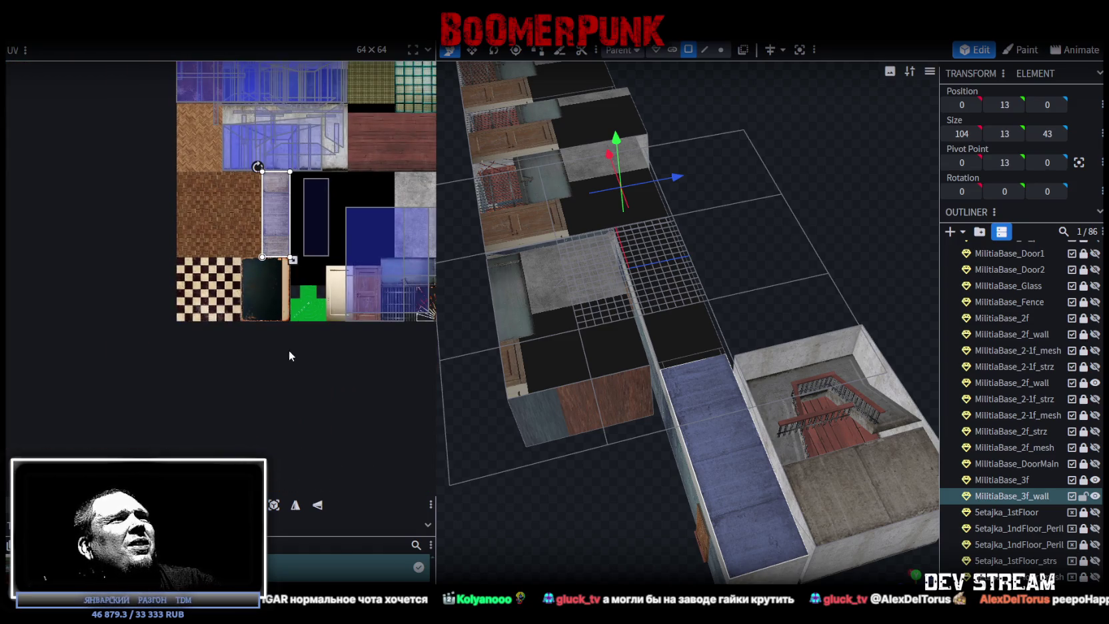
scroll(287, 334, up, 1)
scroll(285, 309, up, 1)
scroll(293, 323, up, 2)
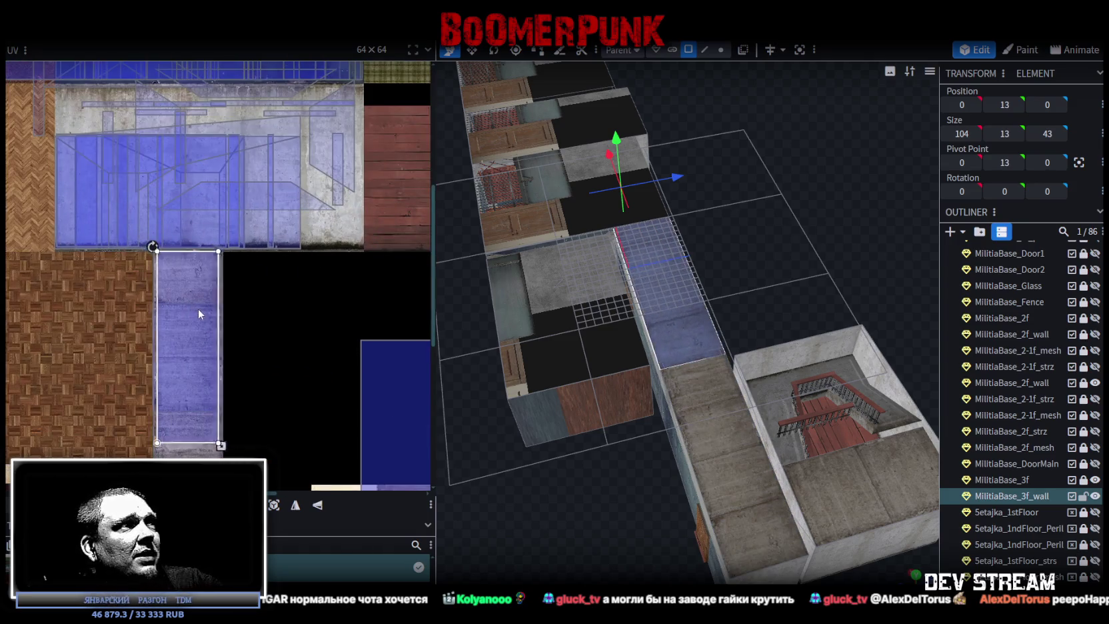
scroll(119, 201, up, 2)
scroll(279, 393, up, 2)
scroll(166, 309, up, 1)
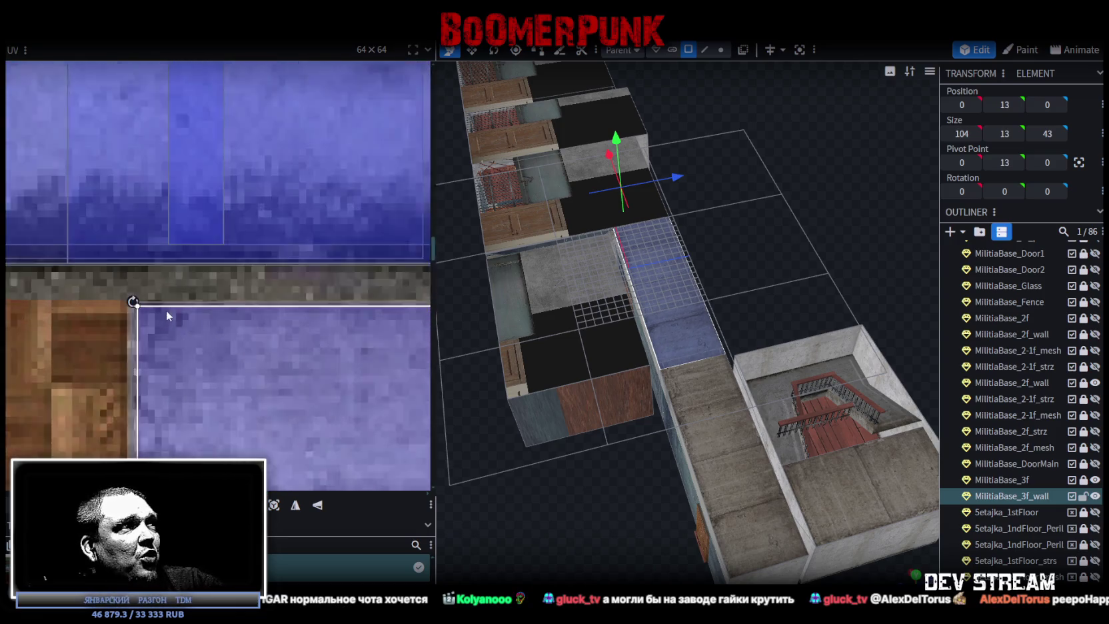
scroll(167, 310, up, 2)
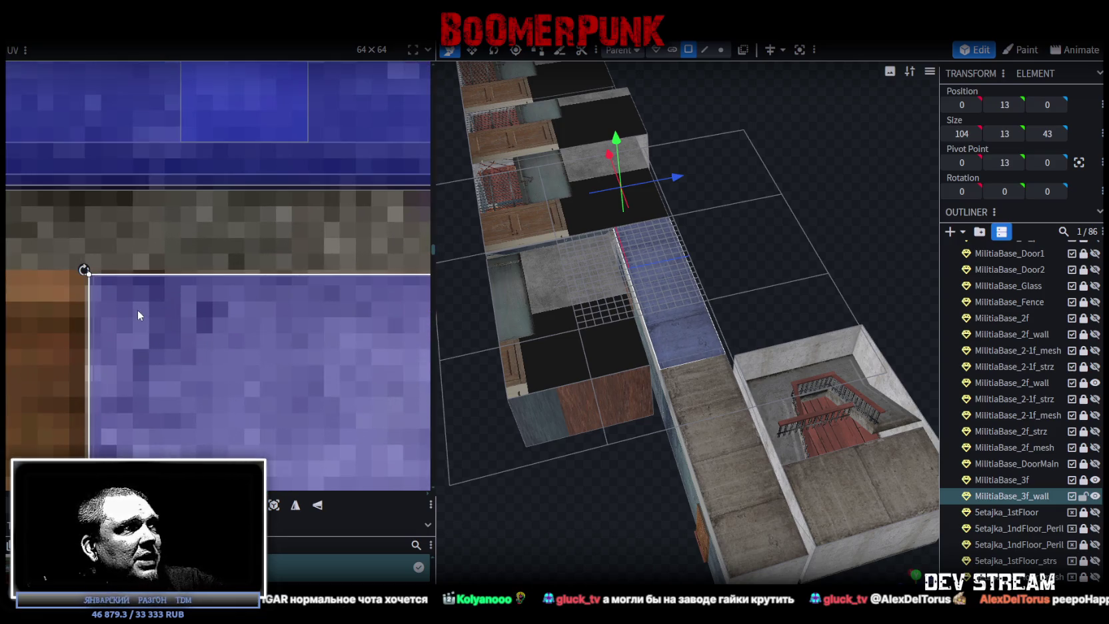
scroll(141, 308, down, 2)
scroll(183, 342, down, 3)
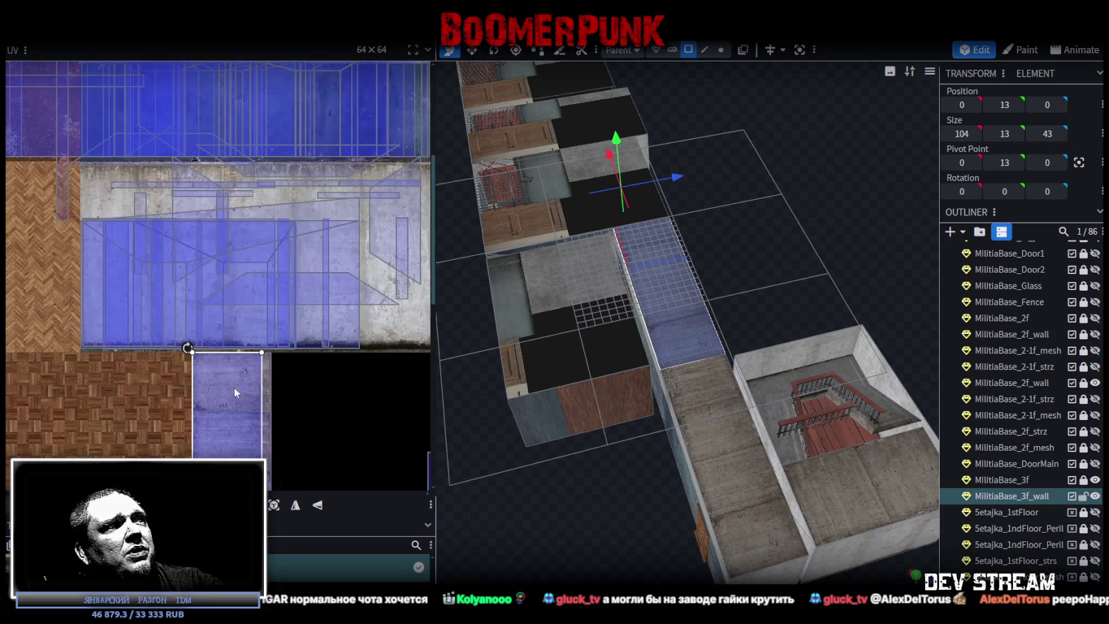
middle_drag(234, 392, 223, 142)
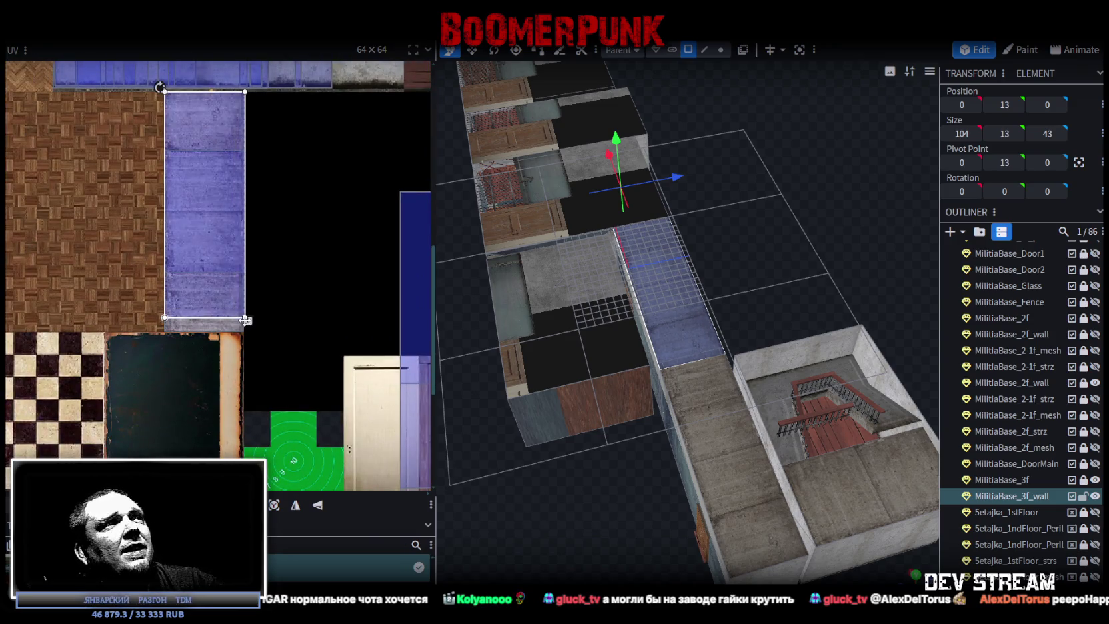
scroll(245, 320, up, 2)
scroll(294, 300, up, 2)
drag(292, 262, 272, 426)
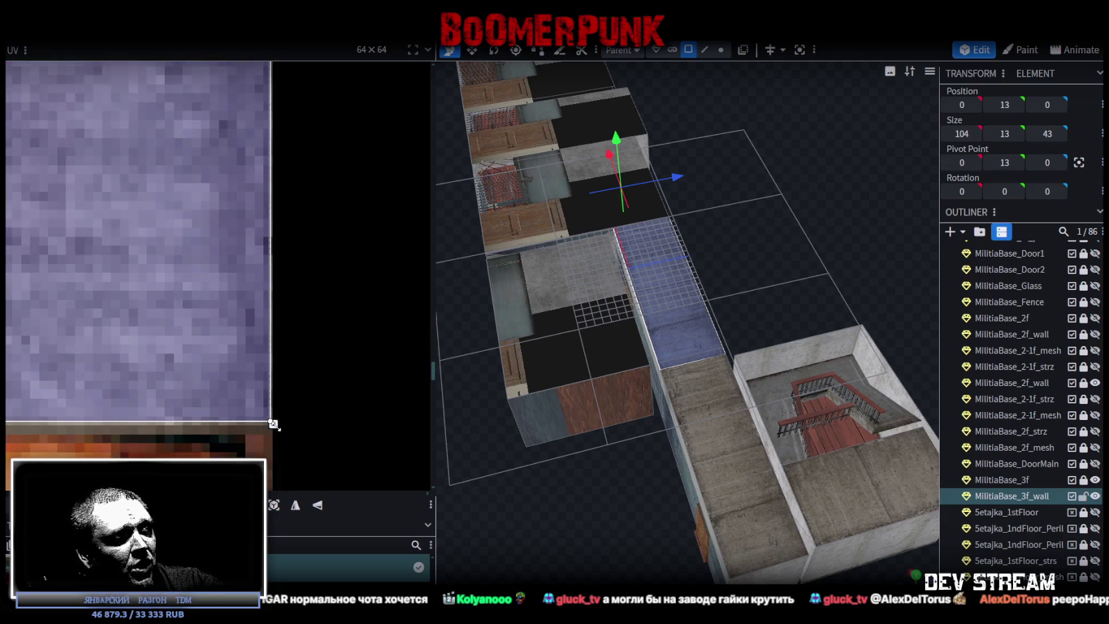
Step: Mirror the face's texture mapping horizontally with UV Mirror X
scroll(273, 425, down, 2)
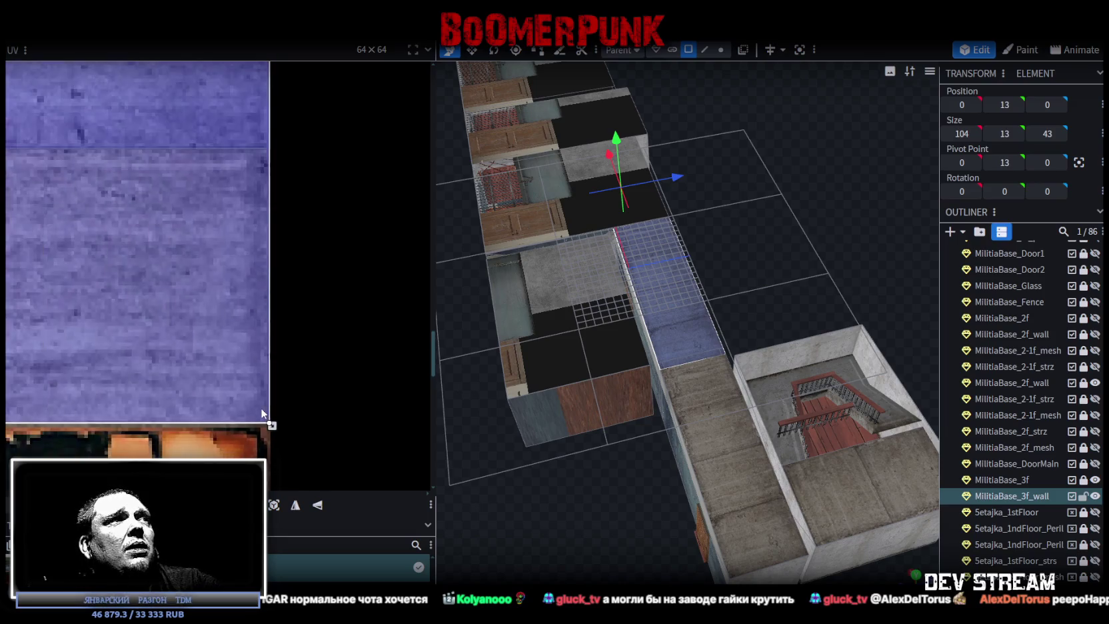
scroll(261, 407, down, 3)
scroll(735, 511, down, 2)
drag(563, 472, 630, 500)
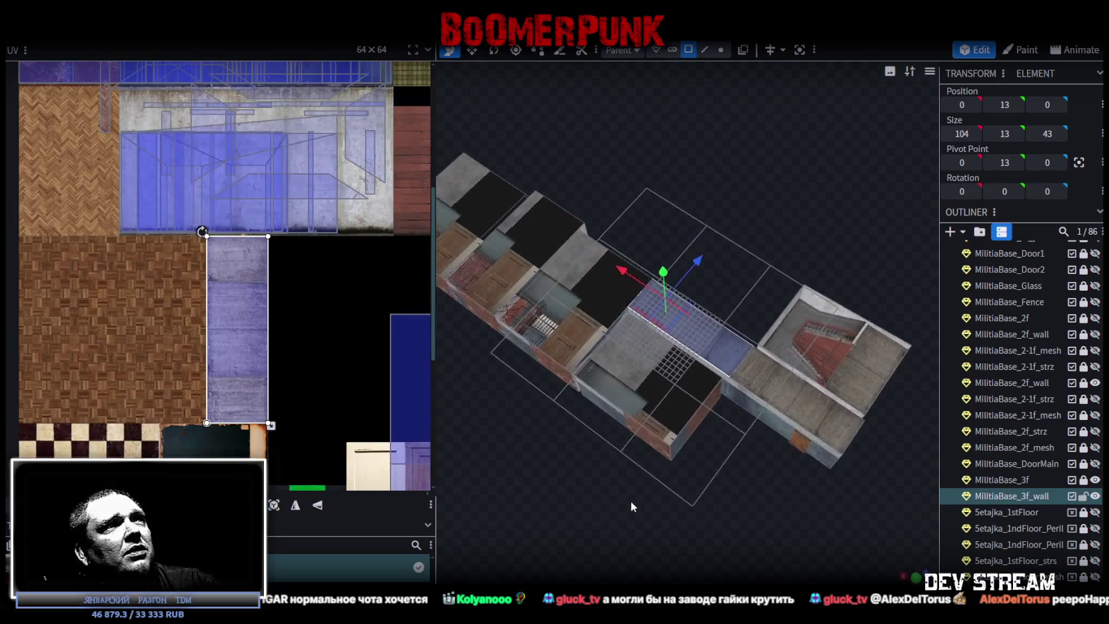
scroll(719, 500, up, 3)
scroll(765, 516, up, 3)
mouse_move(765, 516)
mouse_down()
mouse_move(640, 464)
mouse_move(613, 494)
mouse_up()
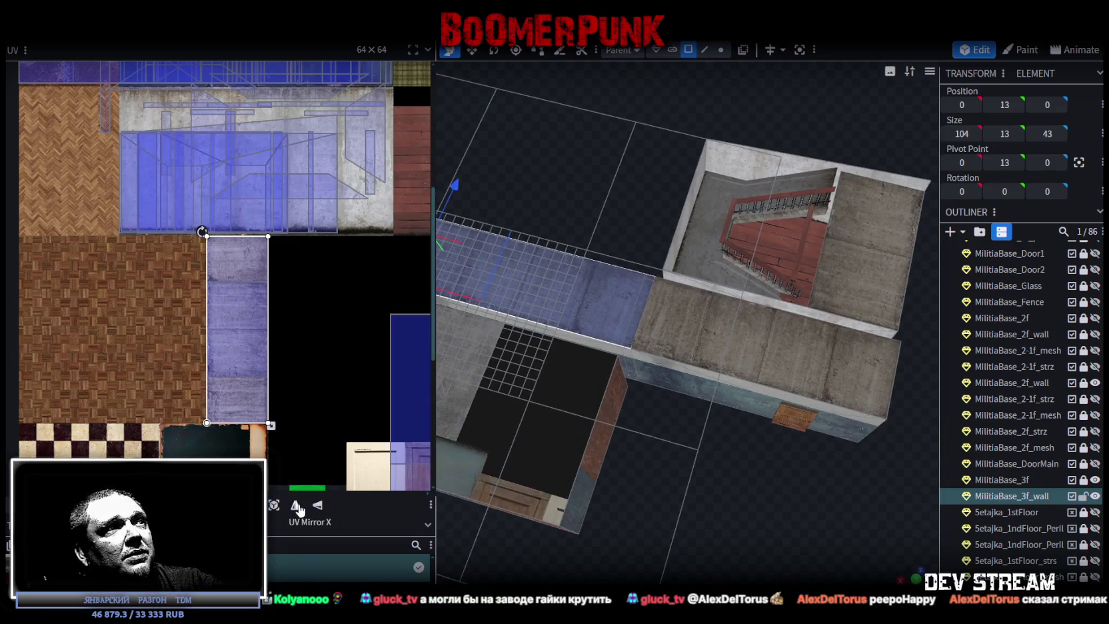
click(299, 509)
Step: Select the blue wall face, then a roof face of the front block
drag(710, 474, 700, 463)
scroll(197, 236, up, 1)
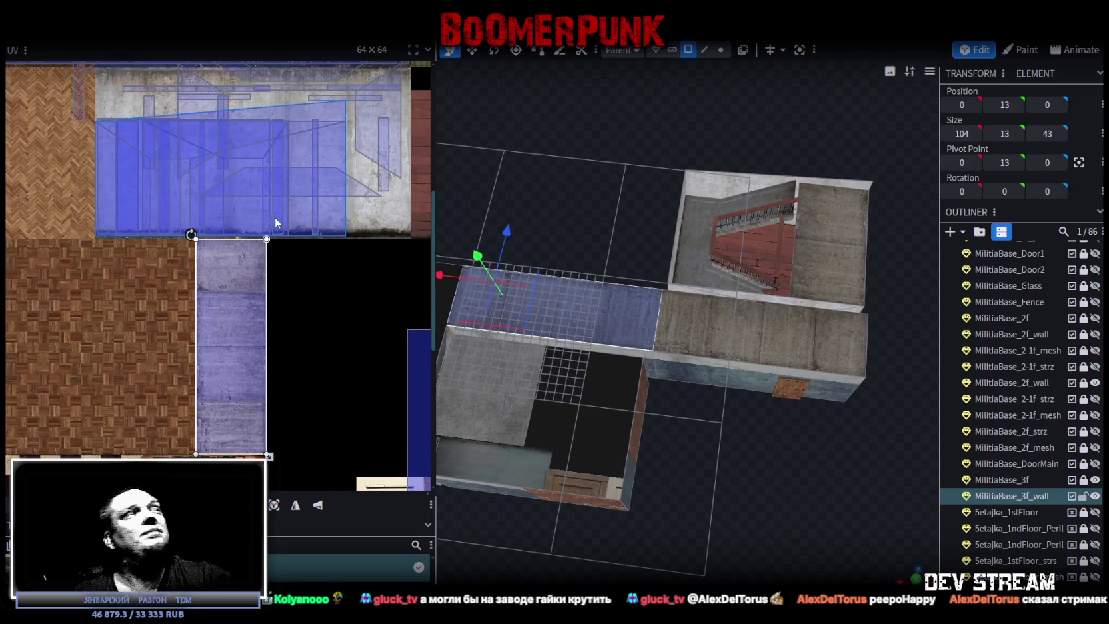
mouse_move(657, 371)
mouse_down()
mouse_move(572, 162)
mouse_move(613, 186)
mouse_up()
click(666, 268)
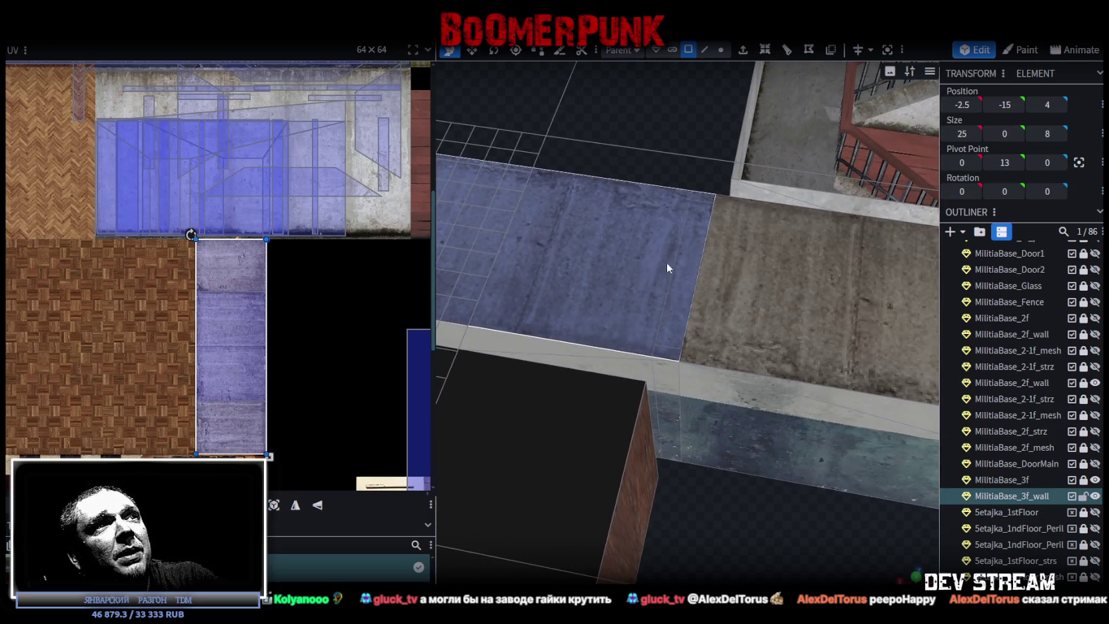
mouse_move(667, 262)
mouse_down()
mouse_move(754, 317)
mouse_move(603, 274)
mouse_move(672, 392)
mouse_up()
scroll(691, 399, down, 3)
mouse_move(758, 458)
mouse_down()
mouse_move(648, 461)
mouse_move(723, 449)
mouse_up()
scroll(733, 445, up, 3)
click(645, 297)
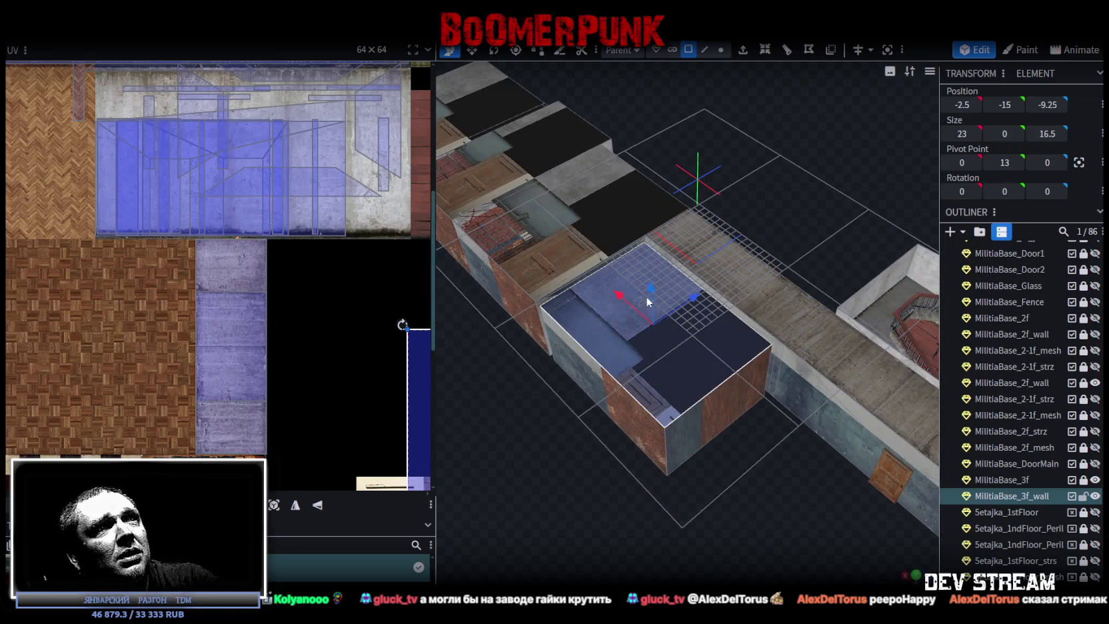
Step: Add the remaining room-block roof faces to the face selection
scroll(293, 329, down, 5)
mouse_move(730, 472)
mouse_down()
mouse_move(821, 543)
mouse_move(700, 479)
mouse_move(829, 547)
mouse_move(655, 363)
mouse_up()
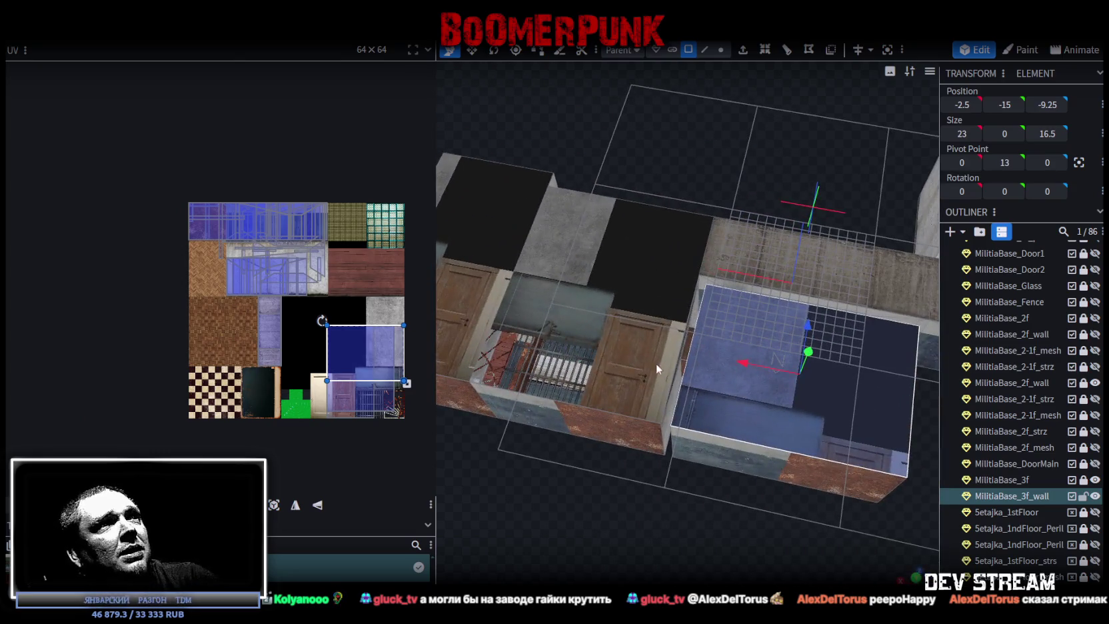
shift+click(655, 364)
drag(568, 480, 623, 366)
shift+click(603, 316)
shift+click(607, 313)
mouse_move(677, 518)
mouse_down()
mouse_move(693, 507)
mouse_move(571, 464)
mouse_up()
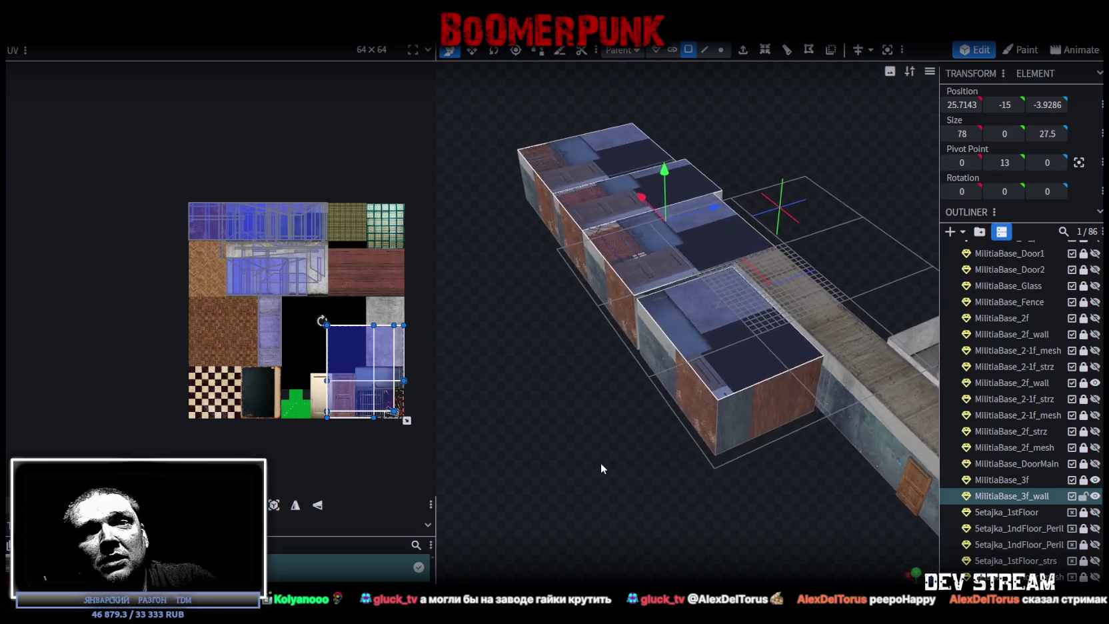
drag(604, 467, 614, 462)
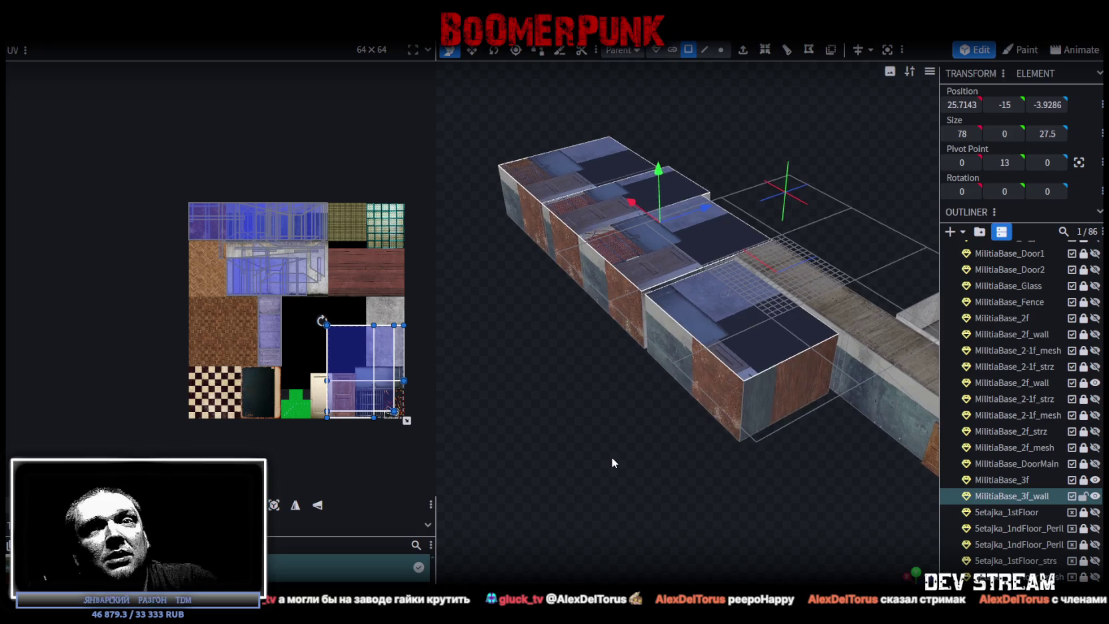
scroll(622, 460, up, 1)
scroll(637, 462, up, 2)
scroll(634, 456, up, 2)
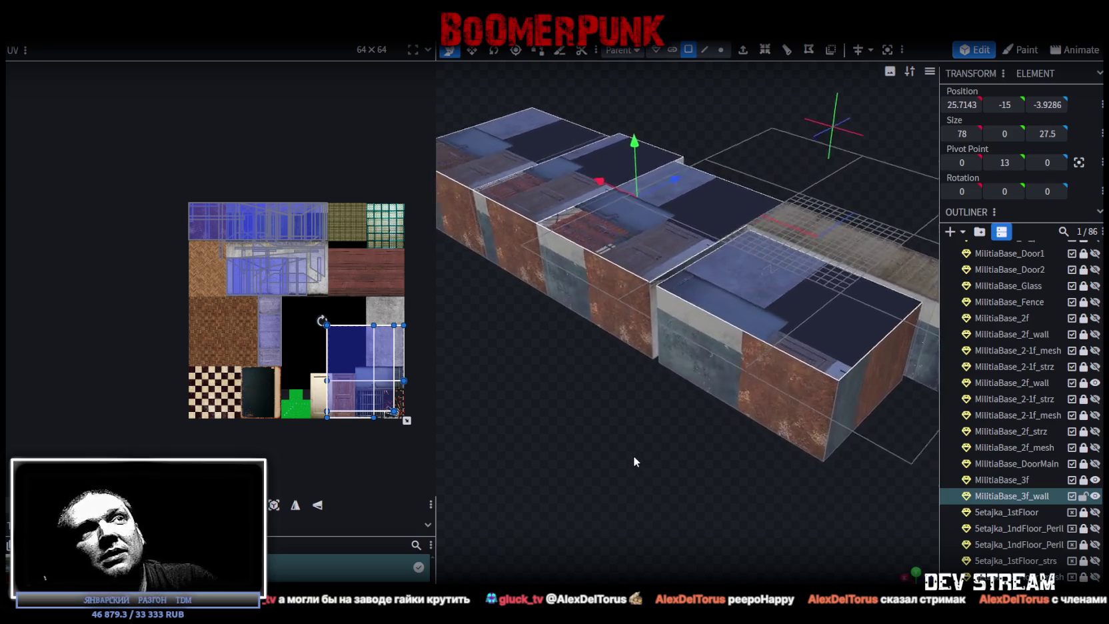
scroll(739, 343, up, 2)
Step: Bring up the face options menu for the selected roof faces
right_click(745, 328)
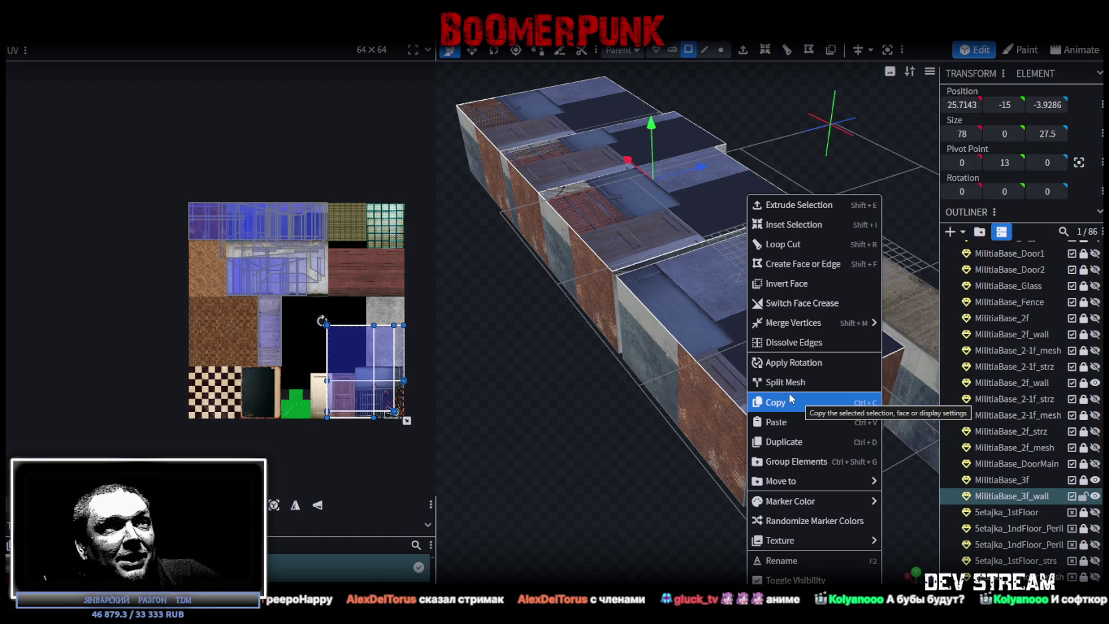
drag(733, 417, 578, 476)
scroll(579, 475, down, 3)
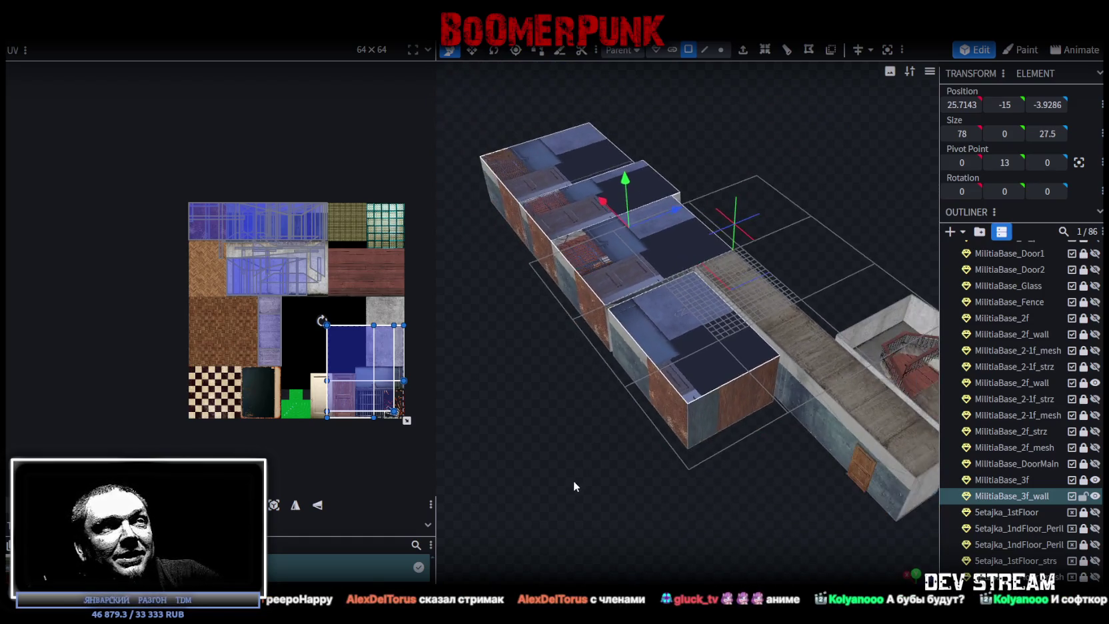
right_click(689, 348)
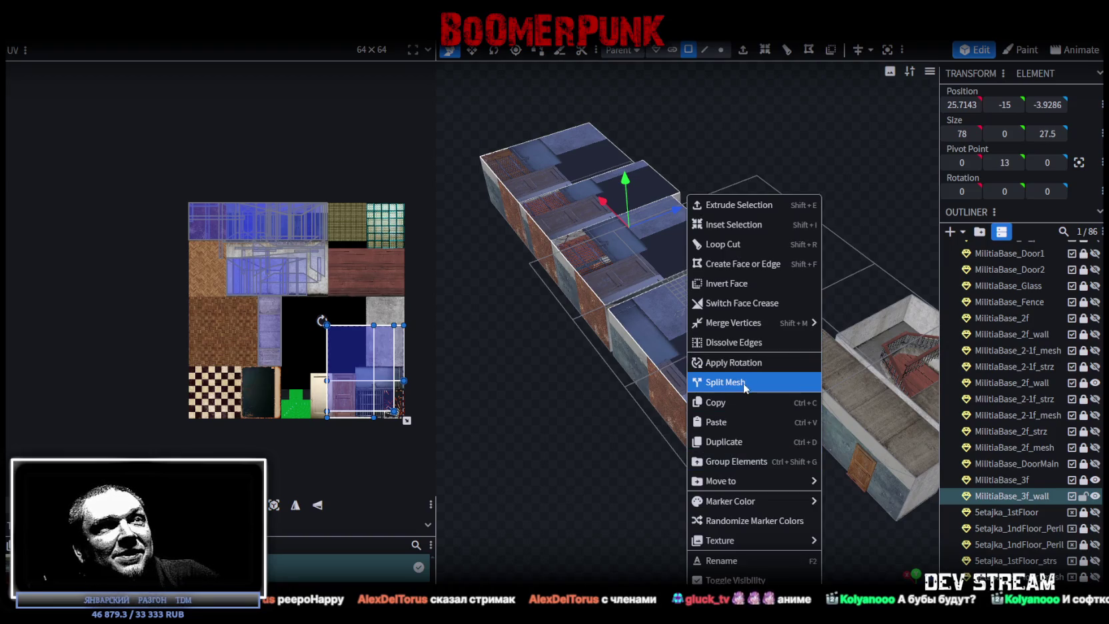
Step: Split the roof faces into their own element with Split Mesh and hide it
click(746, 383)
click(1088, 514)
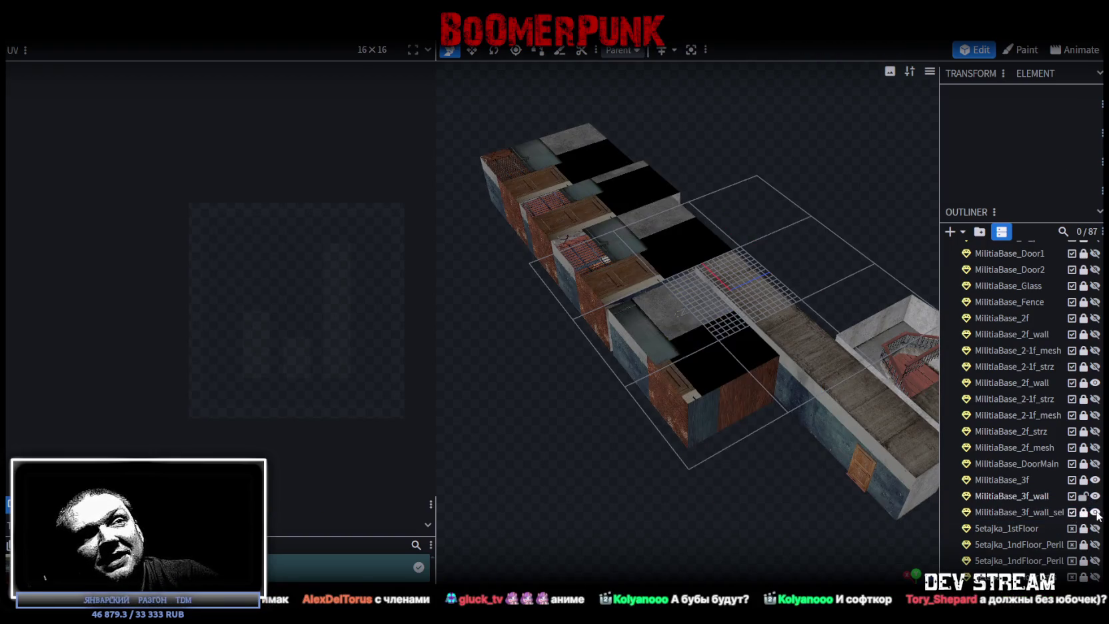
mouse_move(887, 471)
mouse_down()
mouse_move(659, 490)
mouse_move(753, 482)
mouse_move(790, 461)
mouse_up()
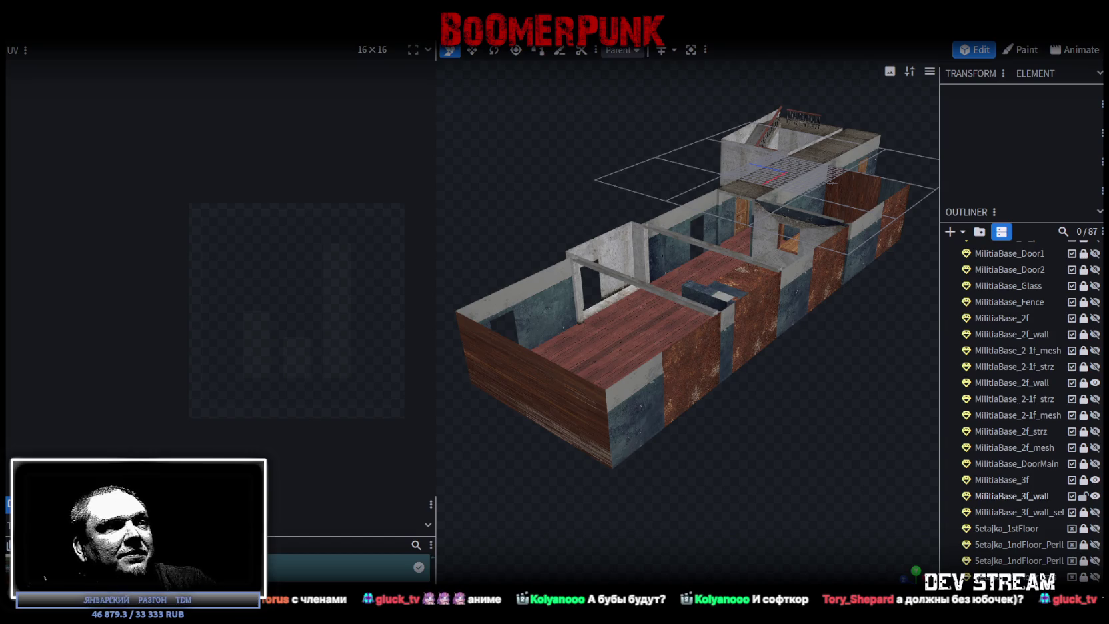
Step: Inspect the open-topped rooms and select the MilitiaBase_3f_wall element
mouse_move(776, 288)
mouse_down()
mouse_move(785, 363)
mouse_move(586, 398)
mouse_move(568, 428)
mouse_move(547, 384)
mouse_move(582, 404)
mouse_move(530, 416)
mouse_up()
scroll(627, 451, up, 3)
mouse_move(627, 451)
mouse_down()
mouse_move(576, 414)
mouse_move(753, 313)
mouse_up()
click(728, 302)
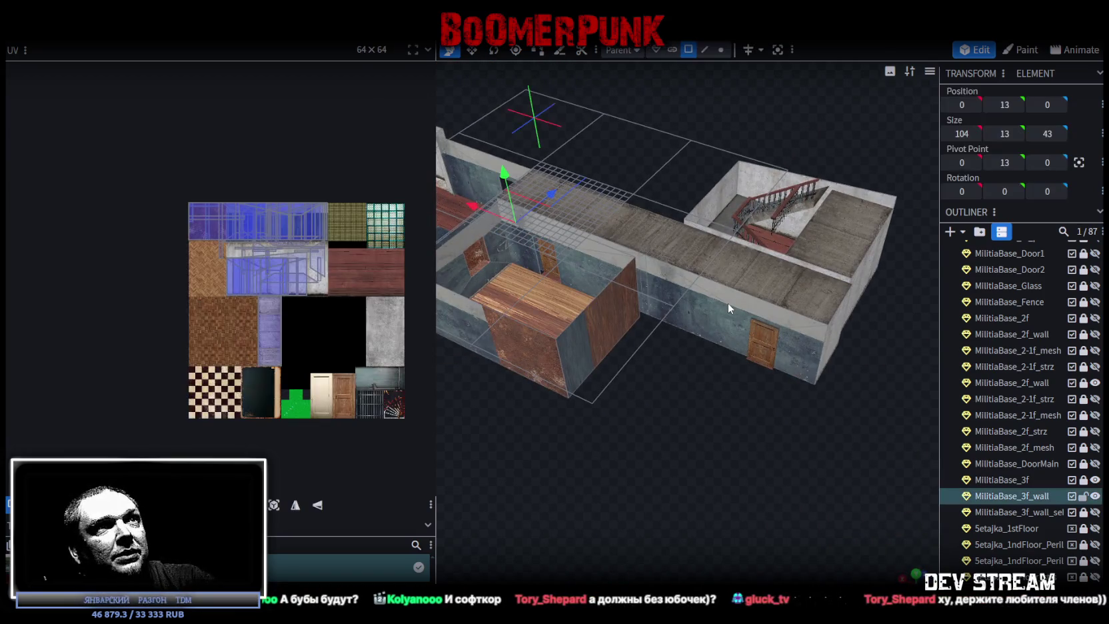
Step: Select the four front outer wall faces together
click(710, 298)
scroll(273, 210, up, 2)
scroll(274, 215, up, 2)
scroll(192, 290, up, 2)
click(153, 281)
mouse_move(620, 426)
mouse_down()
mouse_move(704, 431)
mouse_move(687, 421)
mouse_move(777, 403)
mouse_move(758, 389)
mouse_up()
click(508, 312)
shift+click(603, 287)
shift+click(690, 280)
shift+click(796, 280)
Step: Move the front wall faces' UV rectangle onto the plain concrete texture area
mouse_move(294, 228)
mouse_down()
mouse_move(402, 384)
mouse_move(412, 371)
mouse_up()
middle_drag(412, 371, 270, 333)
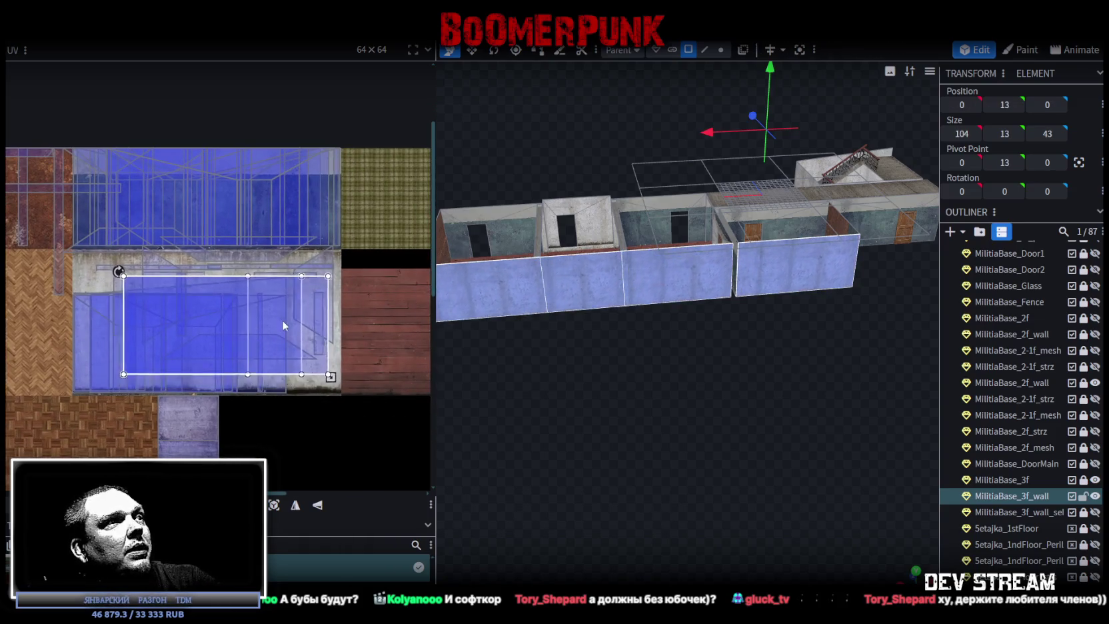
scroll(286, 340, up, 2)
scroll(283, 350, up, 1)
scroll(287, 358, up, 2)
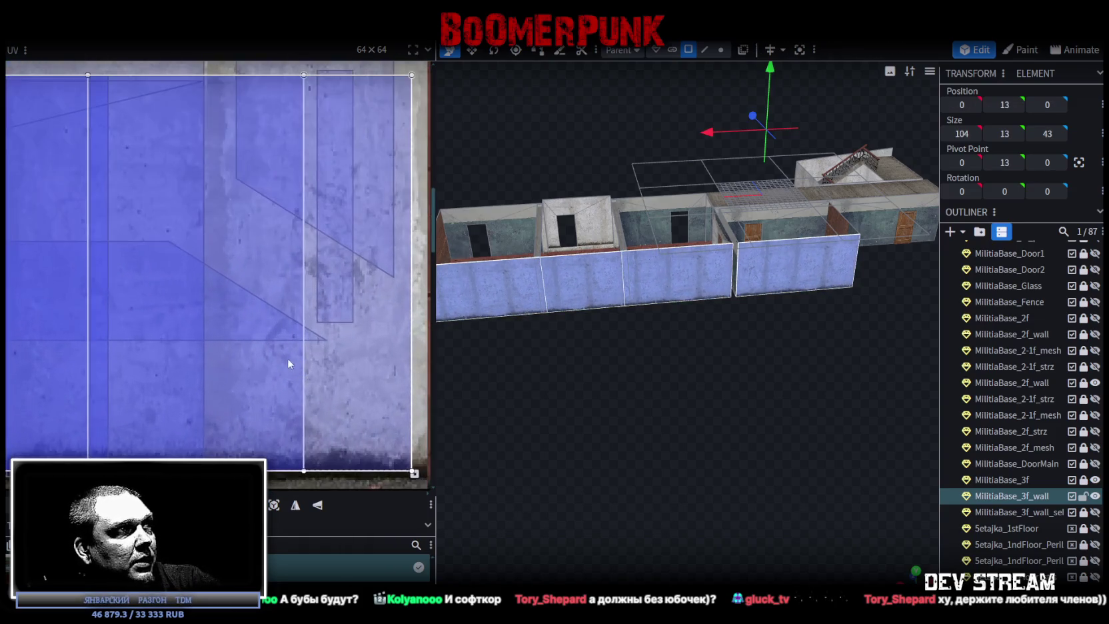
drag(264, 365, 278, 364)
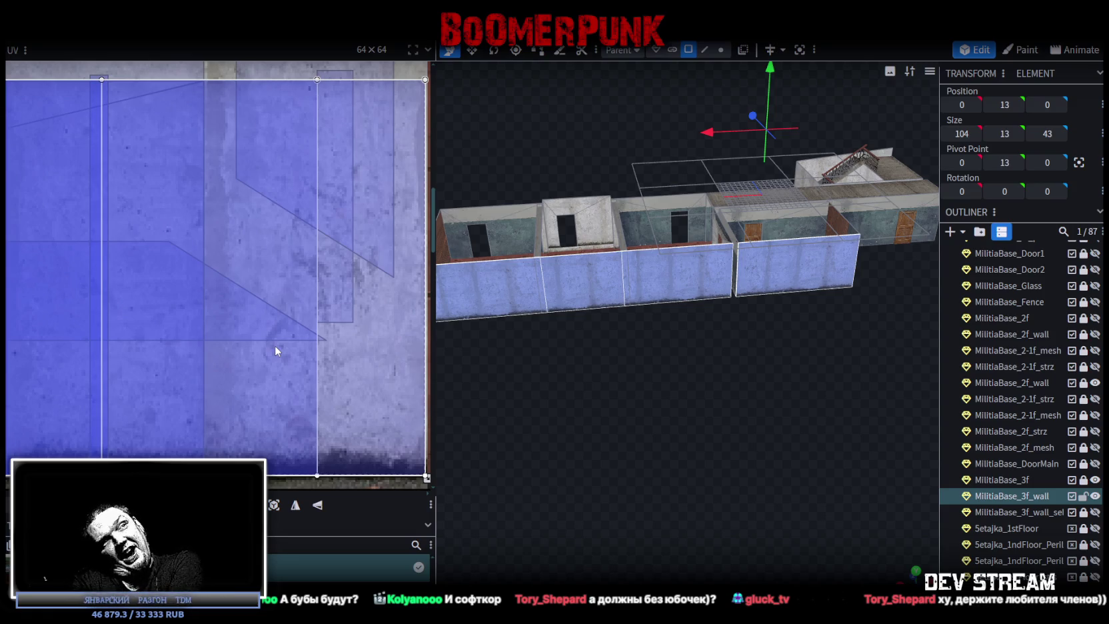
Step: Select the wall strip faces beside the door along the wall
mouse_move(743, 401)
mouse_down()
mouse_move(699, 424)
mouse_move(697, 456)
mouse_move(882, 445)
mouse_move(657, 383)
mouse_move(676, 434)
mouse_move(777, 537)
mouse_move(933, 494)
mouse_move(672, 471)
mouse_move(680, 433)
mouse_move(821, 317)
mouse_up()
click(795, 278)
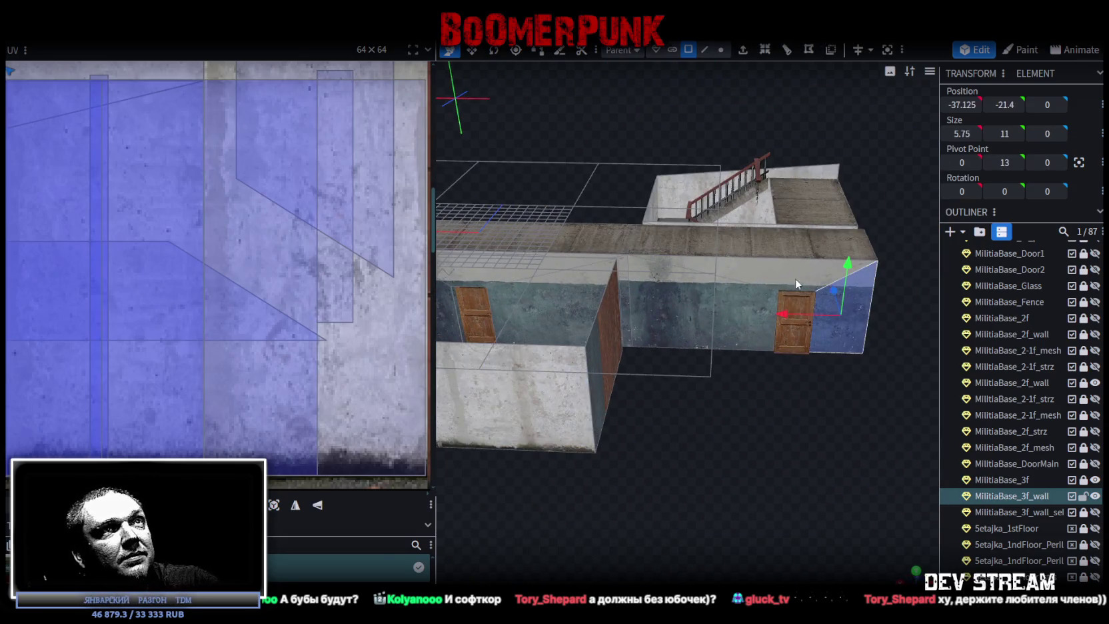
click(709, 323)
mouse_move(700, 442)
mouse_down()
mouse_move(782, 472)
mouse_move(711, 315)
mouse_move(808, 512)
mouse_up()
click(673, 304)
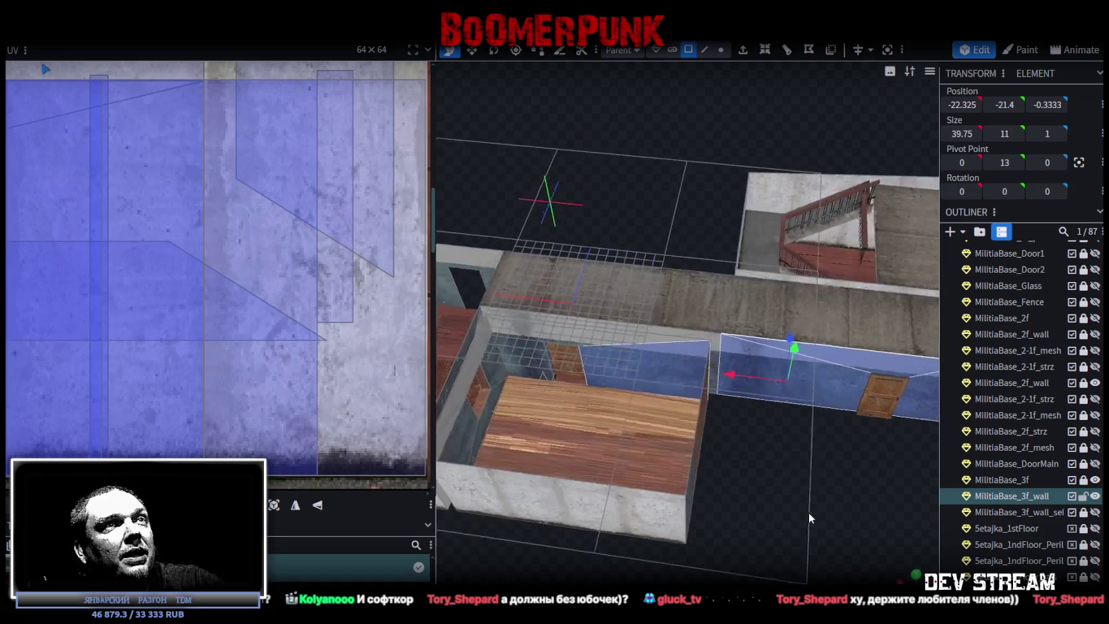
scroll(800, 492, up, 3)
click(767, 379)
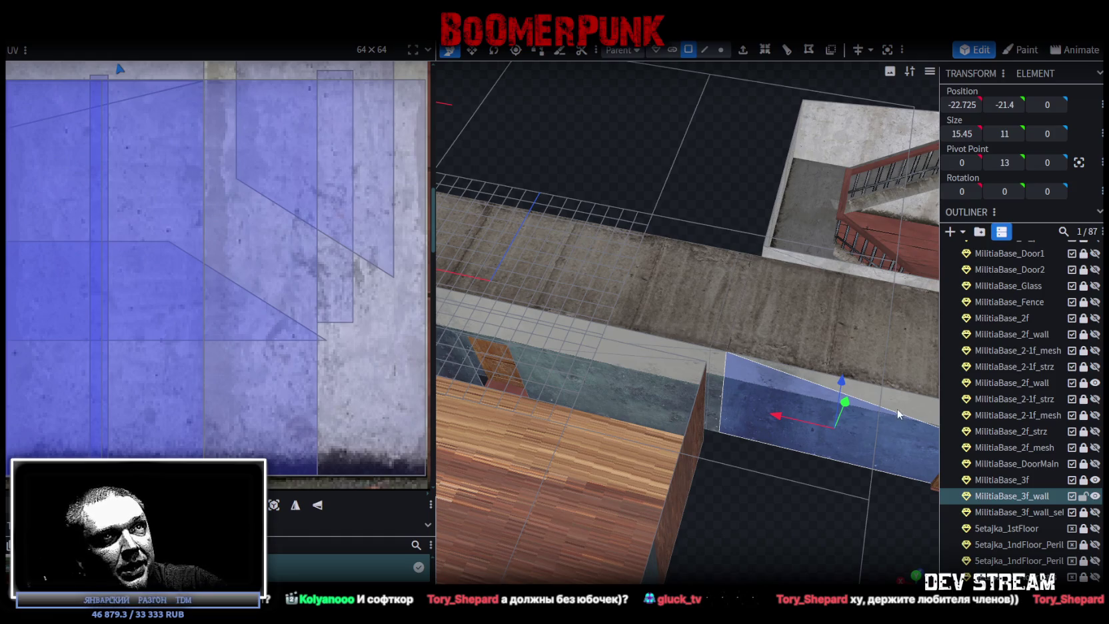
shift+click(721, 369)
shift+click(669, 345)
mouse_move(669, 345)
mouse_down()
mouse_move(741, 548)
mouse_move(798, 504)
mouse_move(813, 554)
mouse_move(834, 531)
mouse_up()
scroll(831, 533, up, 3)
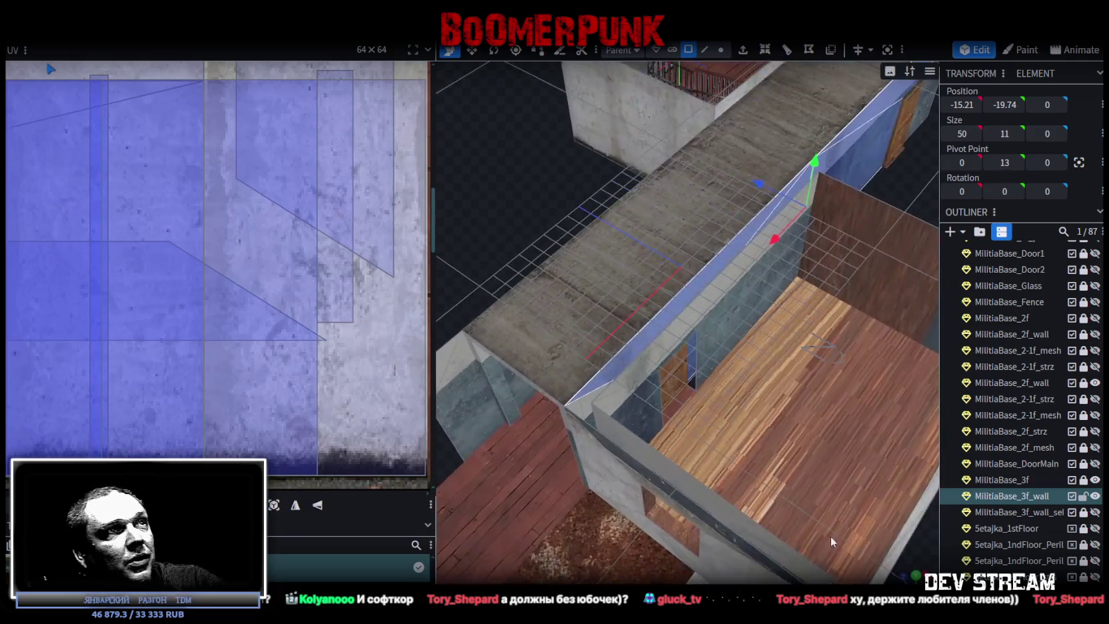
scroll(654, 523, down, 3)
mouse_move(654, 524)
mouse_down()
mouse_move(834, 513)
mouse_move(649, 444)
mouse_up()
Step: Drag the 3f_wall face UVs onto the wall texture area and mirror them horizontally
scroll(251, 265, down, 5)
scroll(252, 266, down, 2)
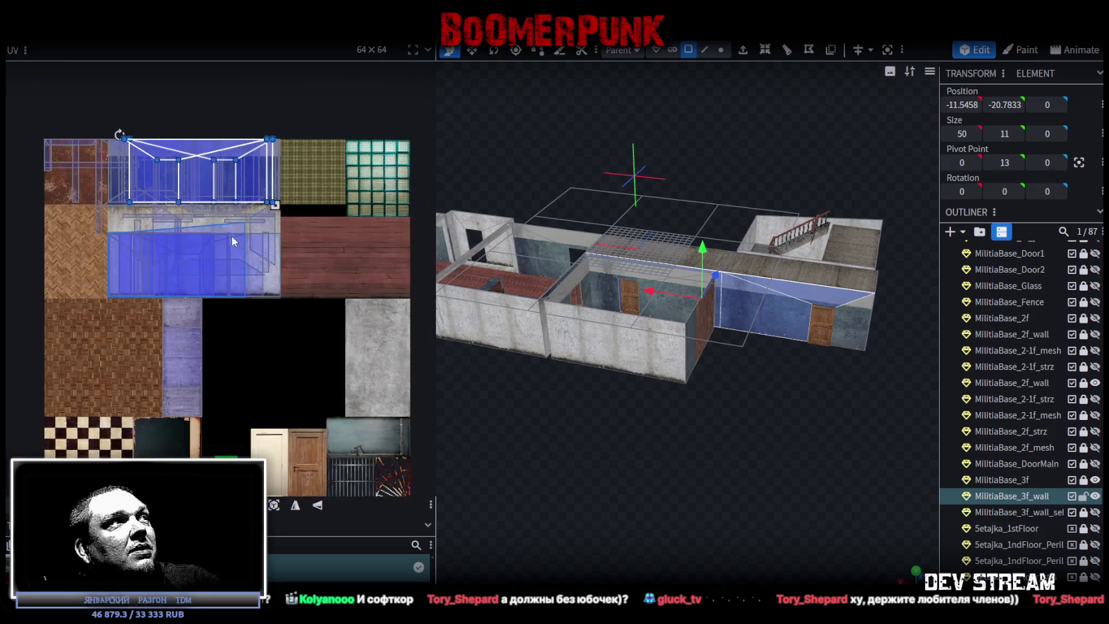
scroll(220, 241, up, 5)
scroll(314, 327, down, 2)
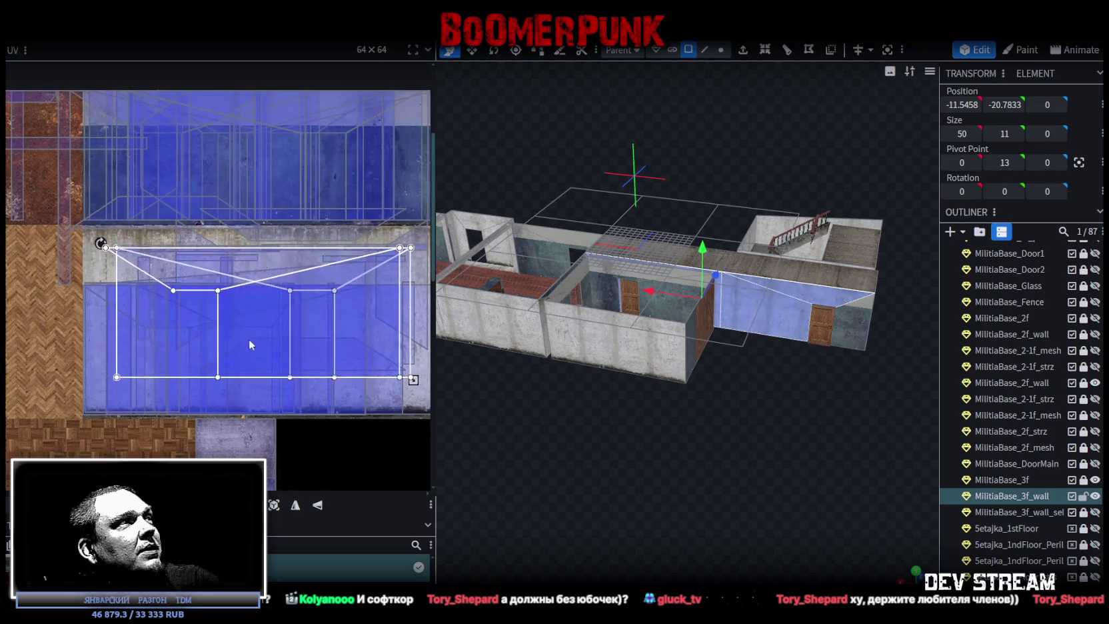
drag(259, 179, 263, 365)
middle_drag(305, 365, 232, 330)
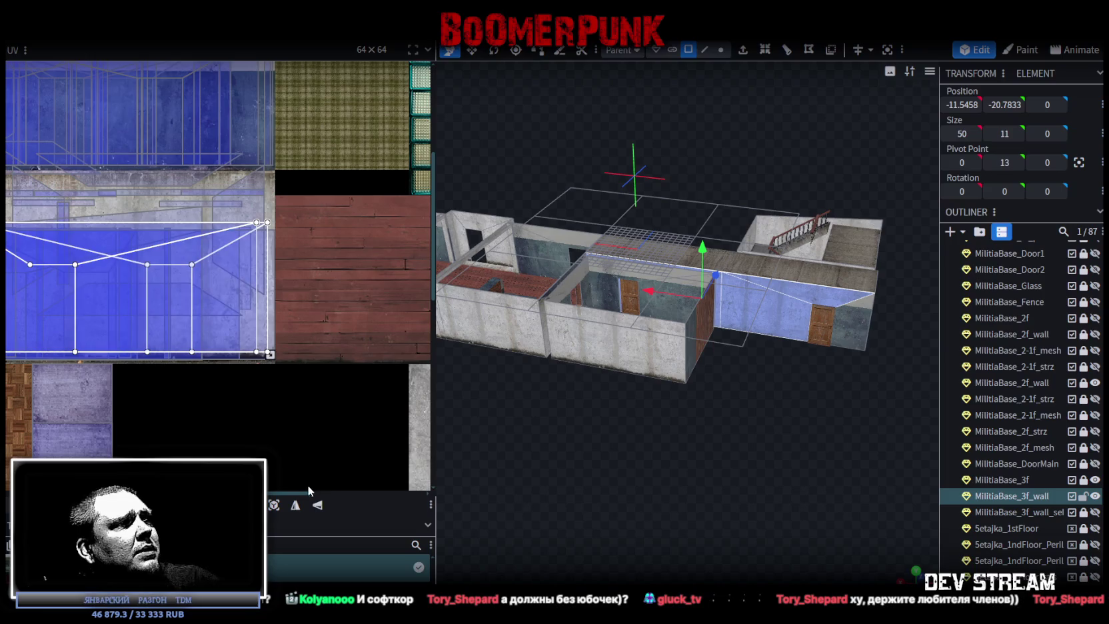
click(295, 510)
scroll(220, 279, up, 3)
click(224, 349)
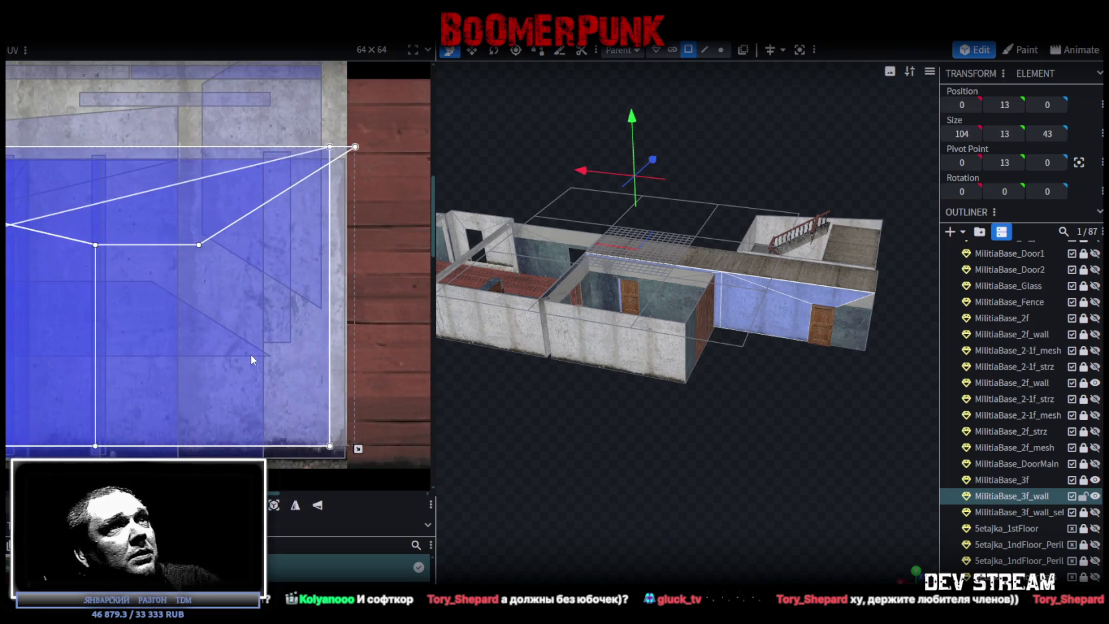
Step: Move the right-hand wall face's UVs onto the concrete texture and nudge them slightly right
click(859, 325)
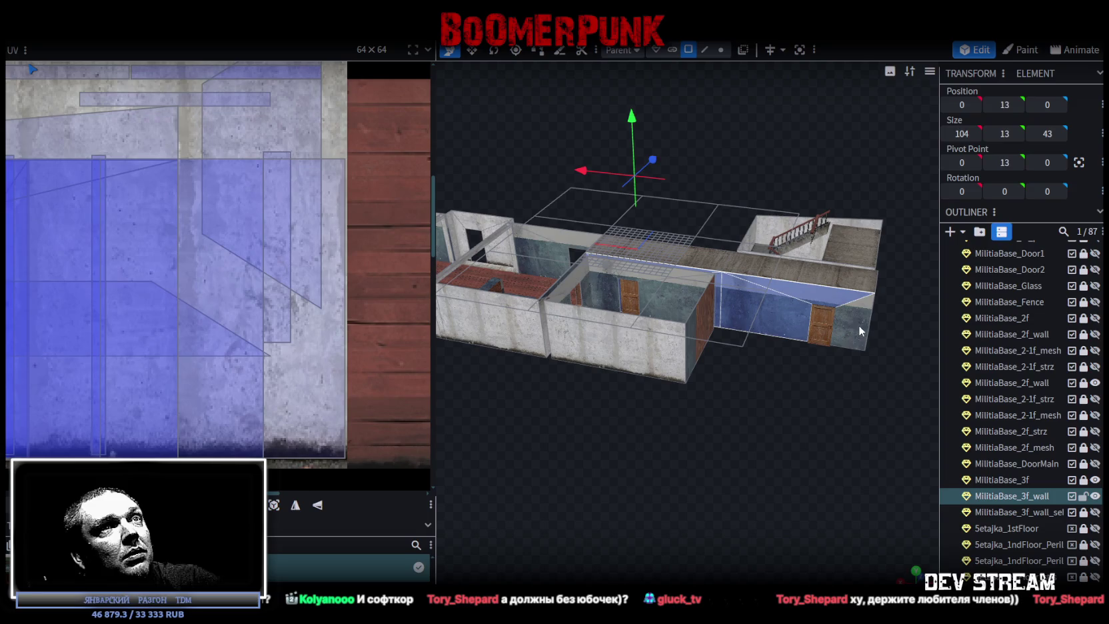
scroll(102, 274, down, 2)
scroll(119, 245, down, 2)
scroll(167, 247, down, 2)
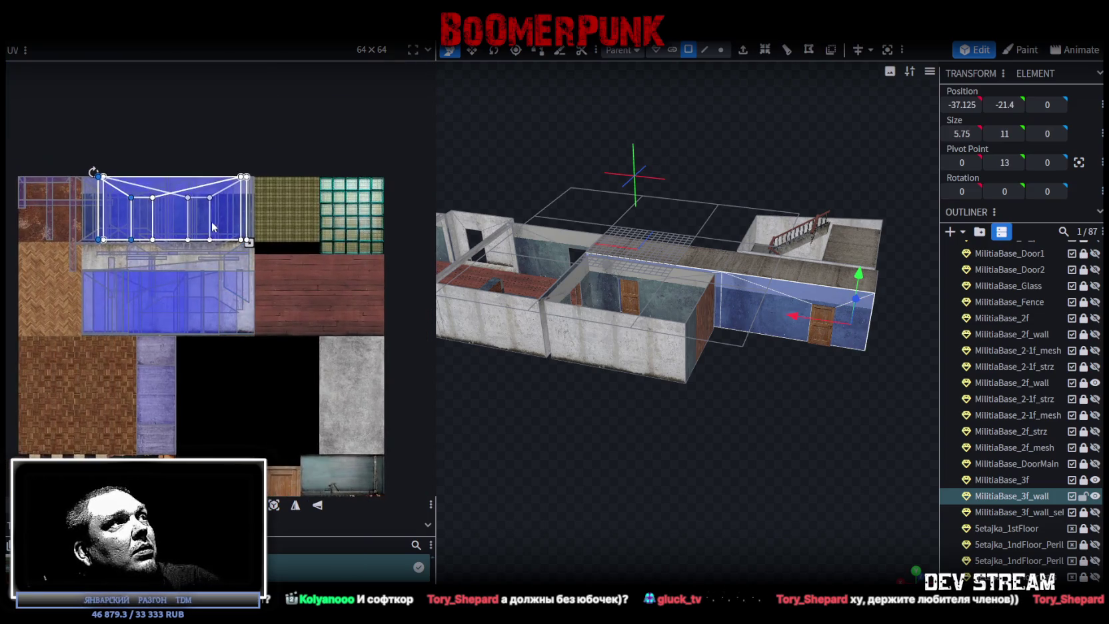
drag(218, 246, 218, 332)
scroll(55, 298, up, 2)
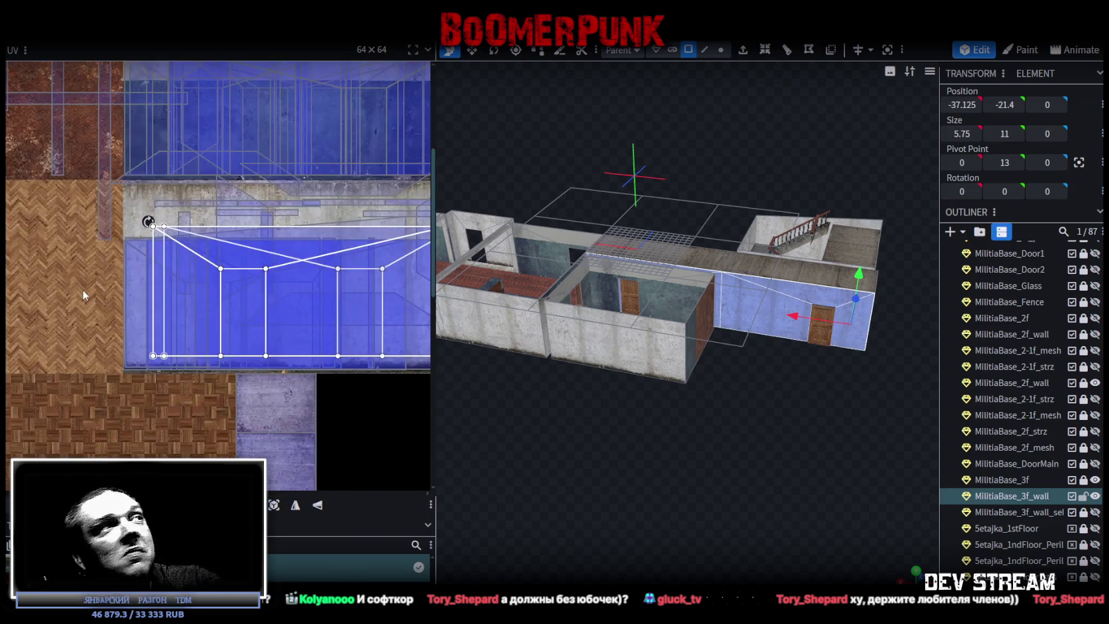
scroll(150, 304, right, 5)
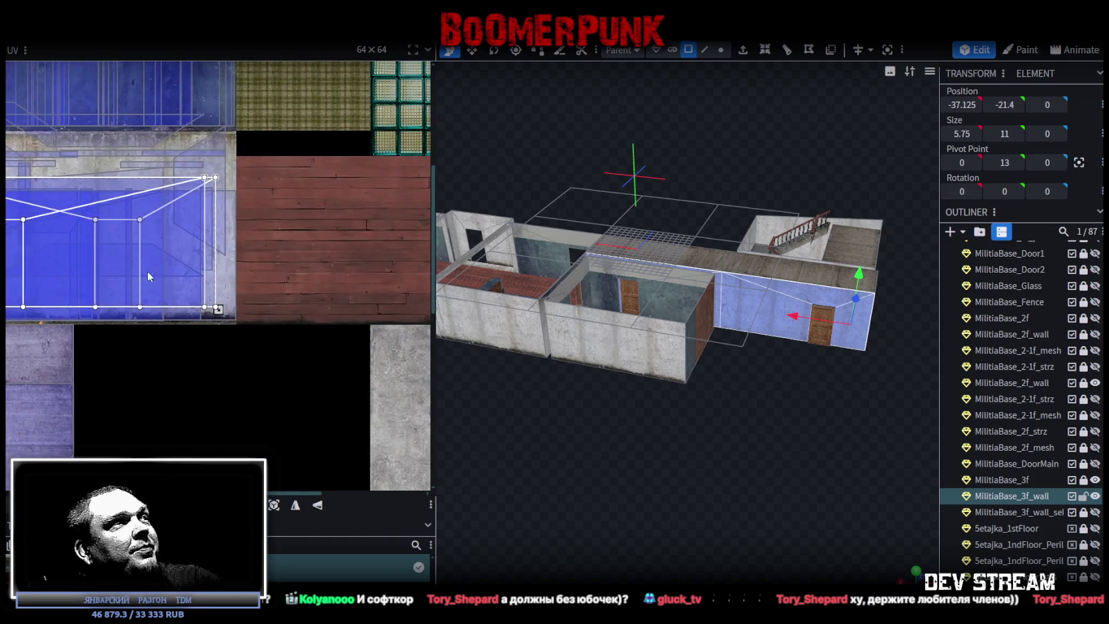
scroll(159, 273, up, 1)
scroll(167, 275, up, 2)
scroll(184, 277, up, 1)
click(199, 280)
drag(199, 285, 206, 285)
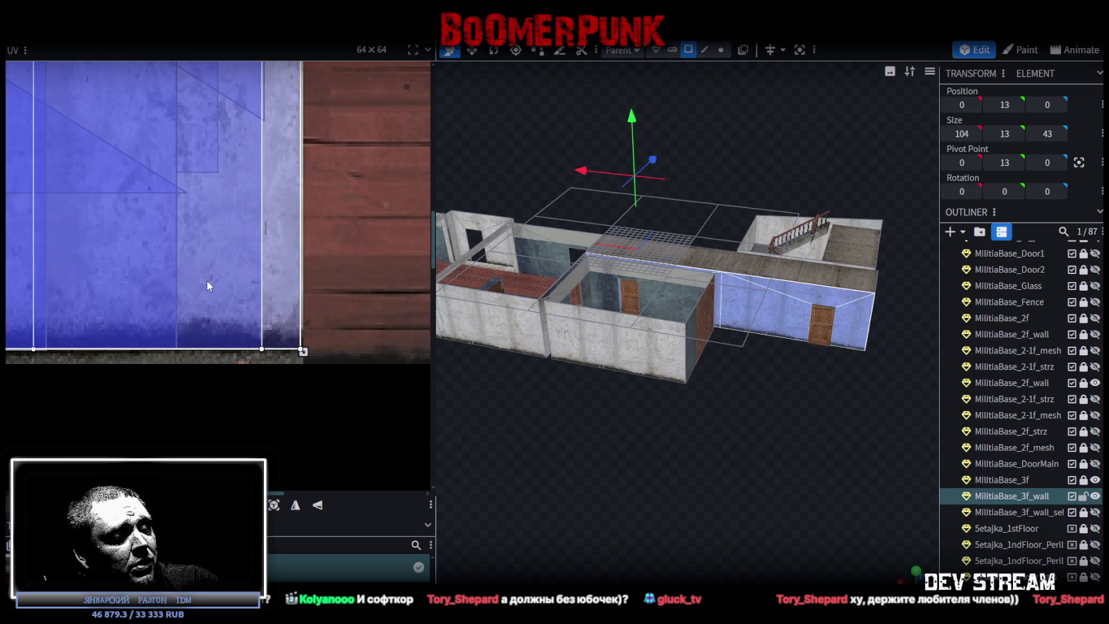
Step: Select the longer wall section and extend the selection to the wall sections on its right
scroll(194, 289, down, 2)
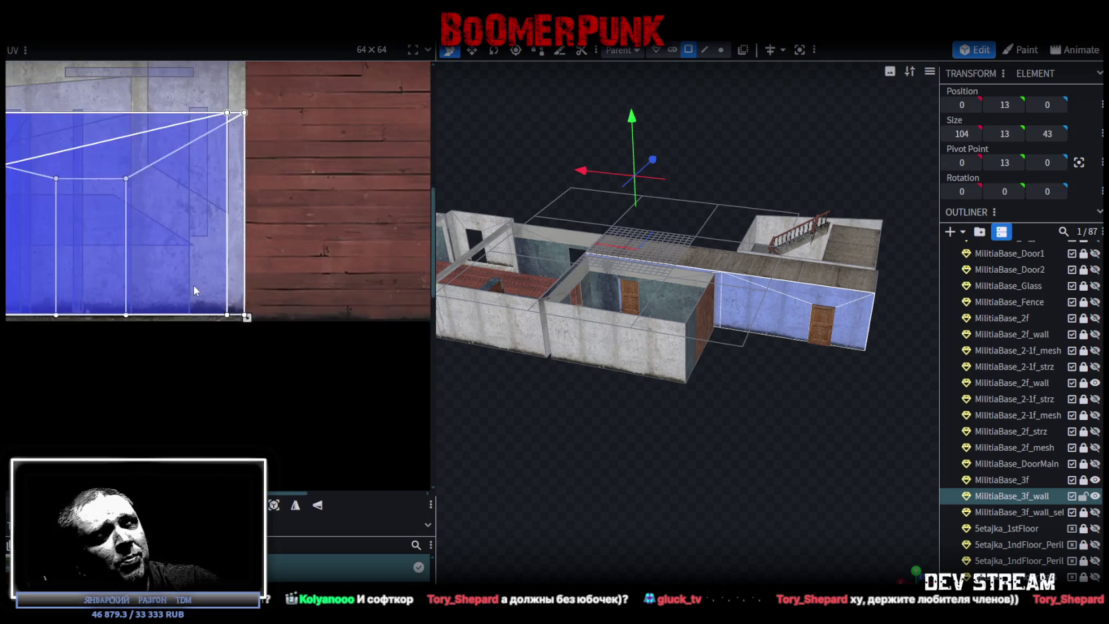
scroll(193, 291, down, 4)
mouse_move(795, 574)
mouse_down()
mouse_move(732, 519)
mouse_move(864, 505)
mouse_move(652, 458)
mouse_move(679, 454)
mouse_move(732, 494)
mouse_up()
scroll(716, 412, up, 3)
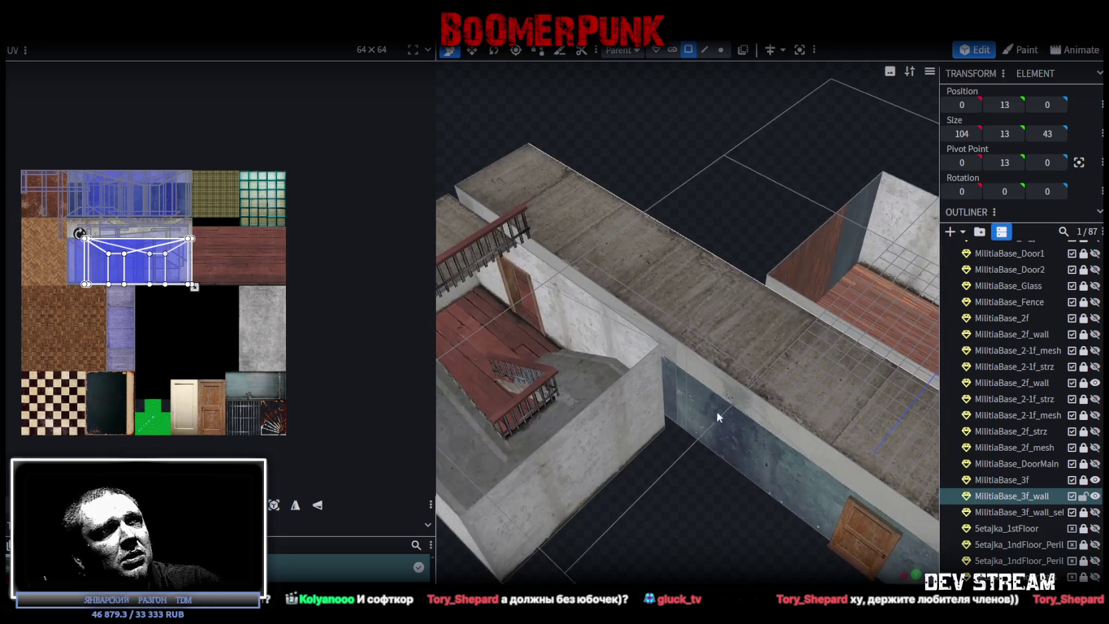
click(664, 341)
click(617, 309)
mouse_move(616, 308)
mouse_down()
mouse_move(675, 533)
mouse_move(848, 500)
mouse_up()
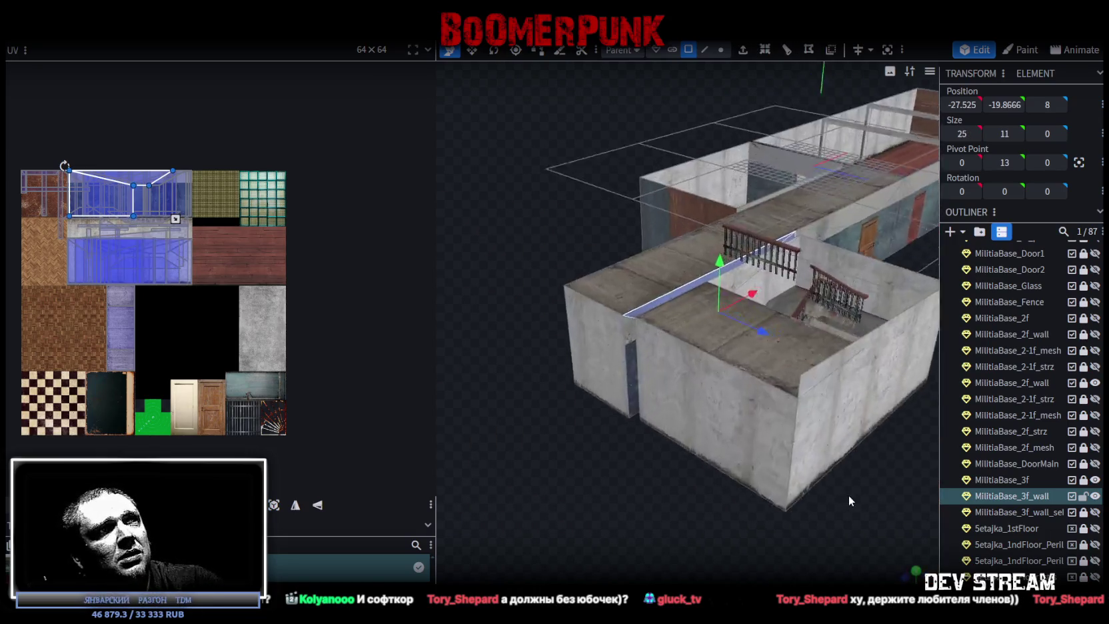
scroll(648, 382, up, 3)
click(658, 361)
scroll(682, 511, down, 3)
mouse_move(682, 511)
mouse_down()
mouse_move(724, 471)
mouse_move(801, 493)
mouse_up()
scroll(715, 485, up, 3)
scroll(713, 486, up, 3)
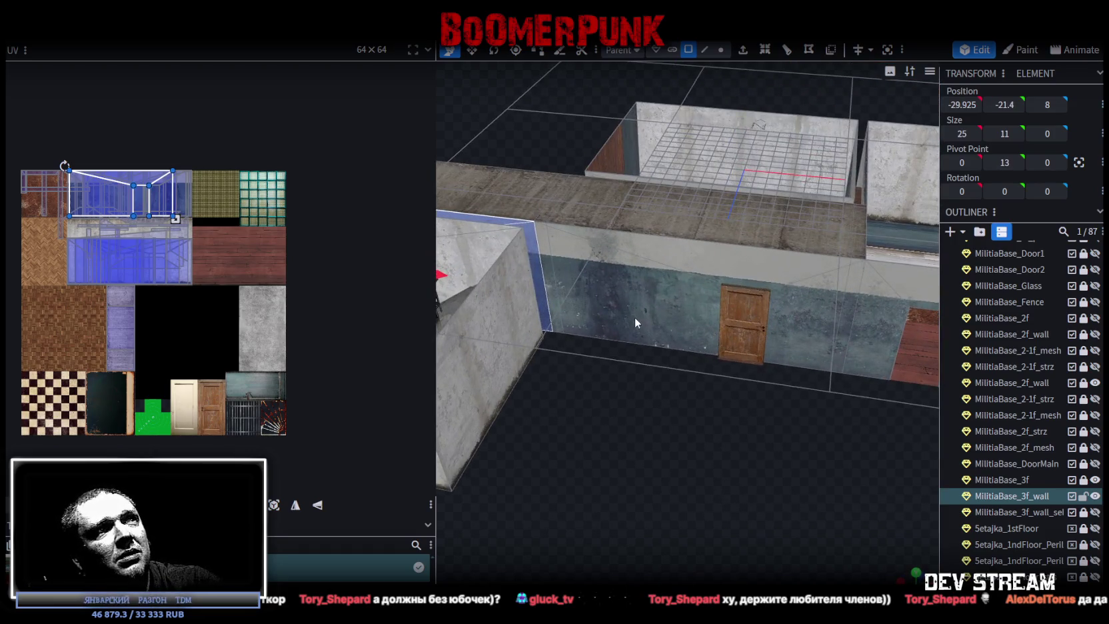
click(634, 316)
shift+click(830, 319)
shift+click(890, 319)
Step: Bring the selected wall sections' UV island into view on the concrete texture
mouse_move(890, 318)
mouse_down()
mouse_move(639, 437)
mouse_move(759, 349)
mouse_up()
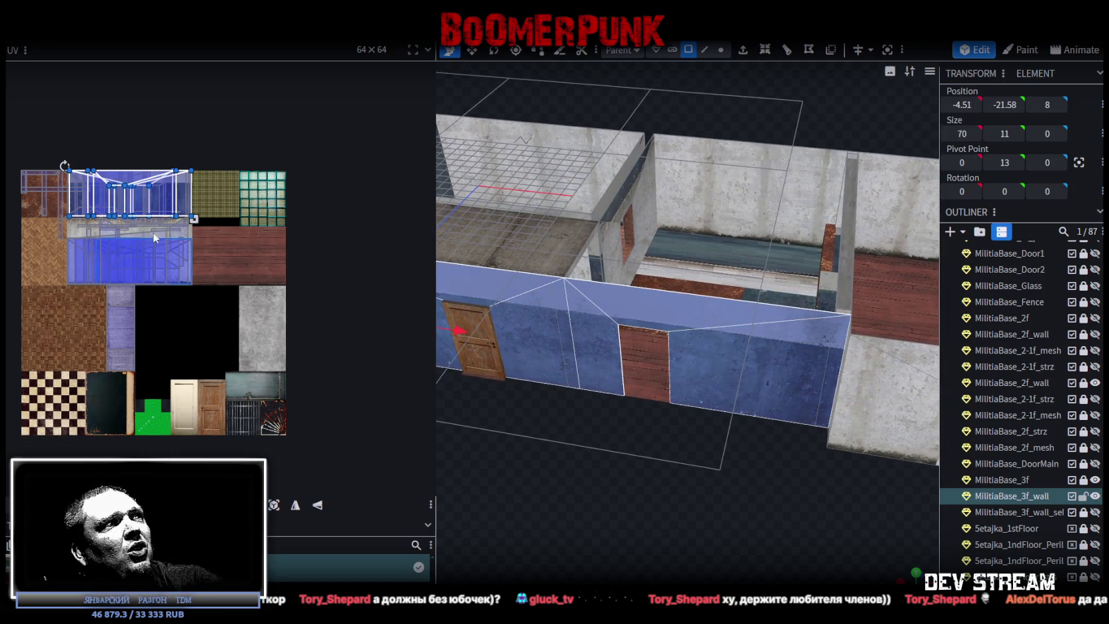
scroll(152, 232, up, 3)
scroll(64, 148, up, 2)
mouse_move(64, 148)
middle_down()
mouse_move(92, 353)
mouse_move(72, 398)
middle_up()
scroll(76, 363, up, 2)
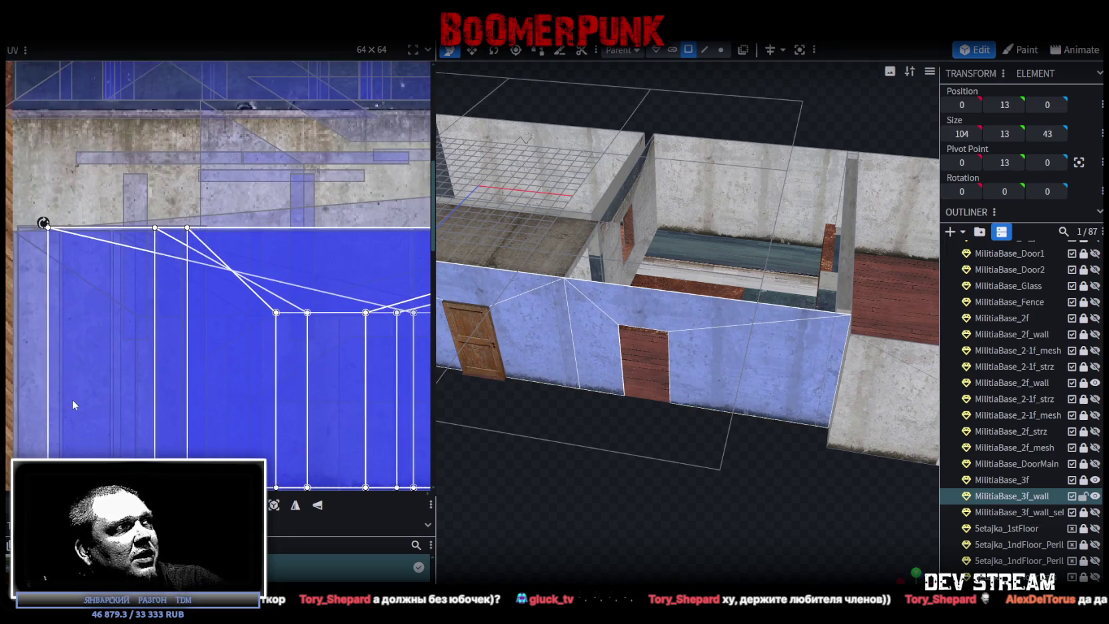
scroll(180, 403, down, 2)
scroll(187, 413, down, 2)
scroll(199, 433, up, 3)
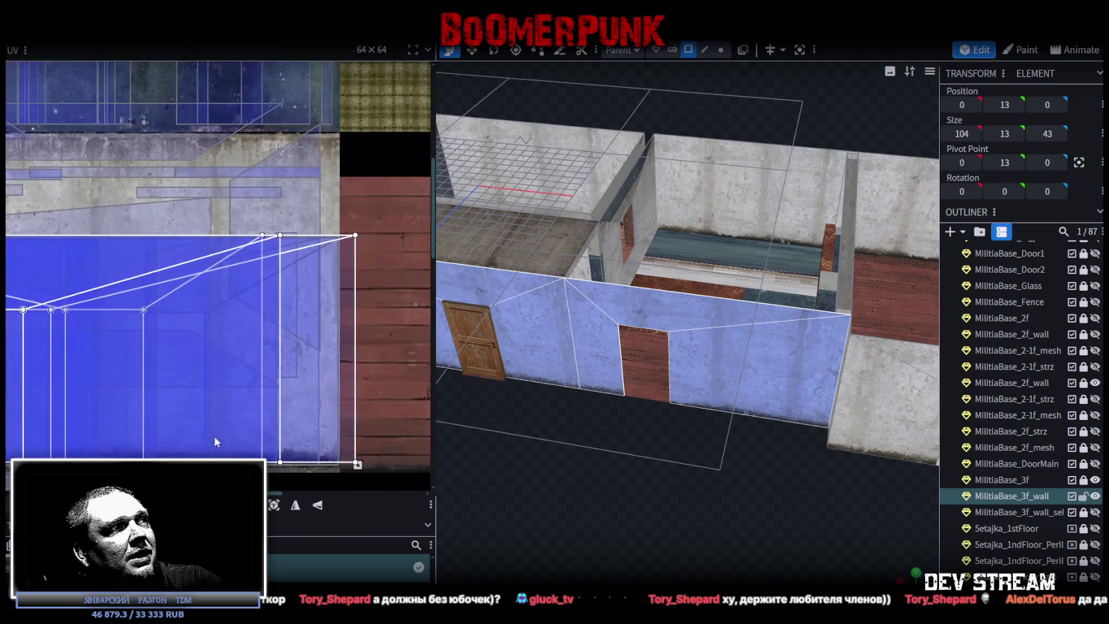
scroll(361, 428, up, 2)
scroll(324, 431, up, 1)
middle_drag(322, 433, 321, 431)
Step: Nudge the wall's vertical edge slightly right in the viewport, then select the vertical pillar
mouse_move(710, 457)
mouse_down()
mouse_move(581, 472)
mouse_move(669, 513)
mouse_move(552, 446)
mouse_move(568, 445)
mouse_move(649, 559)
mouse_move(709, 537)
mouse_up()
scroll(557, 440, up, 3)
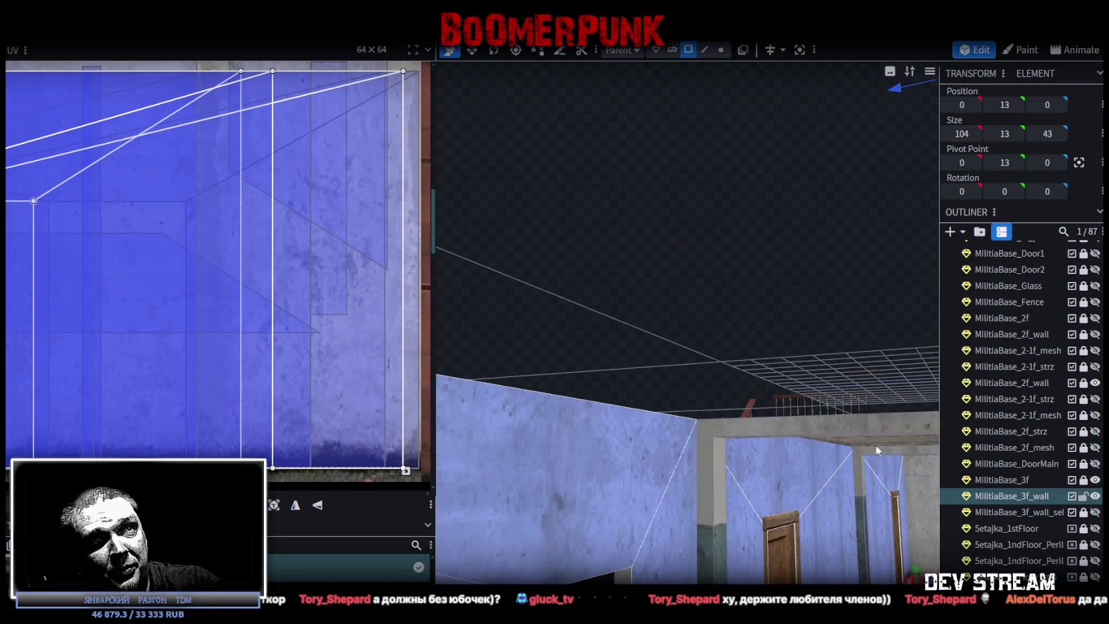
click(859, 467)
drag(862, 464, 863, 463)
click(708, 453)
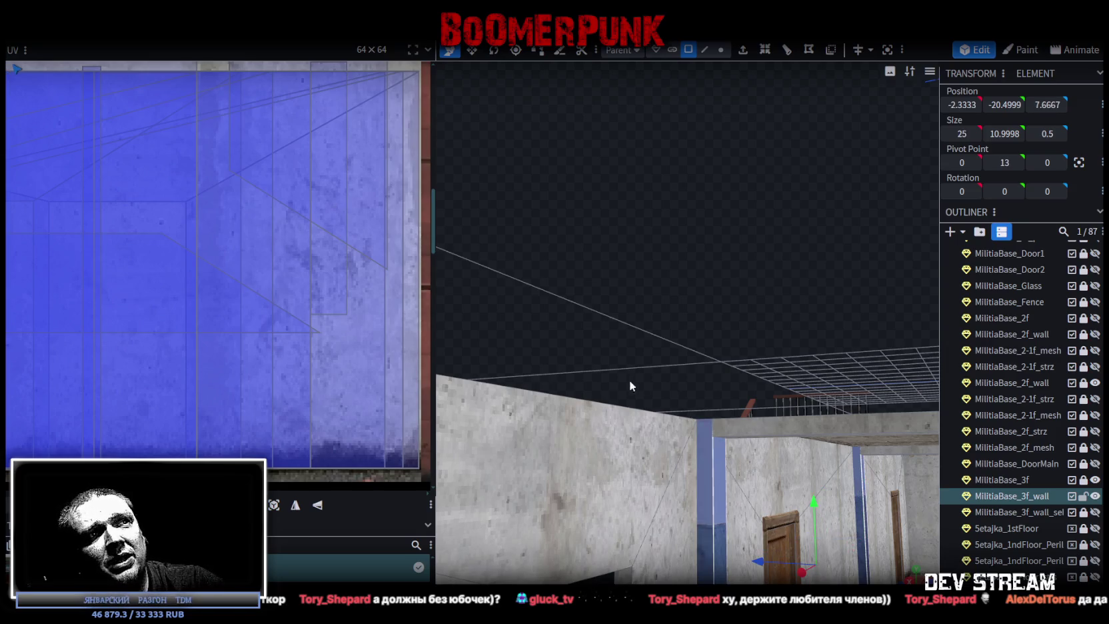
mouse_move(629, 379)
mouse_down()
mouse_move(581, 358)
mouse_move(797, 418)
mouse_move(820, 535)
mouse_move(598, 436)
mouse_move(661, 337)
mouse_move(607, 496)
mouse_move(879, 526)
mouse_move(763, 515)
mouse_move(871, 483)
mouse_move(759, 407)
mouse_up()
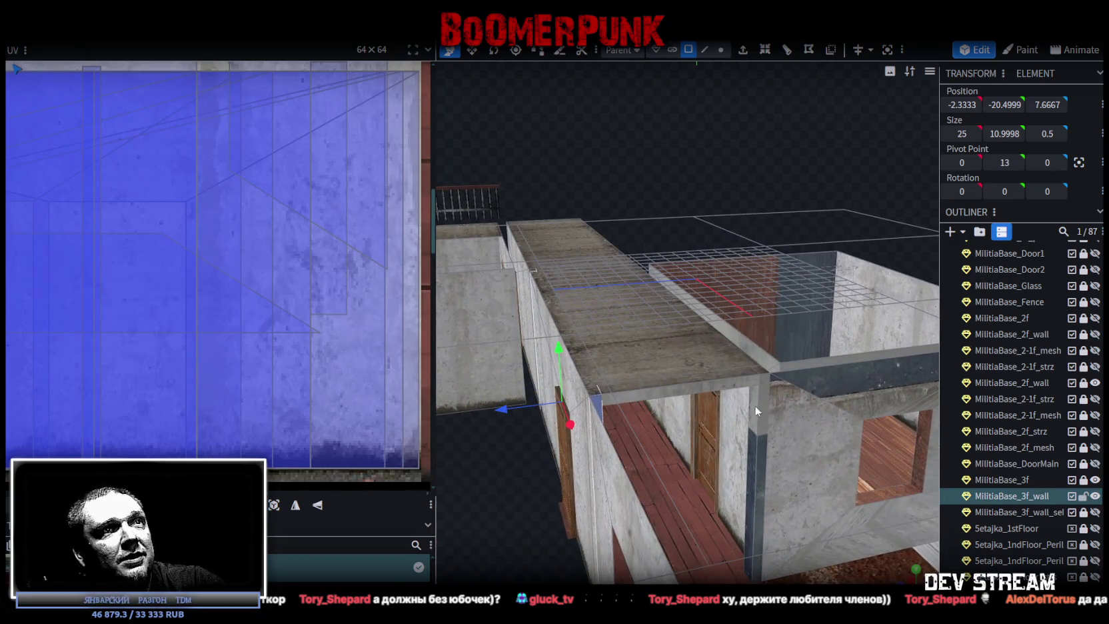
click(762, 406)
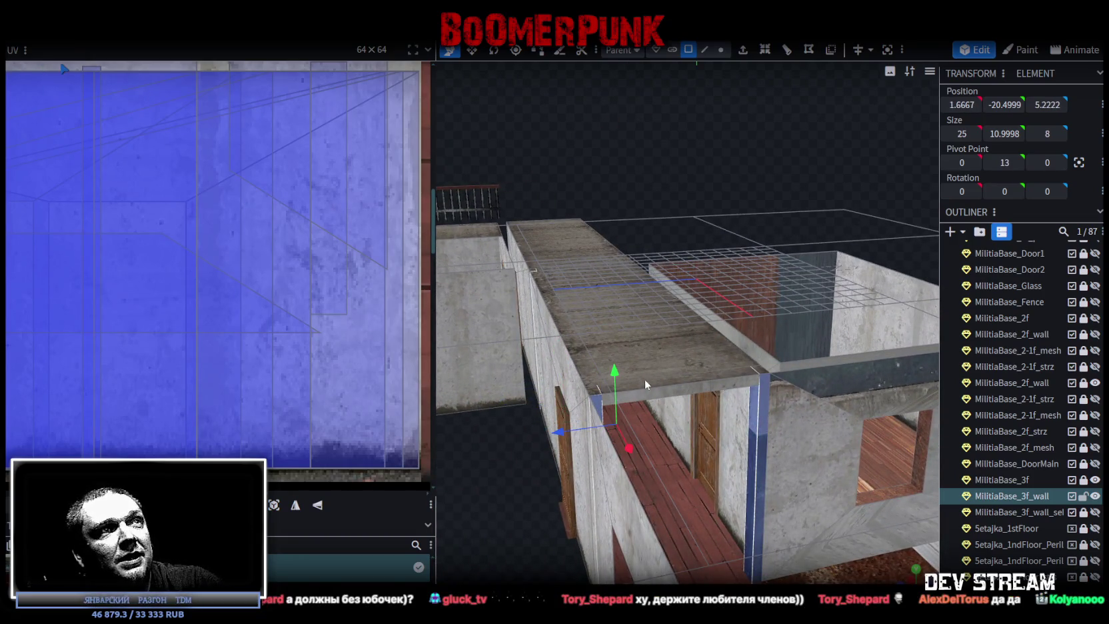
Step: Select the window wall's front, left, top, right and middle back faces
scroll(235, 316, down, 3)
scroll(234, 308, down, 2)
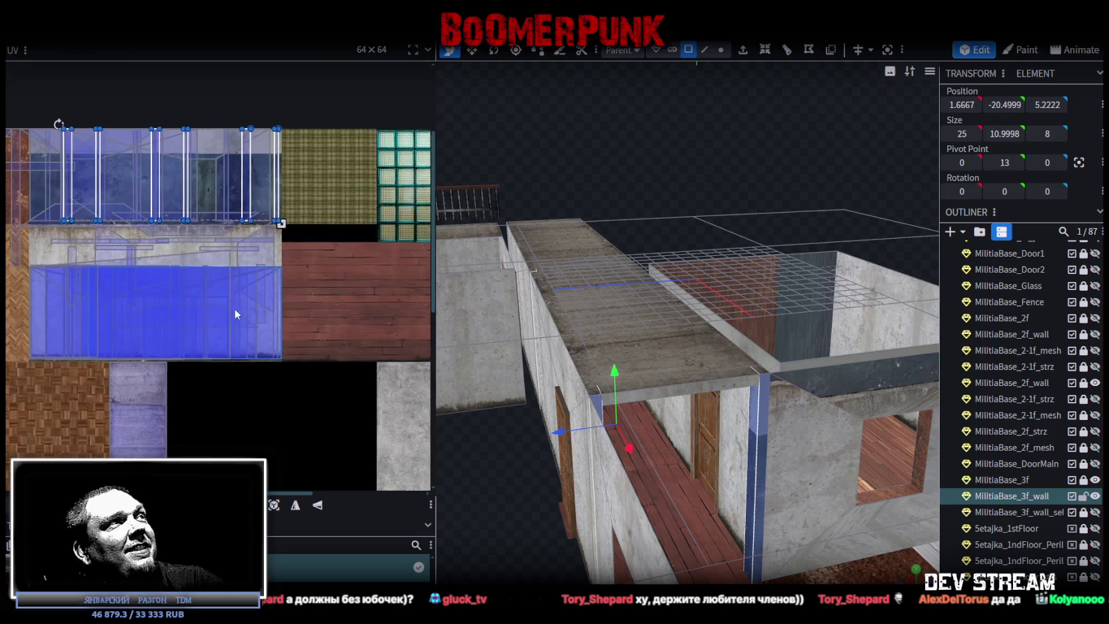
scroll(315, 295, down, 1)
scroll(327, 243, up, 2)
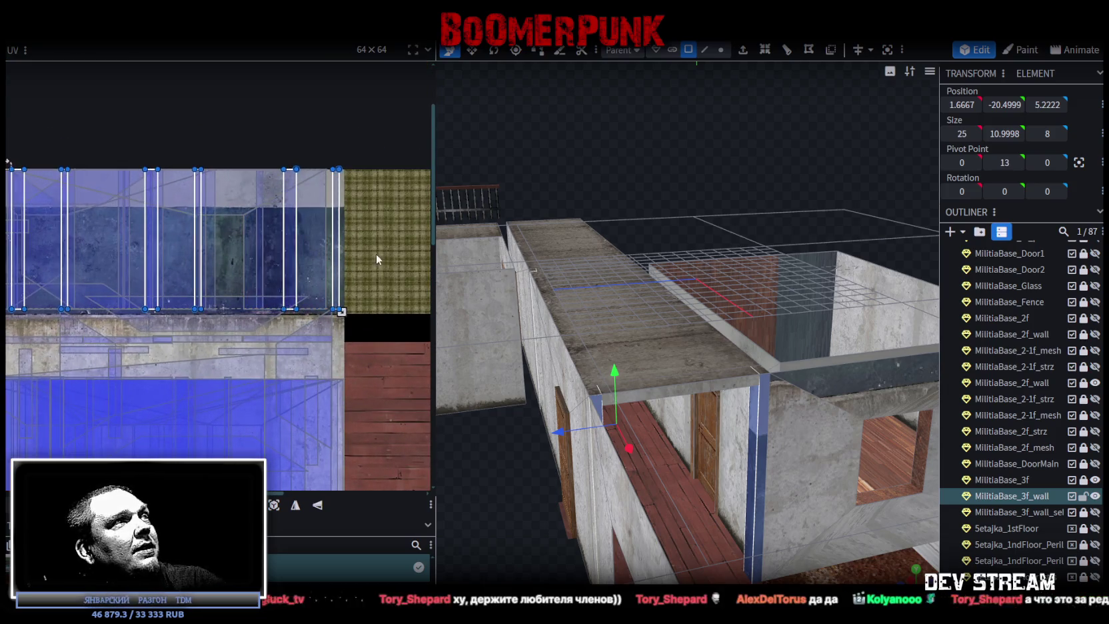
scroll(360, 284, down, 2)
click(260, 262)
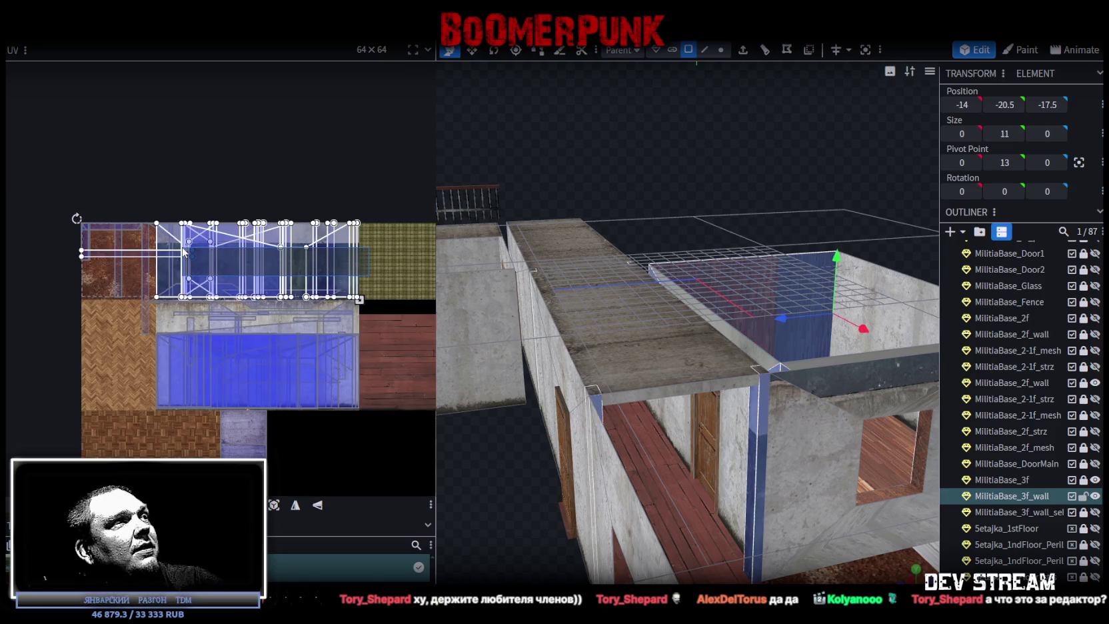
scroll(505, 374, down, 3)
mouse_move(505, 375)
mouse_down()
mouse_move(468, 429)
mouse_move(537, 448)
mouse_up()
scroll(704, 370, up, 3)
click(712, 348)
shift+click(651, 318)
shift+click(749, 308)
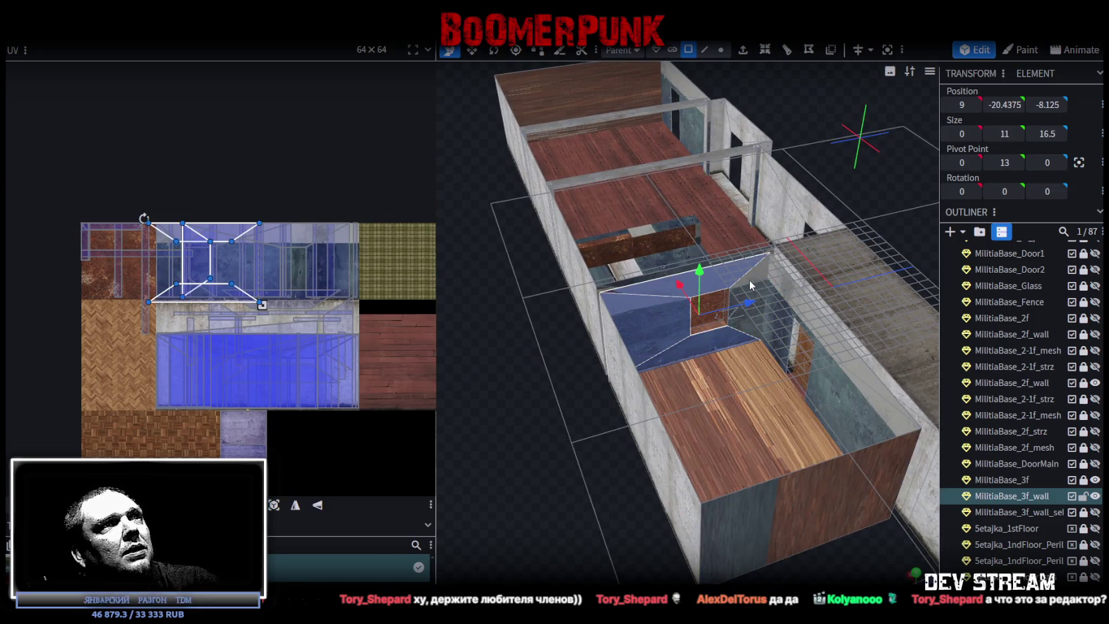
shift+click(706, 310)
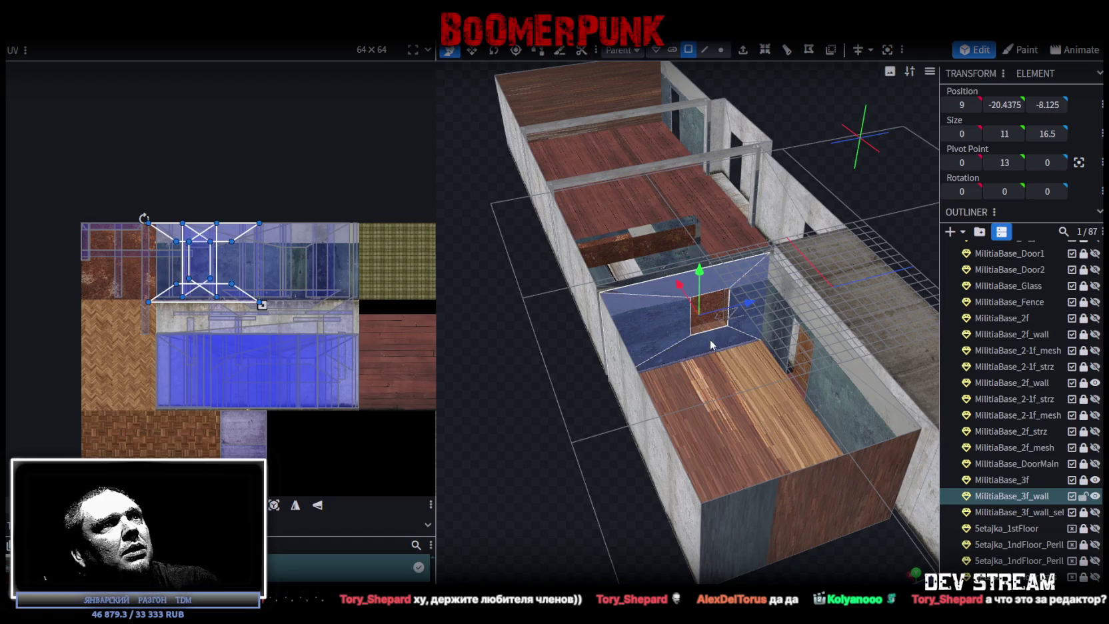
Step: Add the right, top, left and bottom faces around the window and view the wall side-on
scroll(577, 474, down, 2)
mouse_move(578, 475)
mouse_down()
mouse_move(527, 431)
mouse_move(854, 441)
mouse_move(811, 410)
mouse_up()
shift+click(809, 404)
shift+click(757, 395)
shift+click(651, 398)
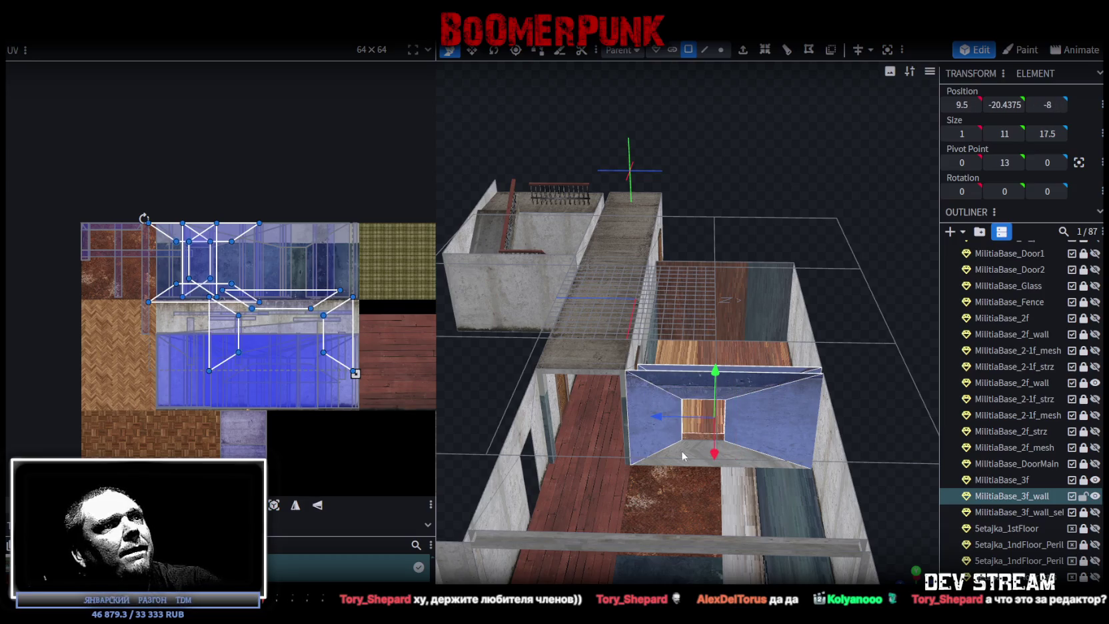
shift+click(707, 459)
key(KP_3)
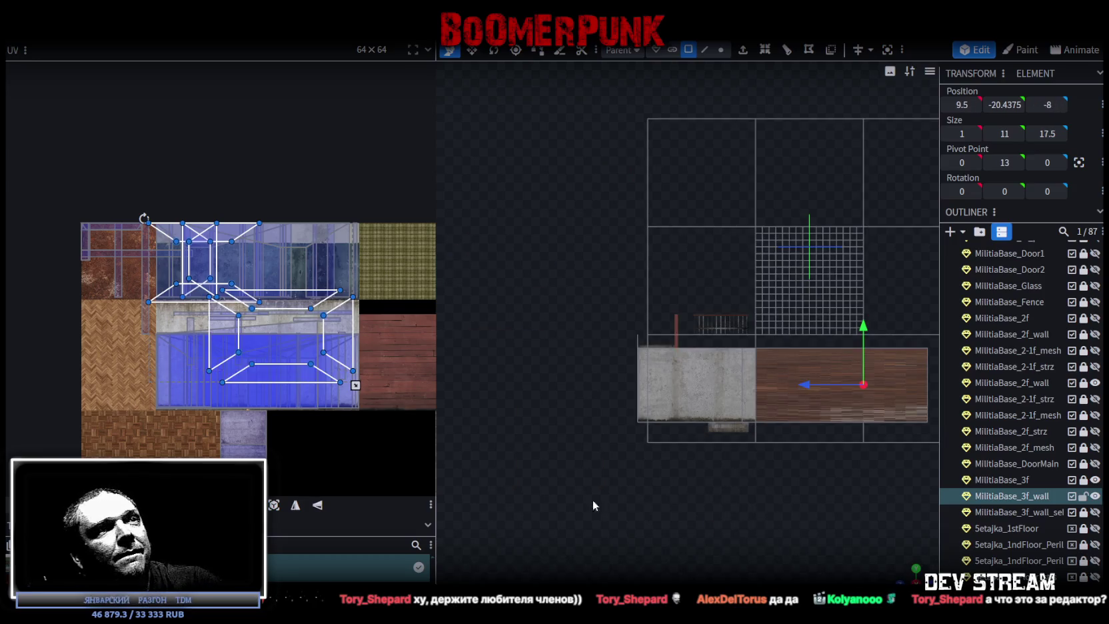
click(267, 300)
Step: Move a wall face's UV down the atlas, stretch it over the panel area and mirror it horizontally
drag(293, 297, 293, 368)
scroll(293, 368, up, 3)
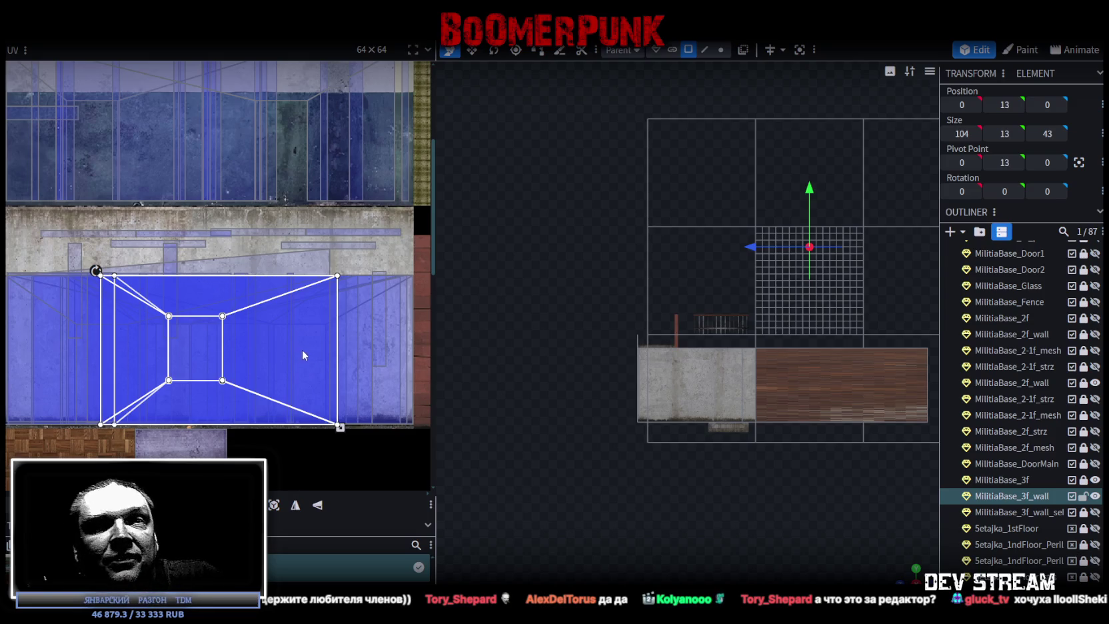
scroll(252, 279, down, 3)
mouse_move(600, 346)
mouse_down()
mouse_move(643, 409)
mouse_move(581, 362)
mouse_move(814, 342)
mouse_move(800, 336)
mouse_up()
click(742, 263)
mouse_move(742, 263)
mouse_down()
mouse_move(823, 321)
mouse_move(813, 375)
mouse_move(763, 314)
mouse_up()
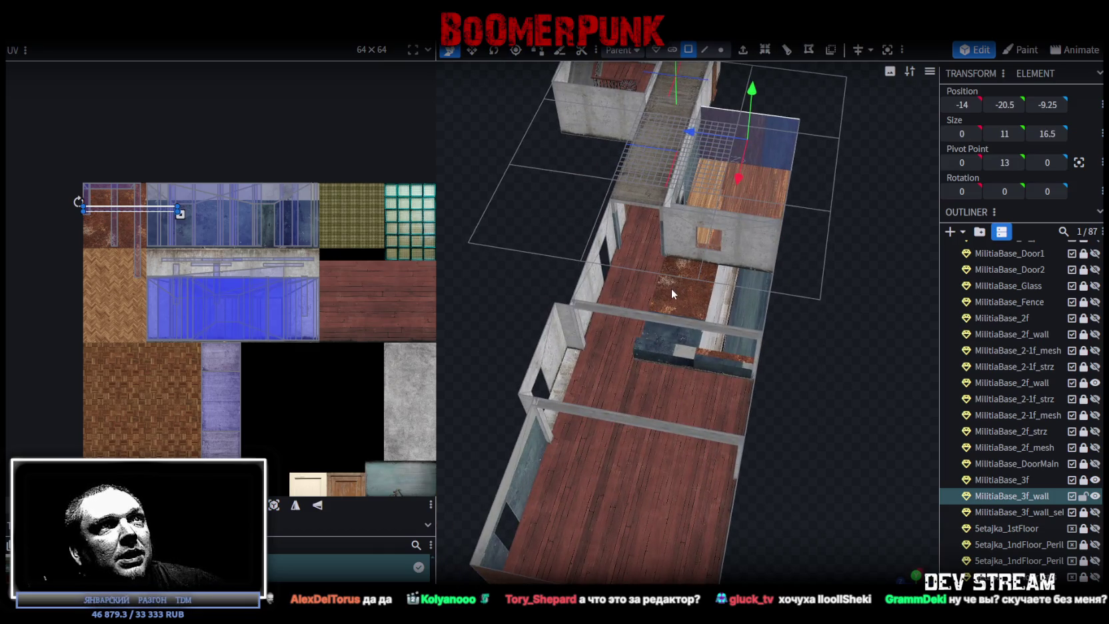
mouse_move(693, 300)
mouse_down()
mouse_move(817, 325)
mouse_move(552, 316)
mouse_move(464, 300)
mouse_move(498, 279)
mouse_move(669, 474)
mouse_up()
key(KP_3)
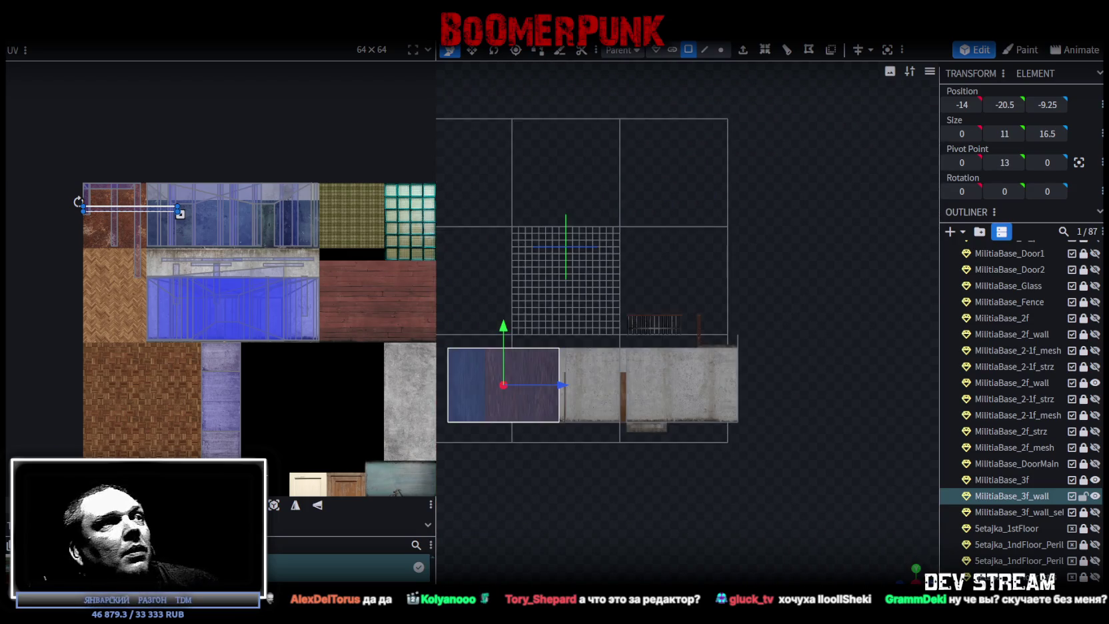
mouse_move(178, 212)
mouse_down()
mouse_move(167, 288)
mouse_move(214, 293)
mouse_move(260, 331)
mouse_up()
scroll(220, 306, up, 3)
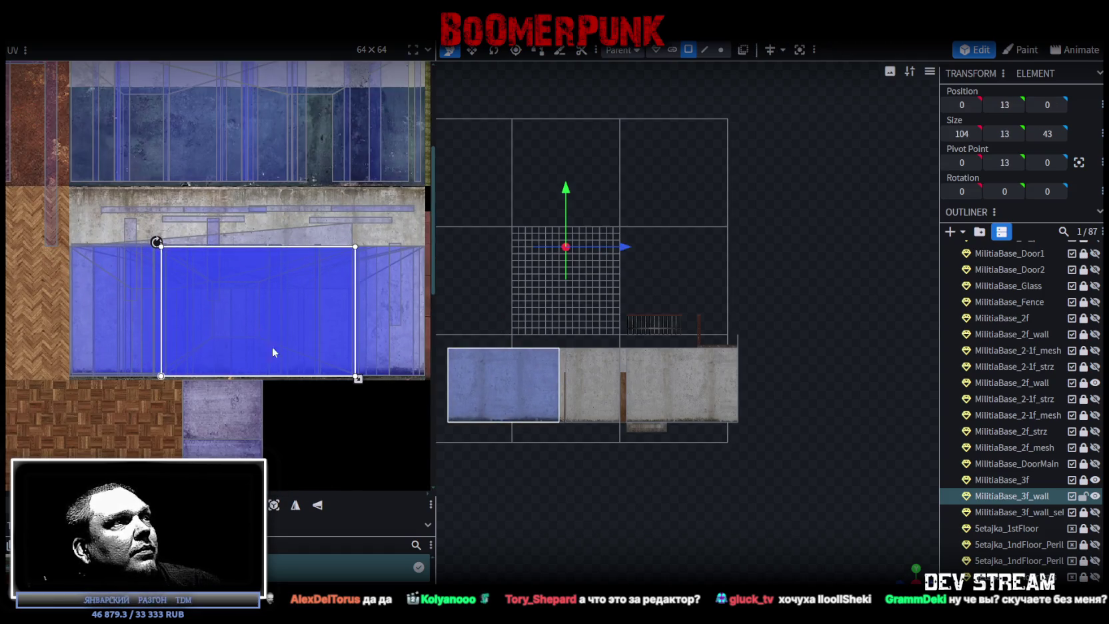
click(293, 506)
Step: Project the back wall faces' UVs from the side view and drag the island onto the concrete texture
mouse_move(904, 540)
mouse_down()
mouse_move(693, 455)
mouse_move(651, 525)
mouse_up()
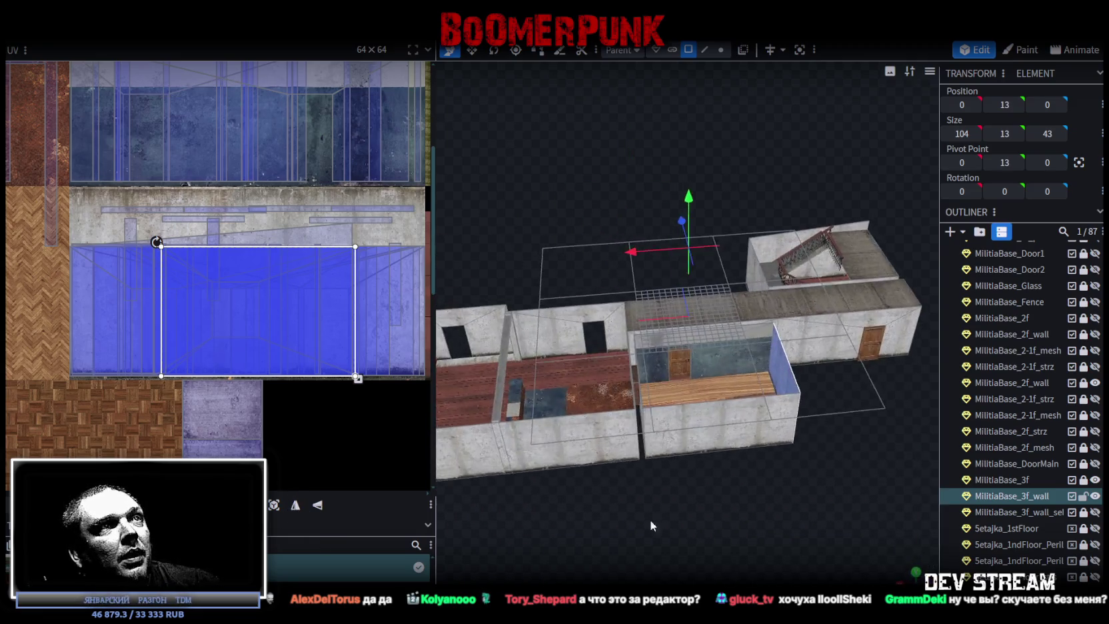
scroll(636, 520, up, 5)
click(760, 363)
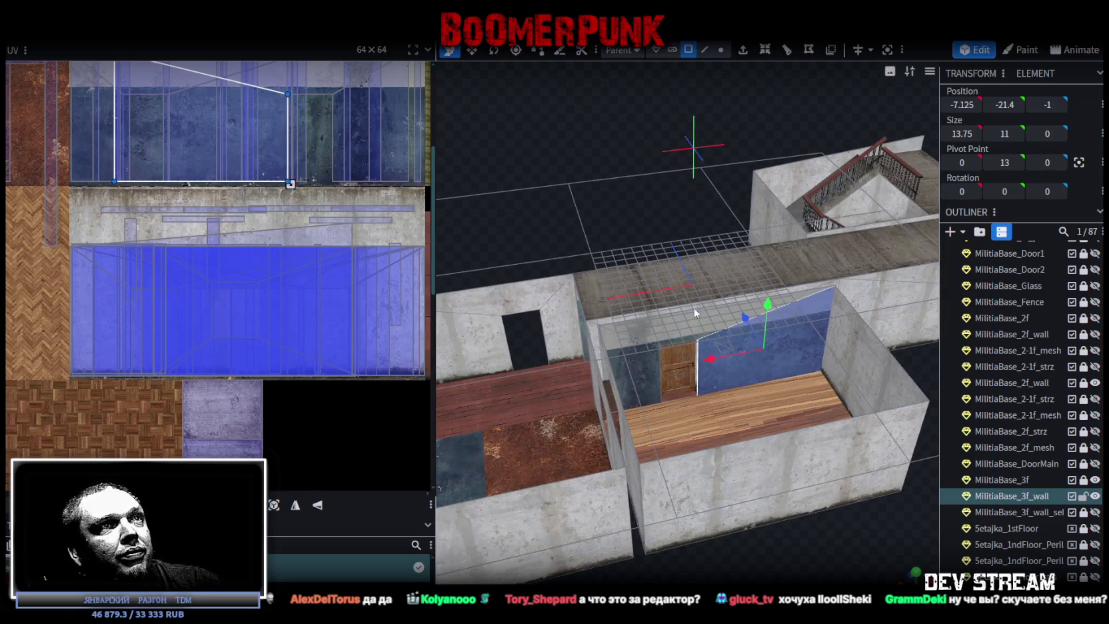
click(638, 362)
mouse_move(794, 528)
mouse_down()
mouse_move(744, 476)
mouse_move(814, 481)
mouse_move(527, 486)
mouse_move(643, 479)
mouse_up()
click(918, 566)
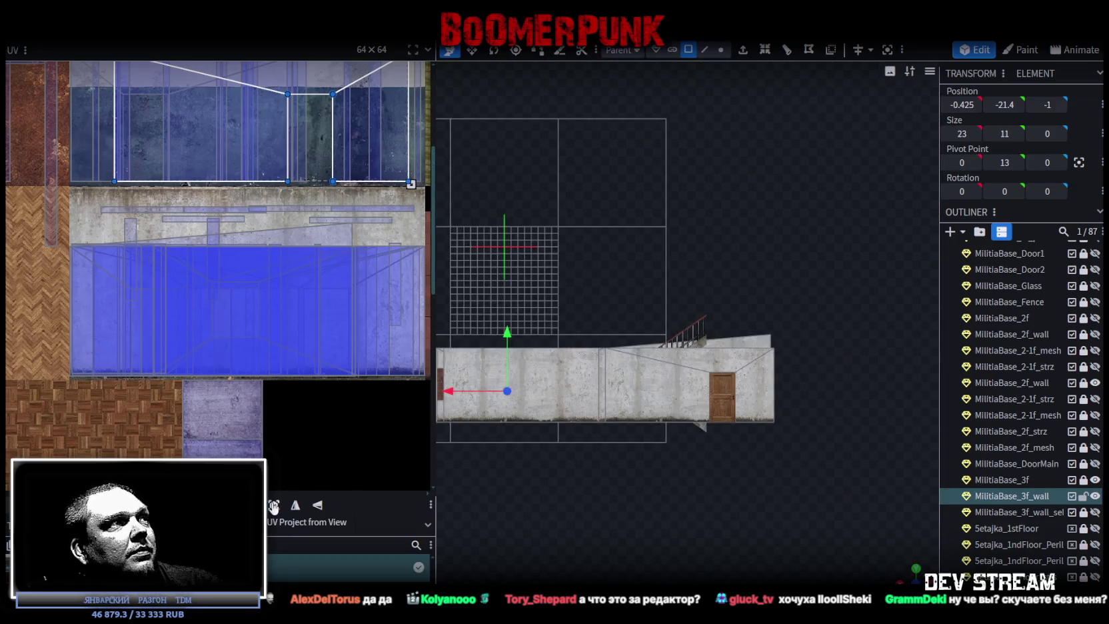
click(273, 506)
scroll(267, 291, down, 3)
drag(286, 224, 263, 295)
scroll(275, 303, up, 3)
click(275, 303)
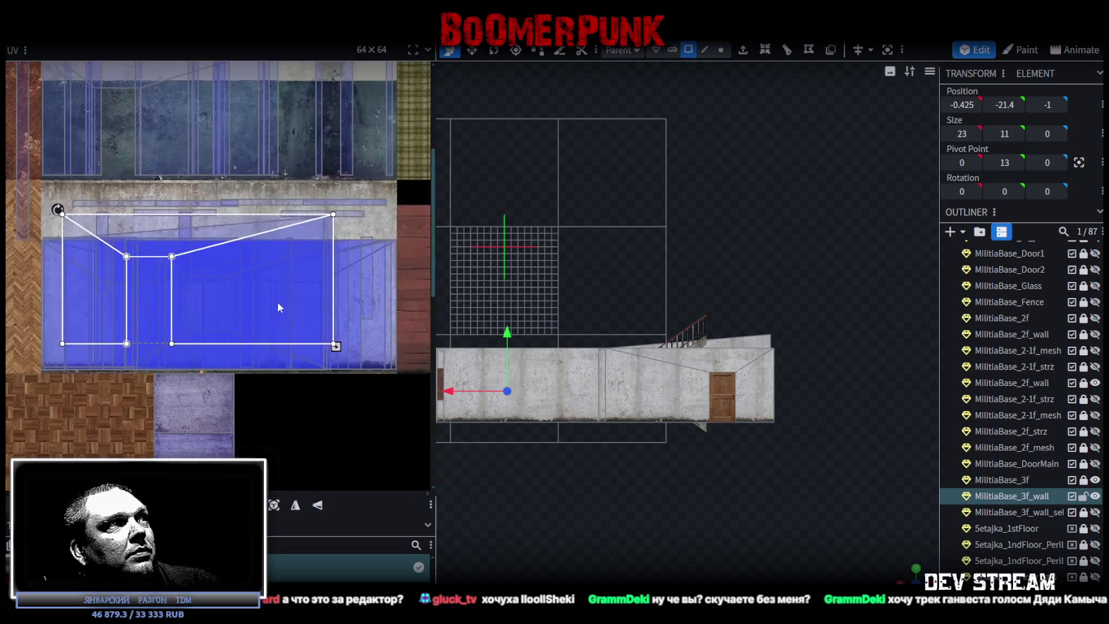
scroll(298, 303, up, 2)
Step: Shift the back wall's UV island slightly right on the texture
drag(292, 326, 314, 327)
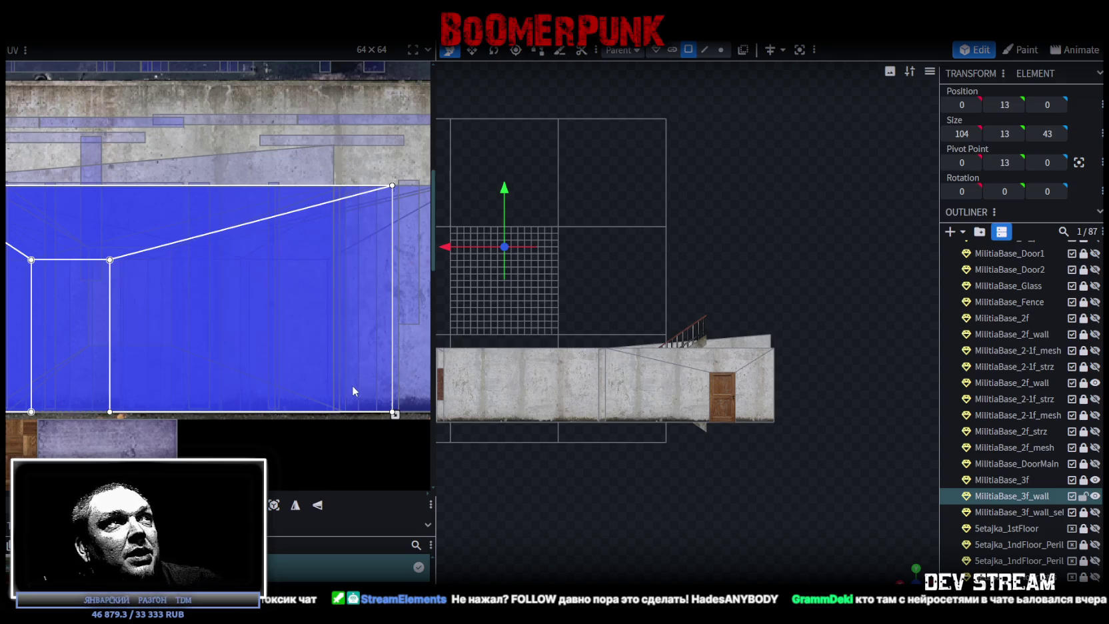
scroll(352, 387, down, 2)
scroll(339, 362, down, 1)
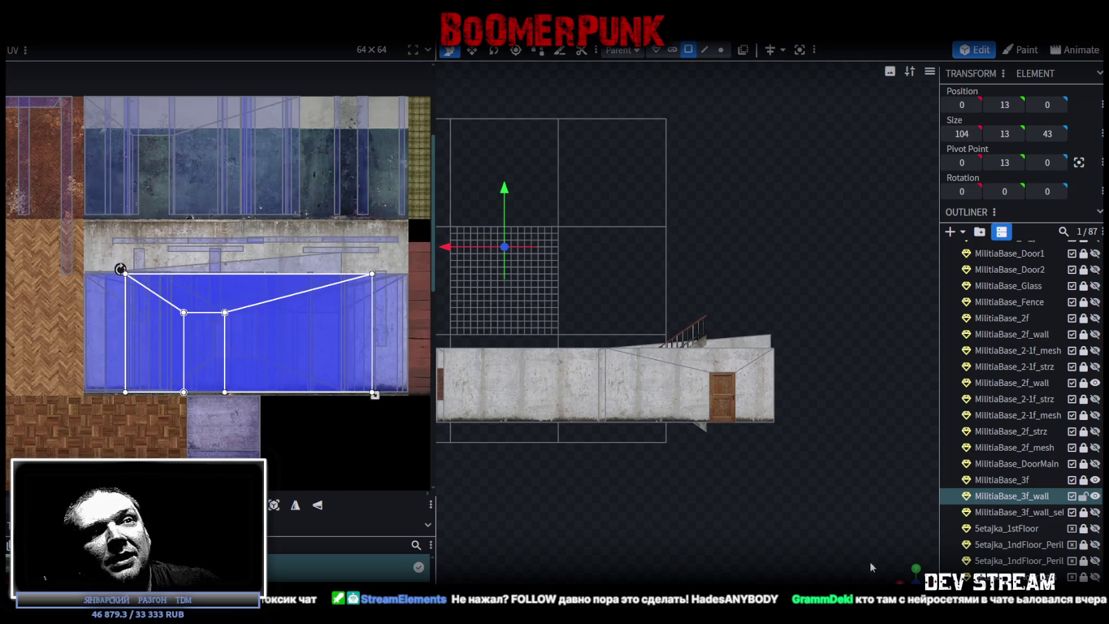
mouse_move(825, 527)
mouse_down()
mouse_move(742, 448)
mouse_move(514, 472)
mouse_move(517, 431)
mouse_move(566, 451)
mouse_up()
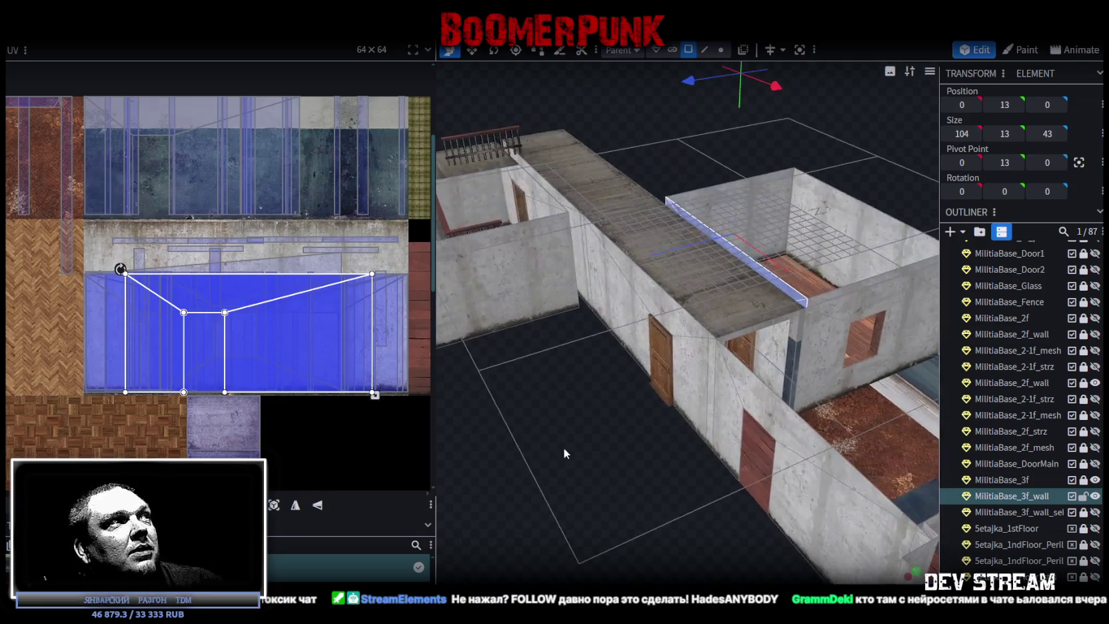
scroll(346, 320, up, 1)
Step: Select the upper band of wall face UVs, mirror them on X and move them down onto the concrete area
drag(403, 192, 194, 266)
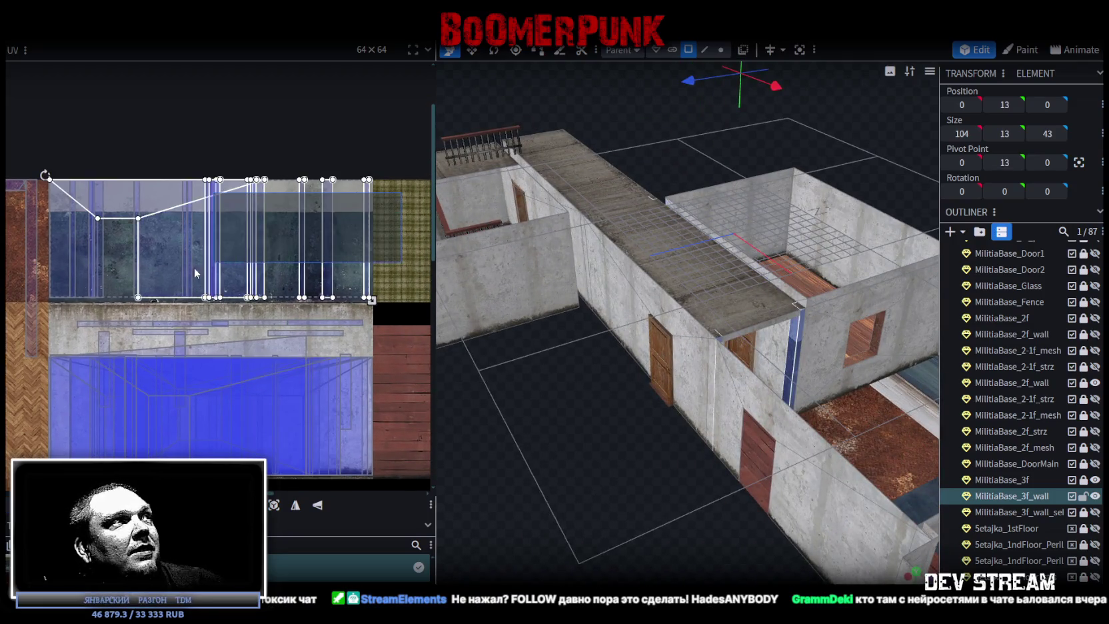
scroll(161, 308, down, 2)
mouse_move(635, 376)
mouse_down()
mouse_move(596, 453)
mouse_move(434, 469)
mouse_move(887, 452)
mouse_move(914, 423)
mouse_move(776, 513)
mouse_move(596, 489)
mouse_move(679, 529)
mouse_move(579, 359)
mouse_move(671, 370)
mouse_move(717, 390)
mouse_up()
scroll(250, 281, up, 1)
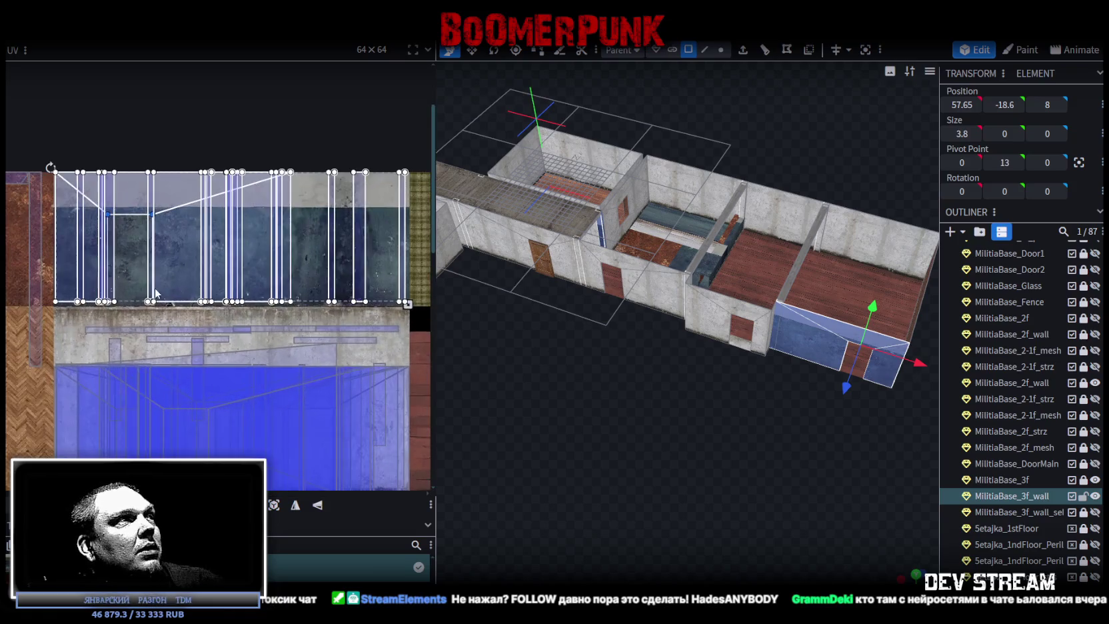
scroll(212, 256, up, 1)
scroll(253, 347, up, 1)
click(295, 507)
mouse_move(367, 100)
mouse_down()
mouse_move(357, 294)
mouse_move(381, 362)
mouse_up()
scroll(380, 362, up, 3)
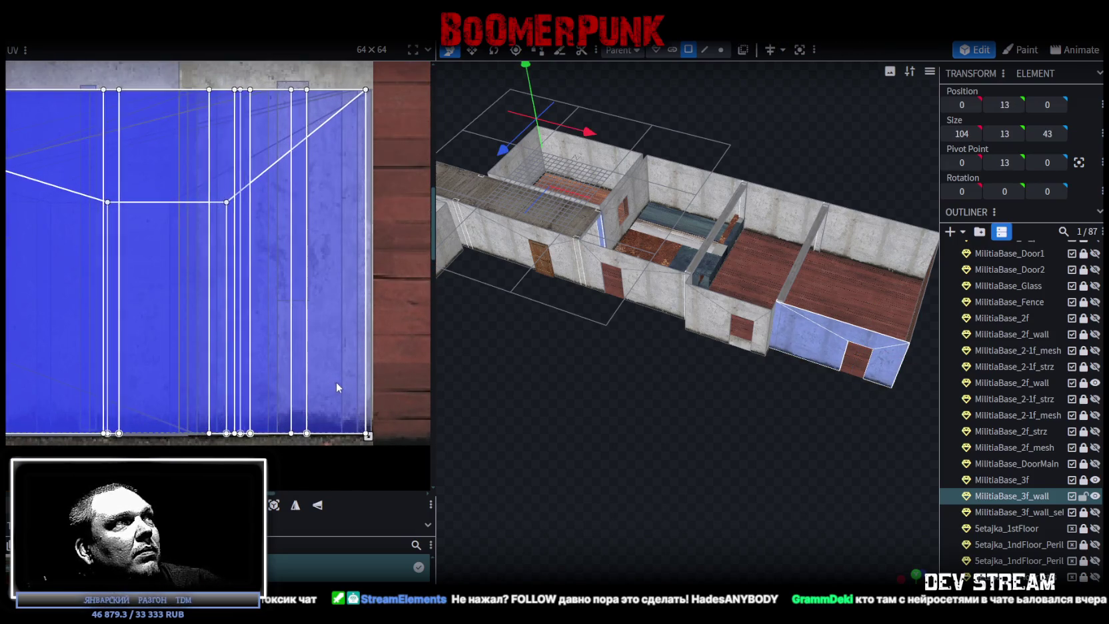
scroll(232, 364, down, 2)
scroll(234, 371, down, 1)
Step: Select the UVs of the top L-shaped wall faces
middle_drag(234, 371, 372, 359)
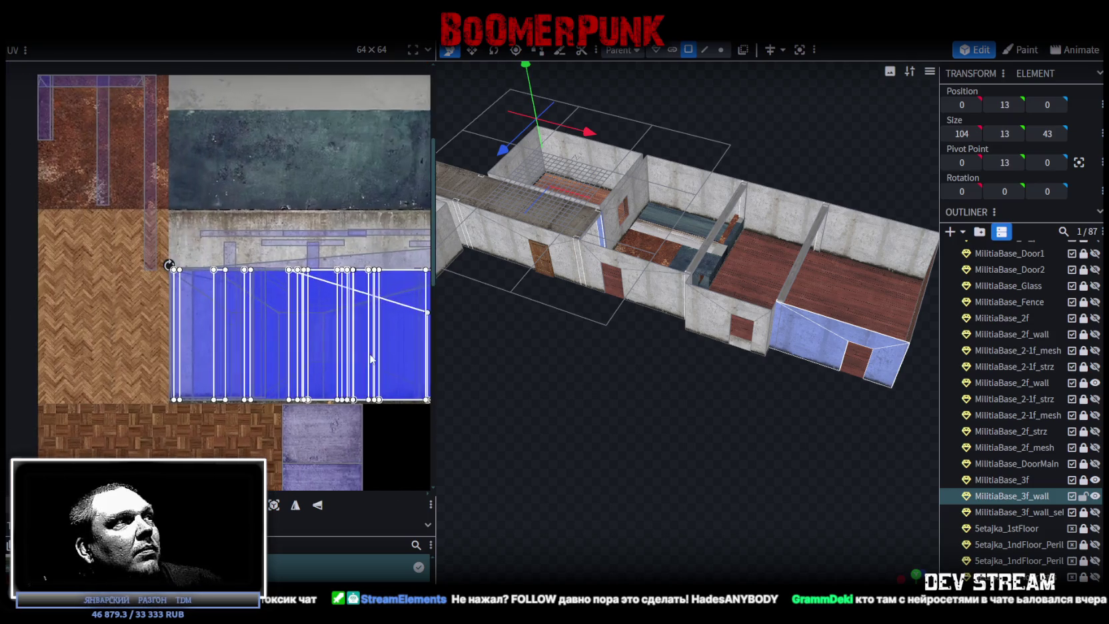
mouse_move(767, 422)
mouse_down()
mouse_move(601, 391)
mouse_move(589, 423)
mouse_up()
scroll(589, 420, down, 3)
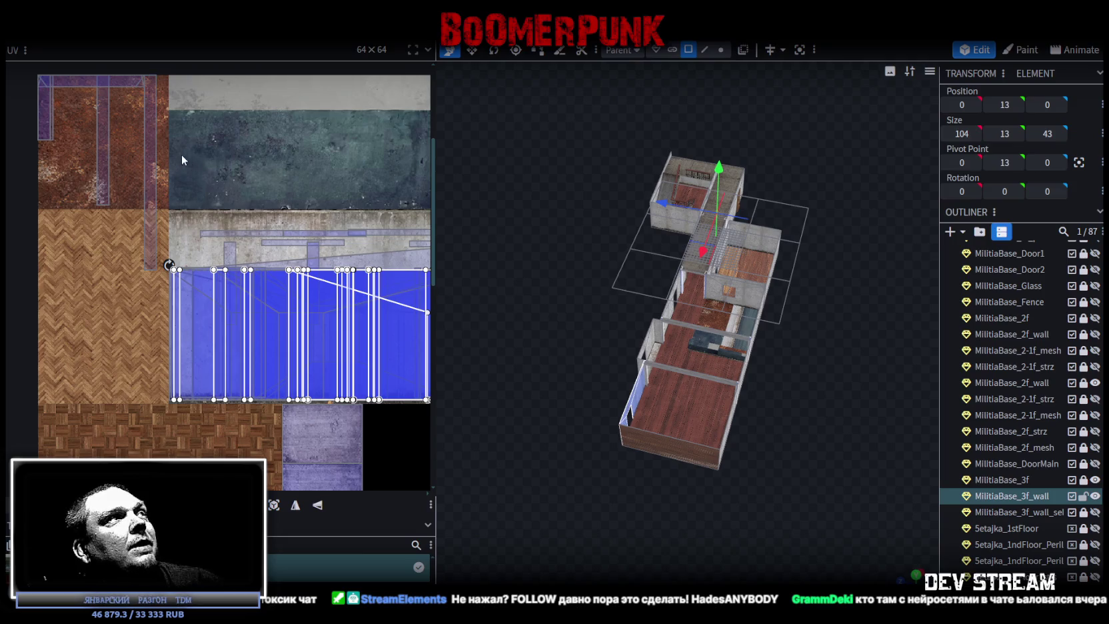
drag(182, 160, 23, 66)
mouse_move(593, 357)
mouse_down()
mouse_move(719, 368)
mouse_move(731, 415)
mouse_move(650, 393)
mouse_up()
Step: Select the small room's floor face and project its UVs from the top orthographic view
scroll(600, 391, up, 3)
drag(565, 389, 540, 429)
scroll(539, 429, up, 2)
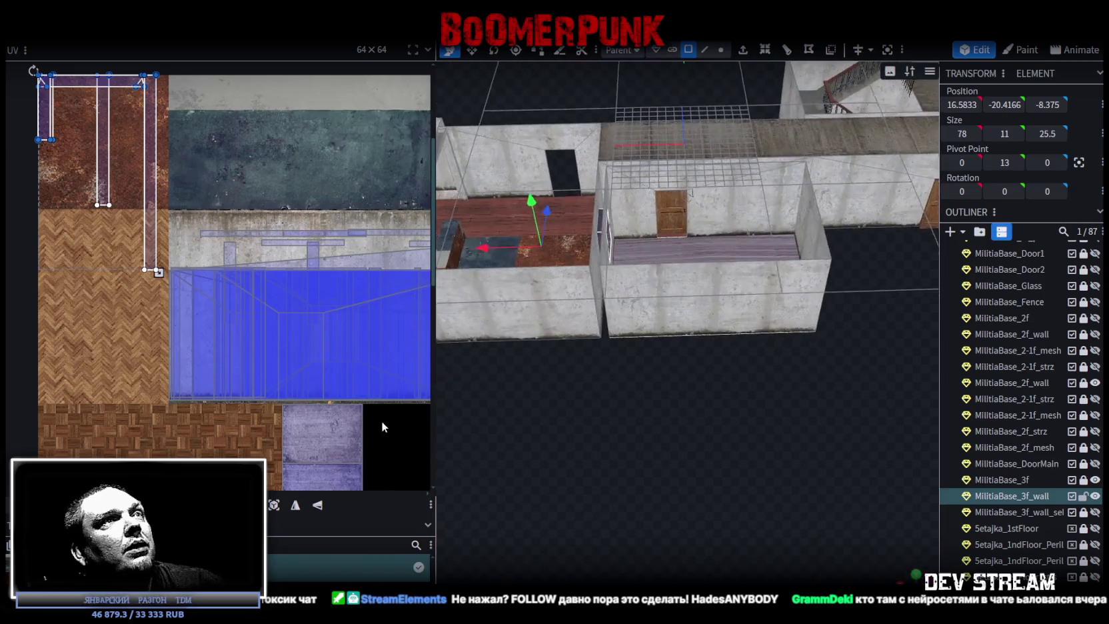
mouse_move(583, 356)
mouse_down()
mouse_move(682, 455)
mouse_move(615, 448)
mouse_move(647, 477)
mouse_up()
scroll(623, 453, up, 2)
scroll(655, 473, up, 2)
scroll(654, 476, up, 2)
scroll(655, 479, up, 2)
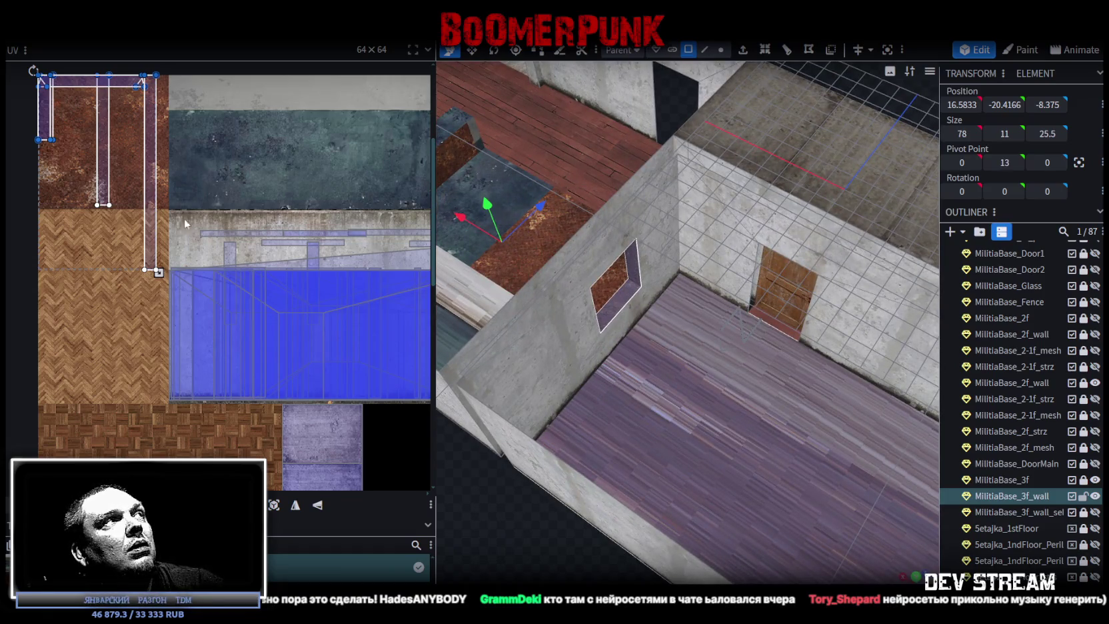
click(618, 305)
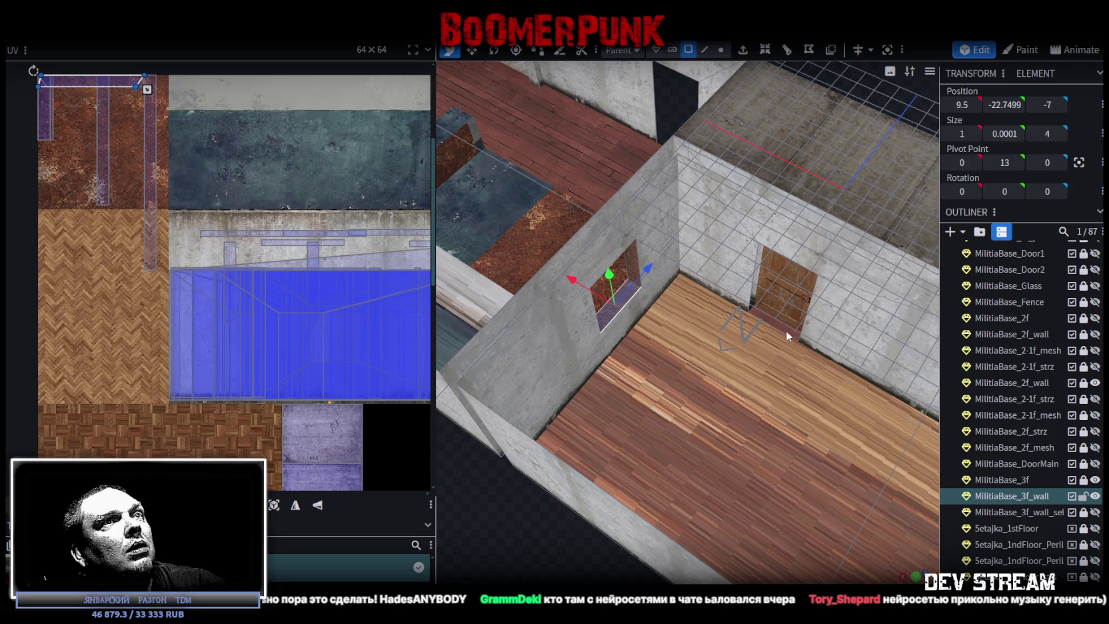
click(769, 374)
mouse_move(654, 407)
mouse_down()
mouse_move(830, 482)
mouse_move(885, 472)
mouse_move(793, 510)
mouse_move(742, 583)
mouse_up()
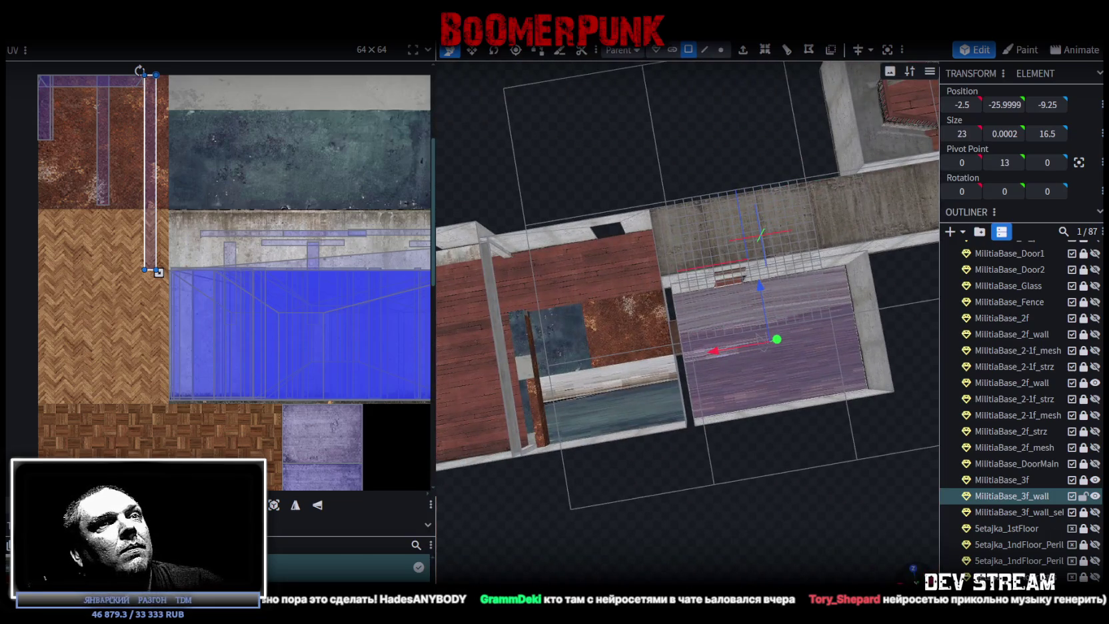
key(KP_7)
mouse_move(793, 477)
right_down()
mouse_move(626, 544)
mouse_move(753, 453)
mouse_move(794, 471)
right_up()
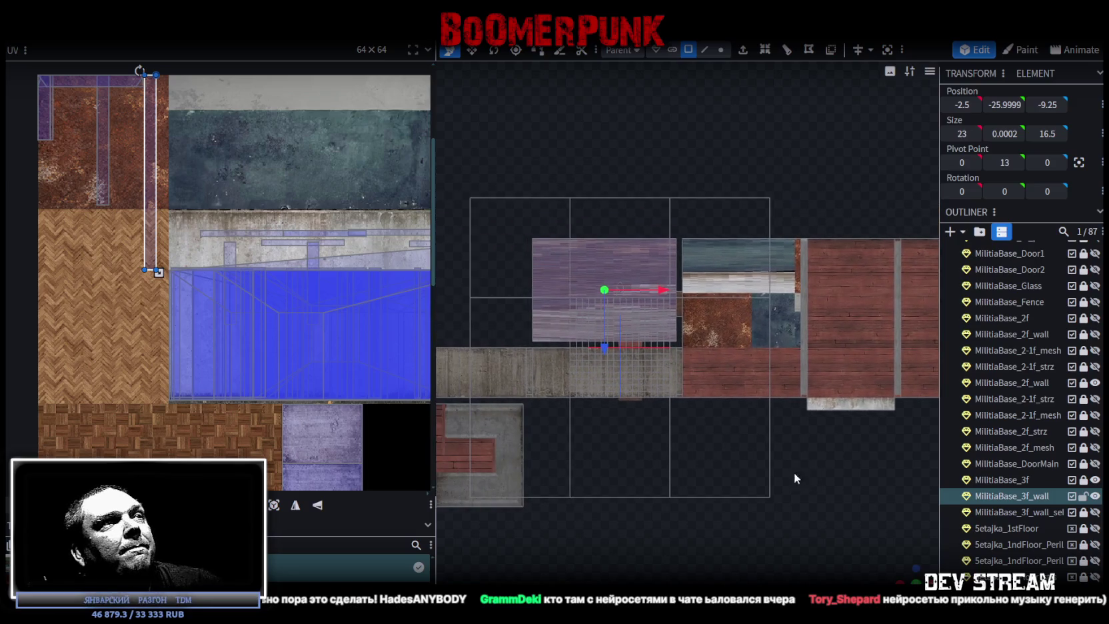
click(273, 507)
Step: Move the floor's UV box over the purple wood planks and shrink it
scroll(139, 308, right, 5)
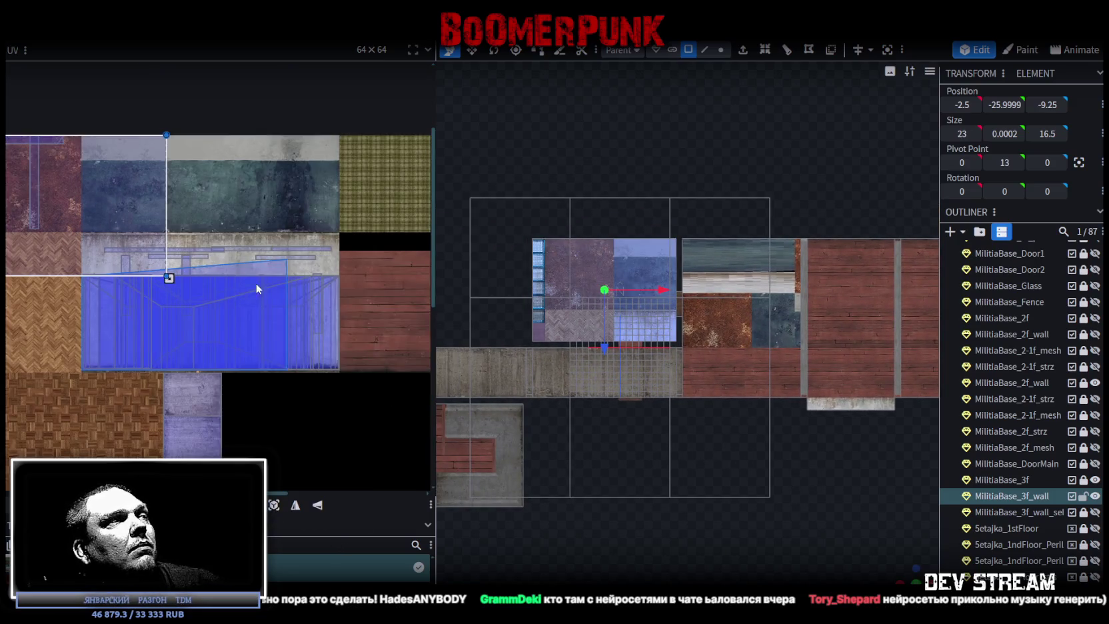
mouse_move(414, 287)
mouse_down()
mouse_move(202, 337)
mouse_move(261, 320)
mouse_up()
drag(339, 387, 310, 375)
scroll(152, 234, up, 2)
drag(298, 308, 362, 321)
scroll(362, 322, up, 1)
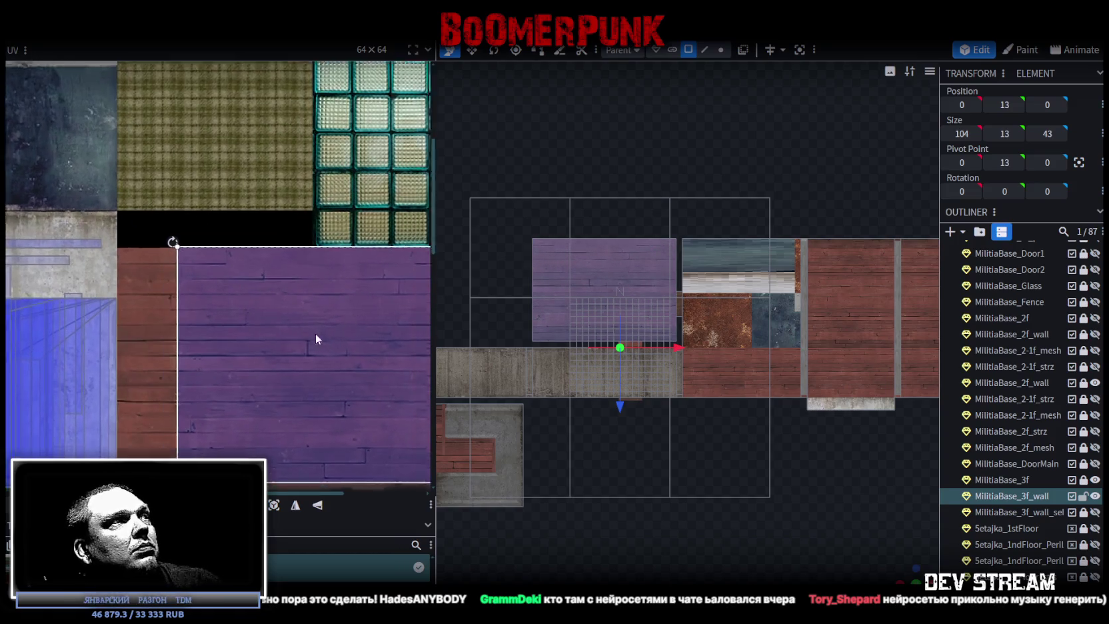
scroll(315, 334, up, 2)
scroll(53, 193, up, 1)
scroll(52, 193, up, 1)
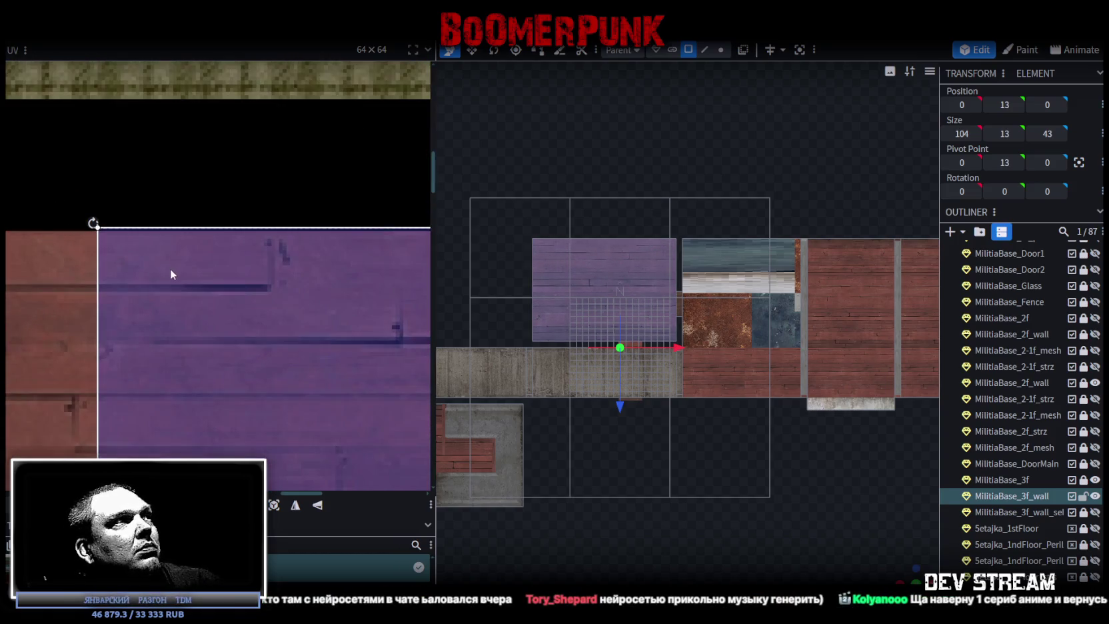
scroll(170, 269, down, 2)
Step: Widen the floor's UV box from its left edge and corner to cover more purple planks
drag(153, 277, 78, 280)
scroll(25, 240, up, 2)
scroll(130, 276, up, 2)
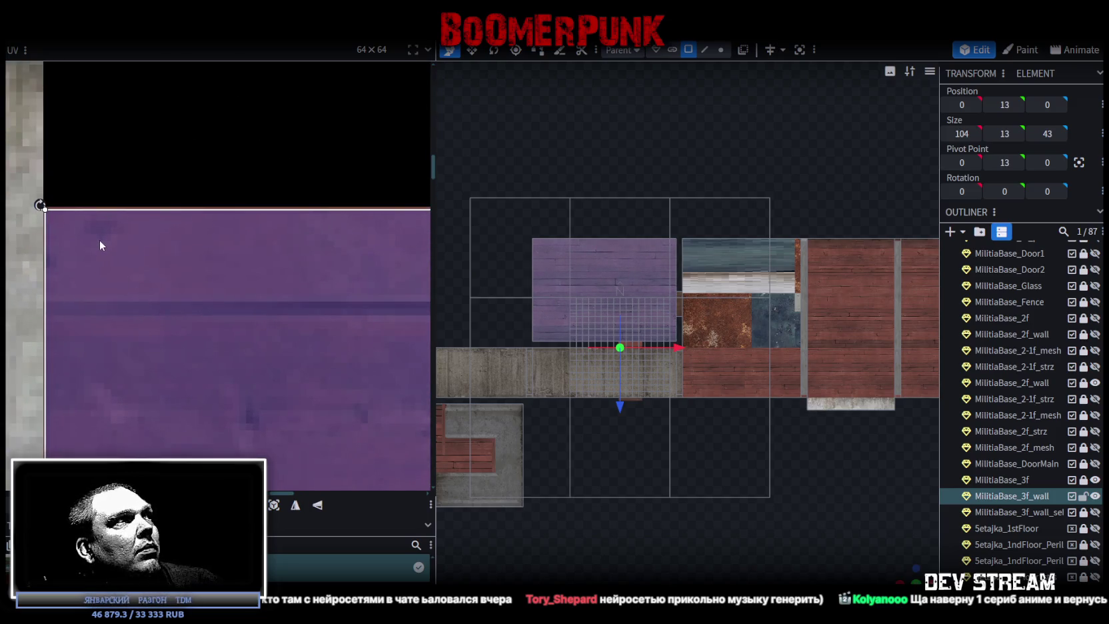
scroll(161, 329, down, 1)
scroll(247, 366, down, 3)
middle_drag(247, 365, 135, 300)
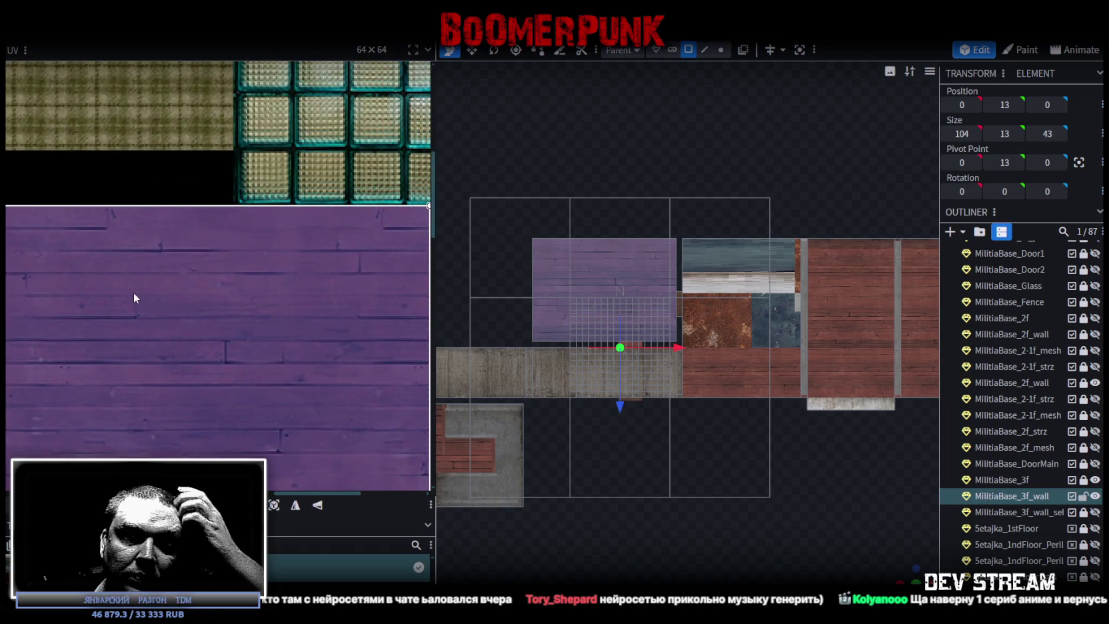
middle_drag(377, 448, 308, 303)
scroll(378, 339, up, 1)
scroll(258, 274, up, 1)
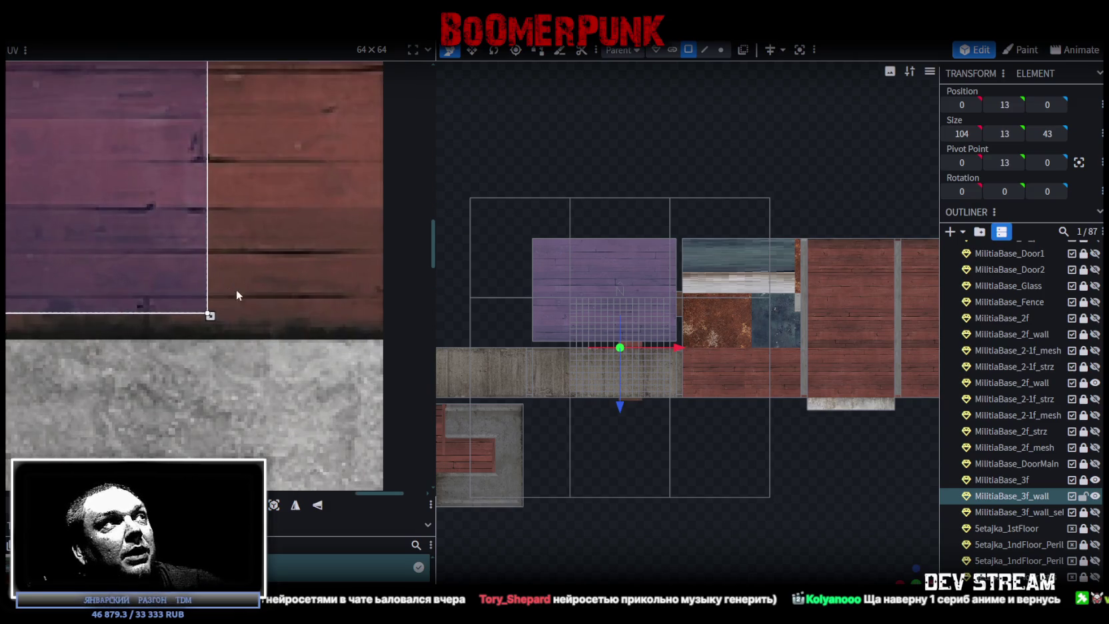
scroll(210, 317, up, 1)
scroll(351, 318, up, 2)
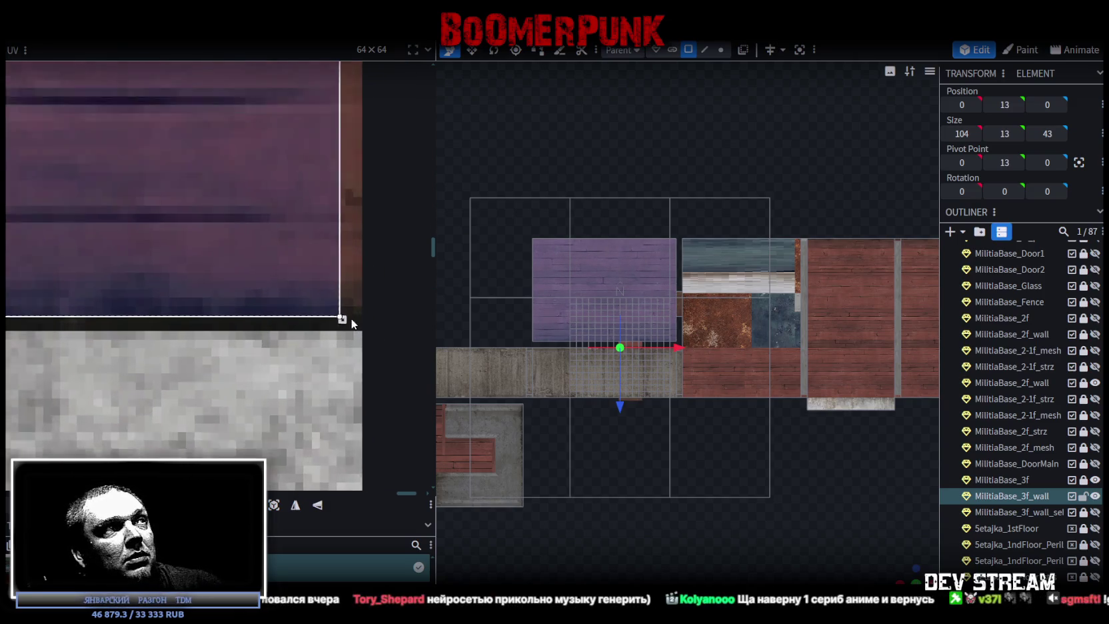
drag(339, 317, 361, 329)
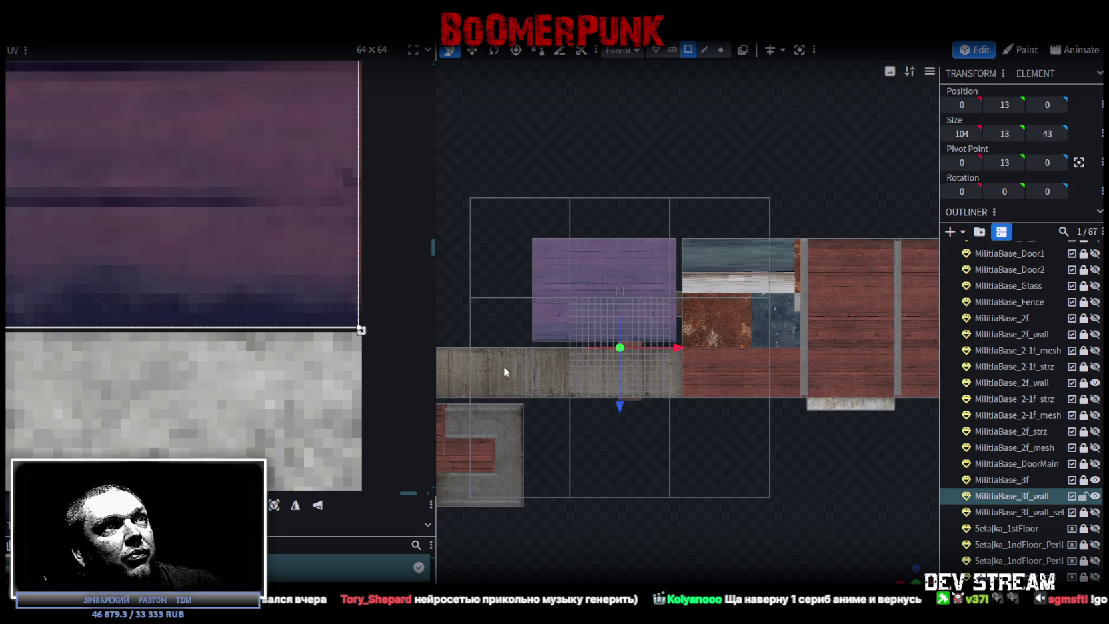
scroll(885, 508, up, 2)
drag(599, 466, 613, 456)
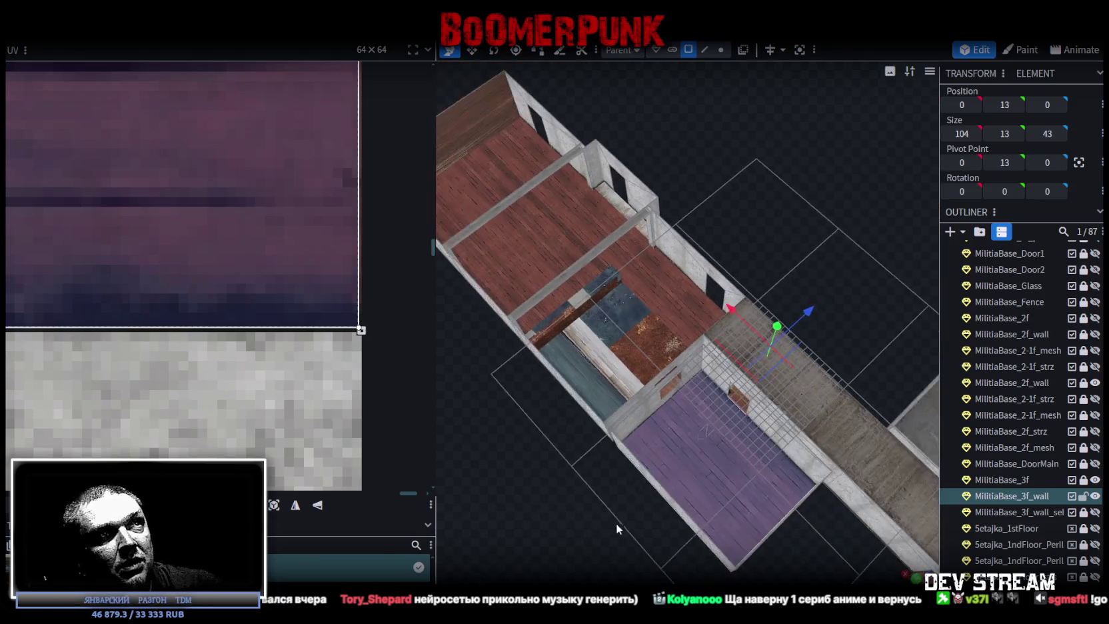
Step: Orbit along the building, then unlock and select MilitiaBase_3f in the Outliner
mouse_move(596, 551)
mouse_down()
mouse_move(659, 479)
mouse_move(506, 478)
mouse_move(485, 459)
mouse_move(628, 332)
mouse_move(595, 476)
mouse_move(657, 493)
mouse_move(626, 465)
mouse_move(658, 426)
mouse_move(865, 443)
mouse_move(777, 474)
mouse_move(712, 388)
mouse_move(771, 461)
mouse_move(660, 453)
mouse_move(683, 460)
mouse_move(697, 523)
mouse_move(750, 468)
mouse_up()
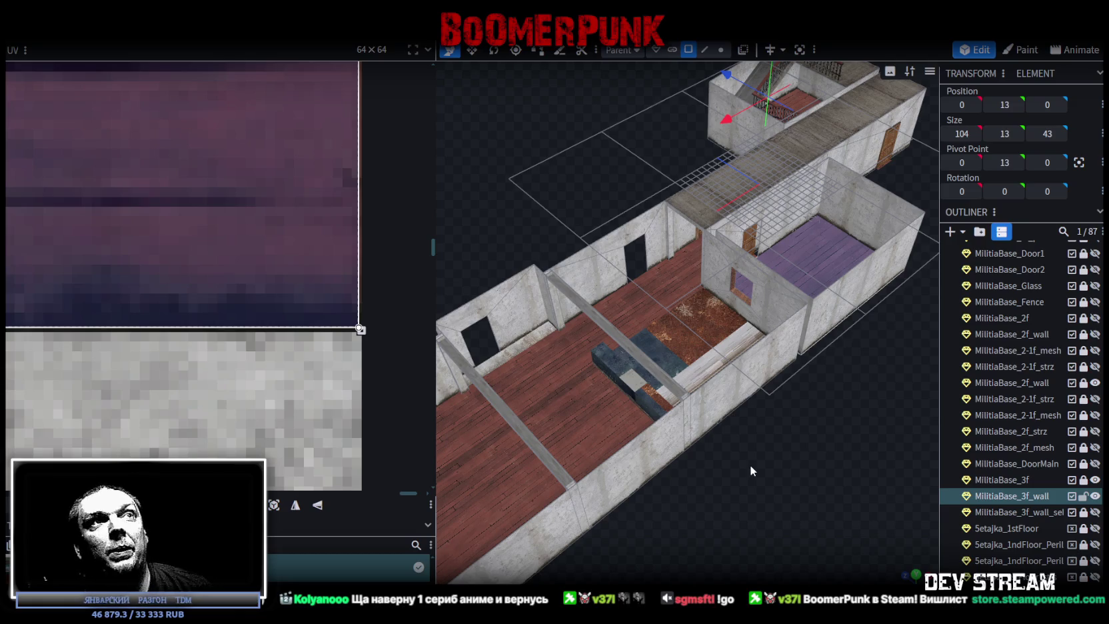
mouse_move(759, 467)
mouse_down()
mouse_move(781, 440)
mouse_move(753, 451)
mouse_move(765, 439)
mouse_move(773, 466)
mouse_move(707, 468)
mouse_move(679, 443)
mouse_move(731, 430)
mouse_move(723, 478)
mouse_move(686, 442)
mouse_up()
scroll(686, 442, up, 2)
mouse_move(721, 485)
mouse_down()
mouse_move(637, 440)
mouse_move(650, 474)
mouse_move(726, 475)
mouse_up()
mouse_move(695, 373)
mouse_down()
mouse_move(806, 441)
mouse_move(761, 432)
mouse_move(896, 385)
mouse_move(896, 353)
mouse_move(836, 411)
mouse_move(733, 63)
mouse_up()
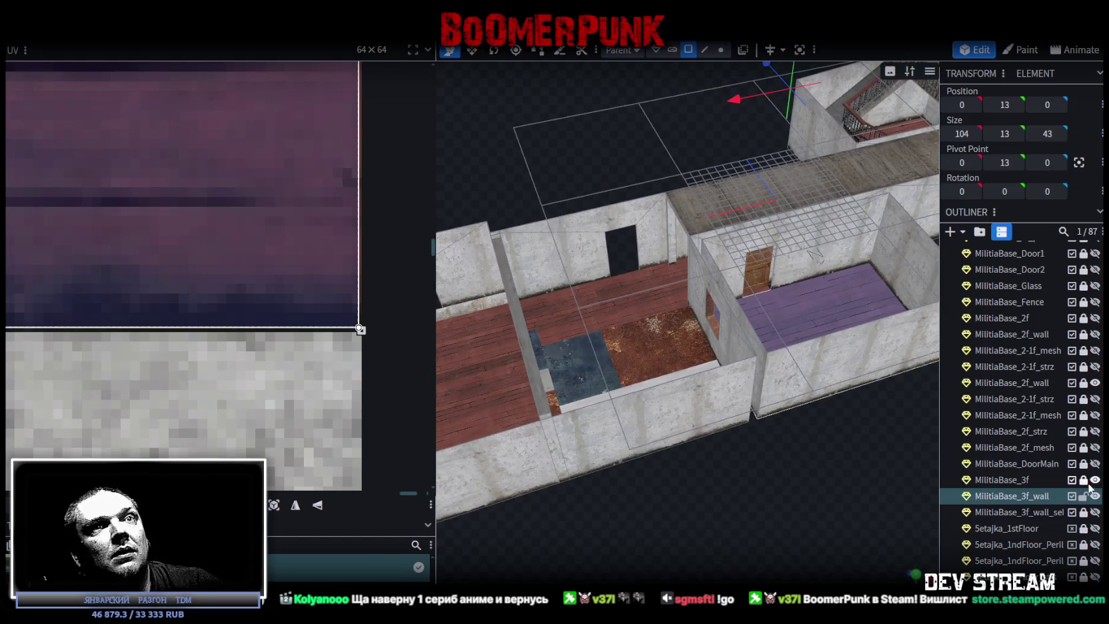
click(1084, 480)
click(1003, 481)
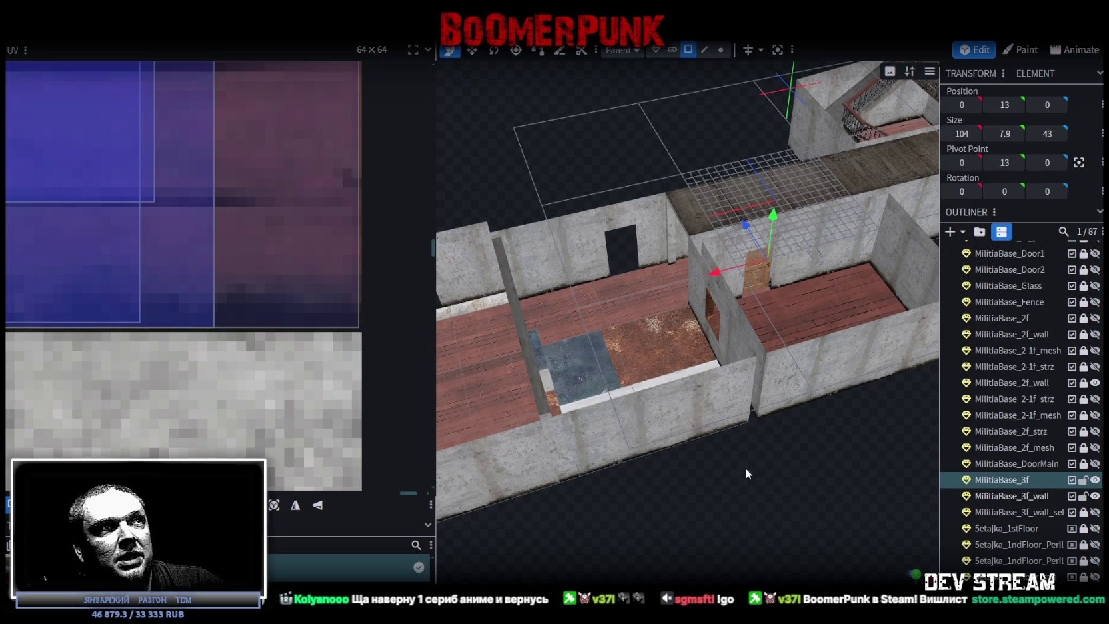
Step: Select several of the end room's floor faces and strips from above
drag(744, 467, 615, 301)
click(615, 301)
click(654, 403)
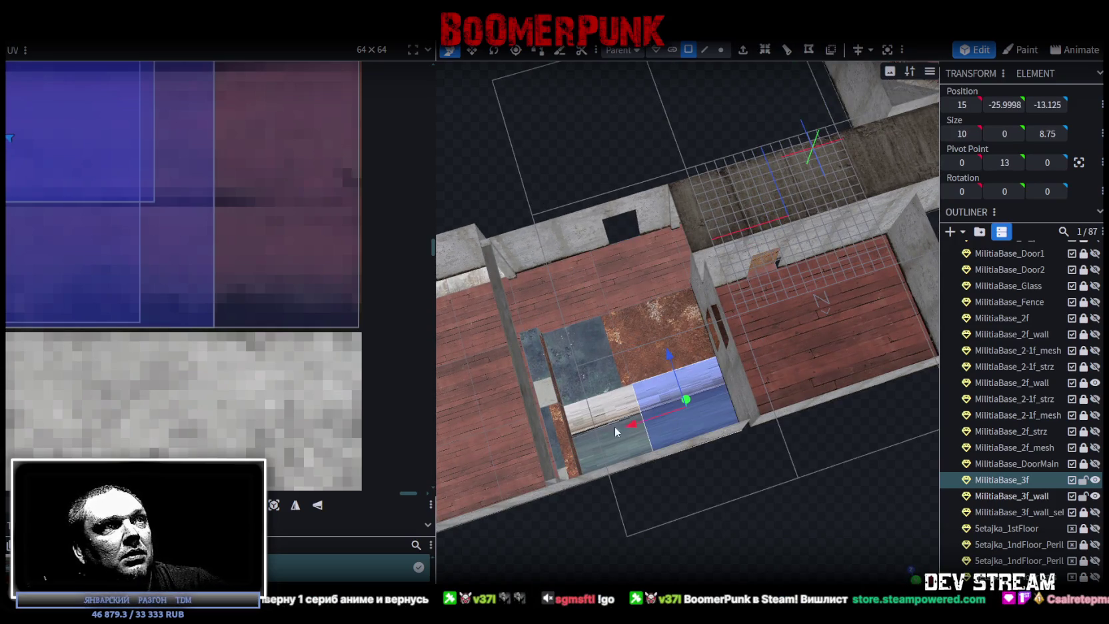
drag(598, 444, 587, 310)
mouse_move(636, 271)
mouse_down()
mouse_move(754, 487)
mouse_move(799, 475)
mouse_move(719, 380)
mouse_up()
click(677, 385)
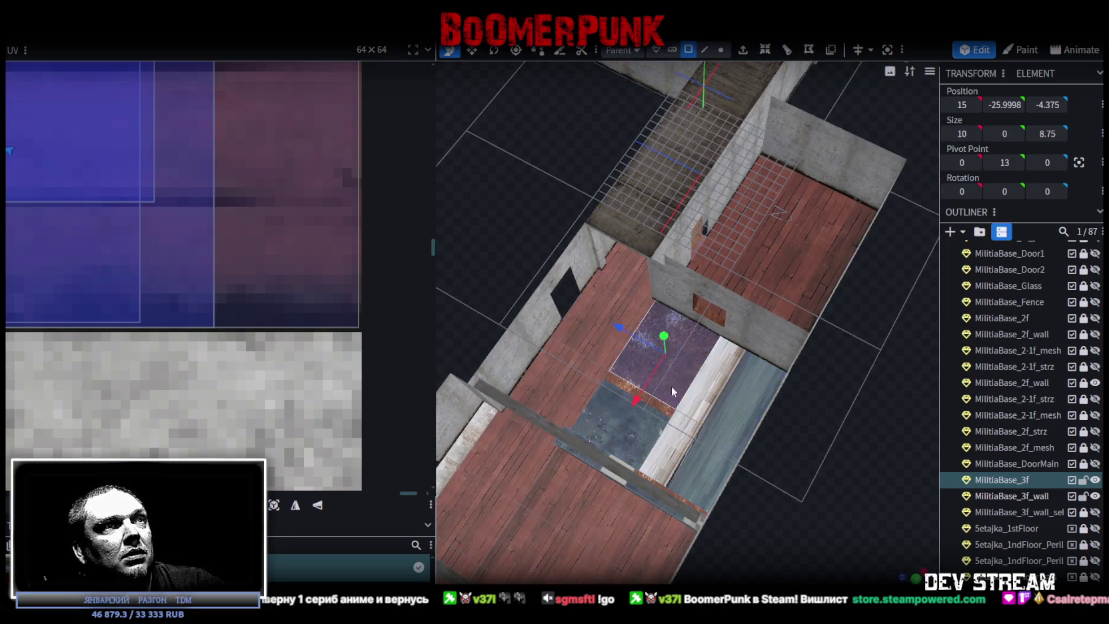
click(743, 378)
click(581, 378)
click(636, 269)
Step: Pick the small floor face and drag its UV down onto the dark concrete area
drag(641, 267, 856, 427)
click(855, 426)
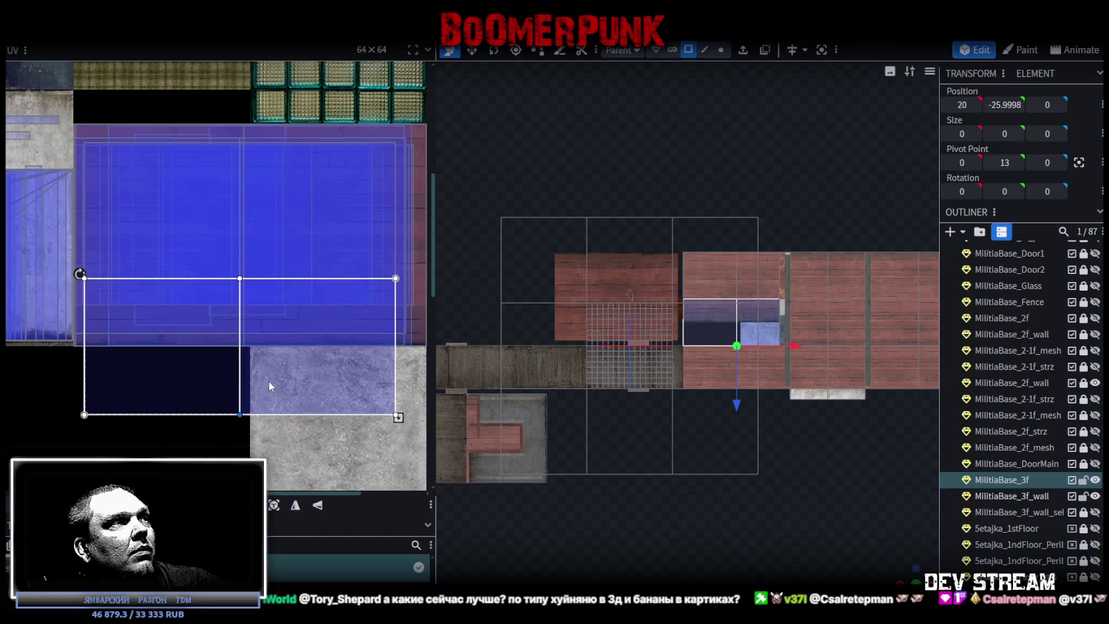
drag(221, 403, 224, 500)
scroll(770, 411, up, 2)
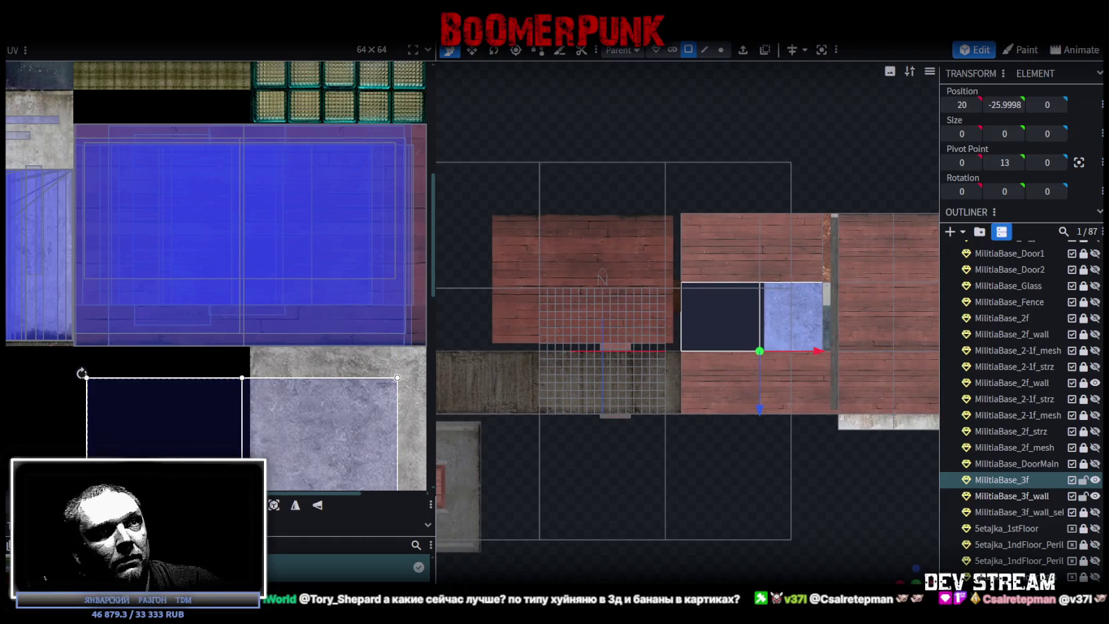
Step: Orbit to a perspective view and zoom in on the dark and concrete floor patch
mouse_move(906, 572)
mouse_down()
mouse_move(845, 514)
mouse_move(779, 524)
mouse_move(481, 514)
mouse_move(433, 533)
mouse_up()
scroll(680, 521, up, 5)
scroll(733, 466, up, 3)
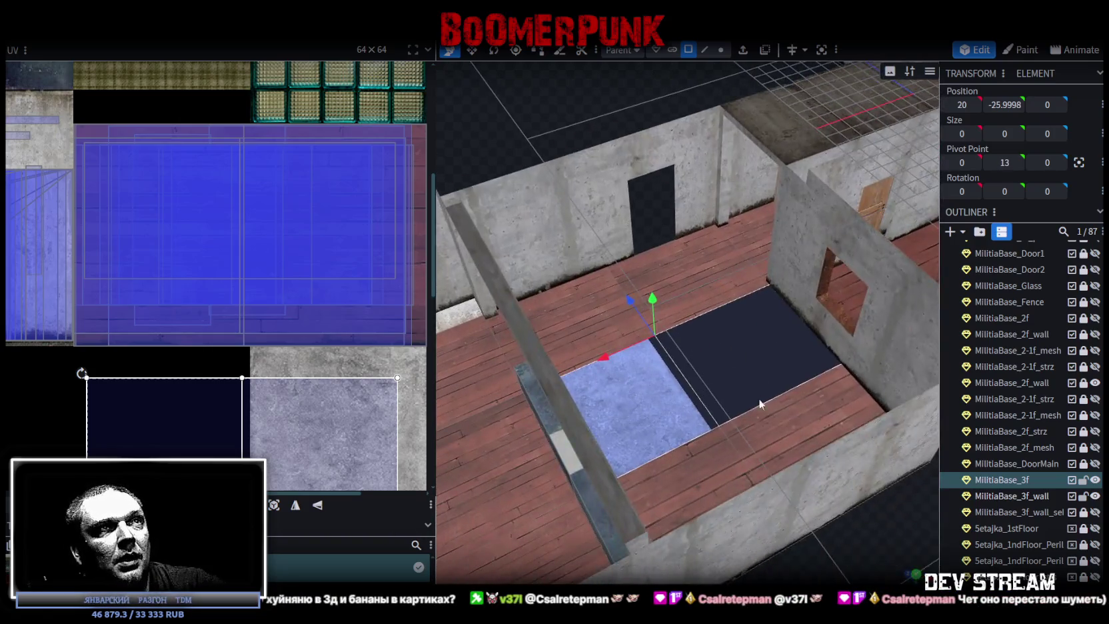
scroll(758, 441, up, 1)
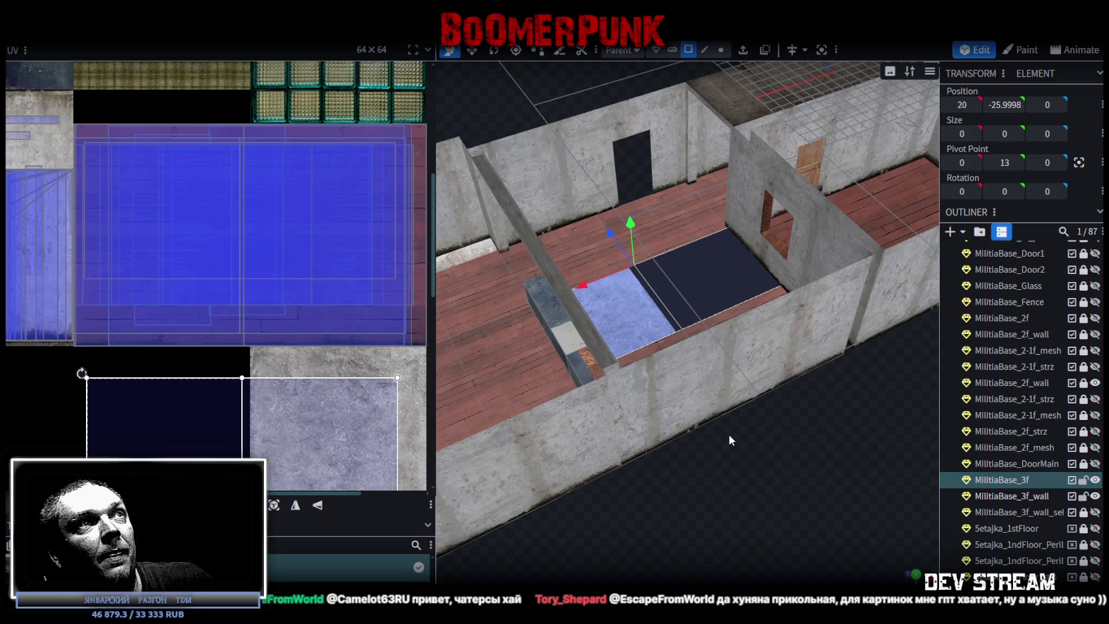
Step: Shift the floor face's UV onto the plank texture and enlarge it
drag(730, 439, 745, 466)
mouse_move(338, 436)
mouse_down()
mouse_move(349, 211)
mouse_move(337, 233)
mouse_up()
scroll(343, 307, up, 3)
drag(337, 339, 241, 306)
scroll(271, 323, up, 1)
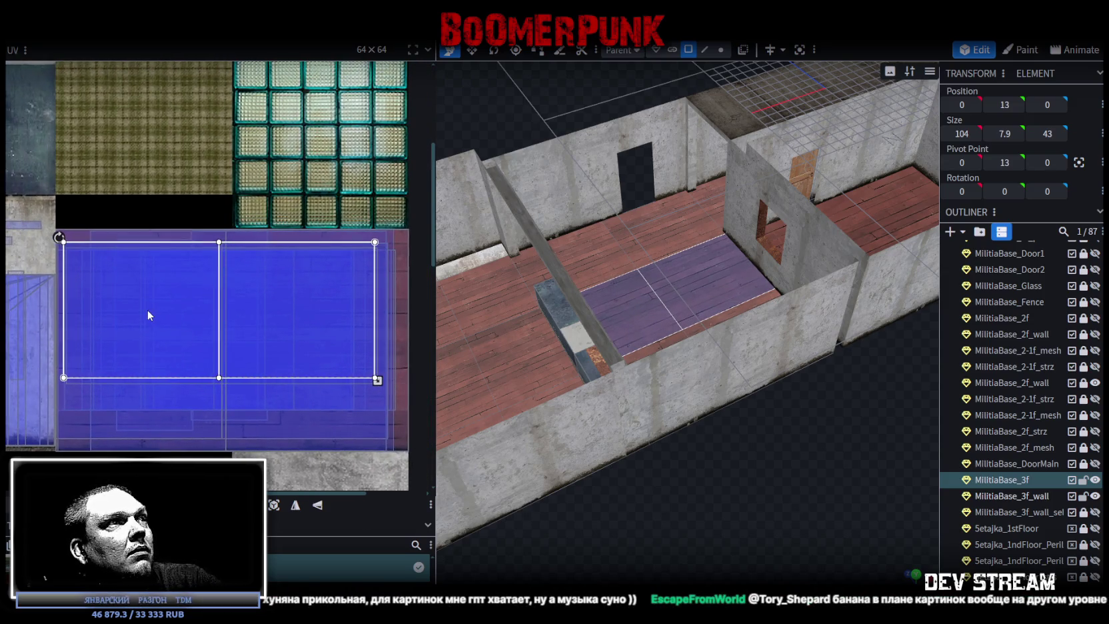
scroll(373, 386, up, 1)
scroll(767, 513, up, 2)
scroll(784, 548, up, 1)
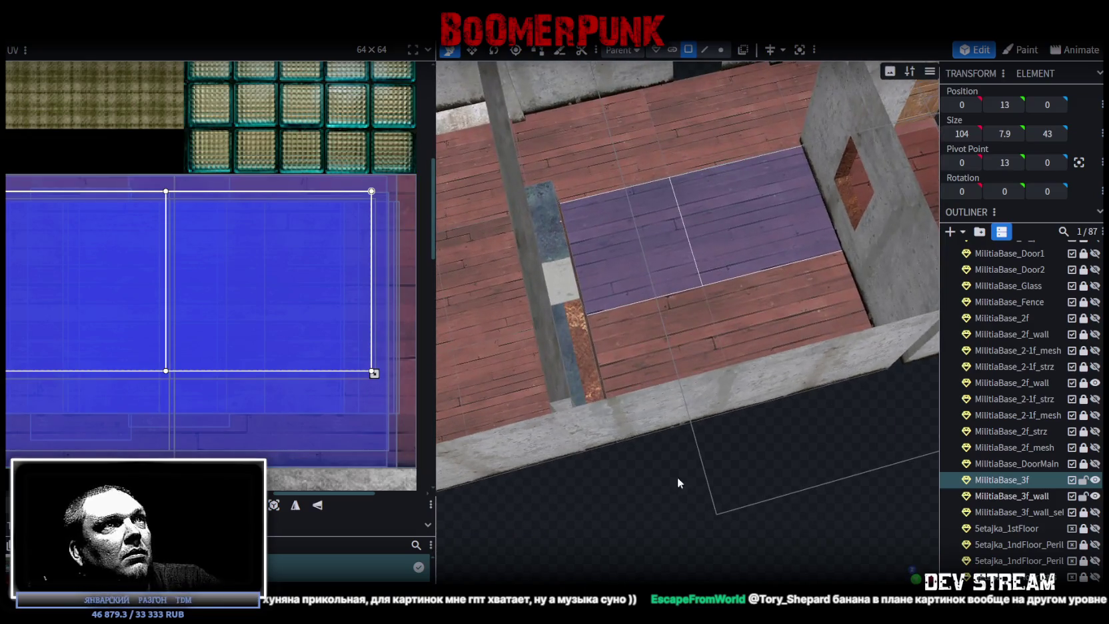
scroll(368, 377, up, 2)
middle_drag(368, 378, 212, 305)
drag(202, 295, 281, 343)
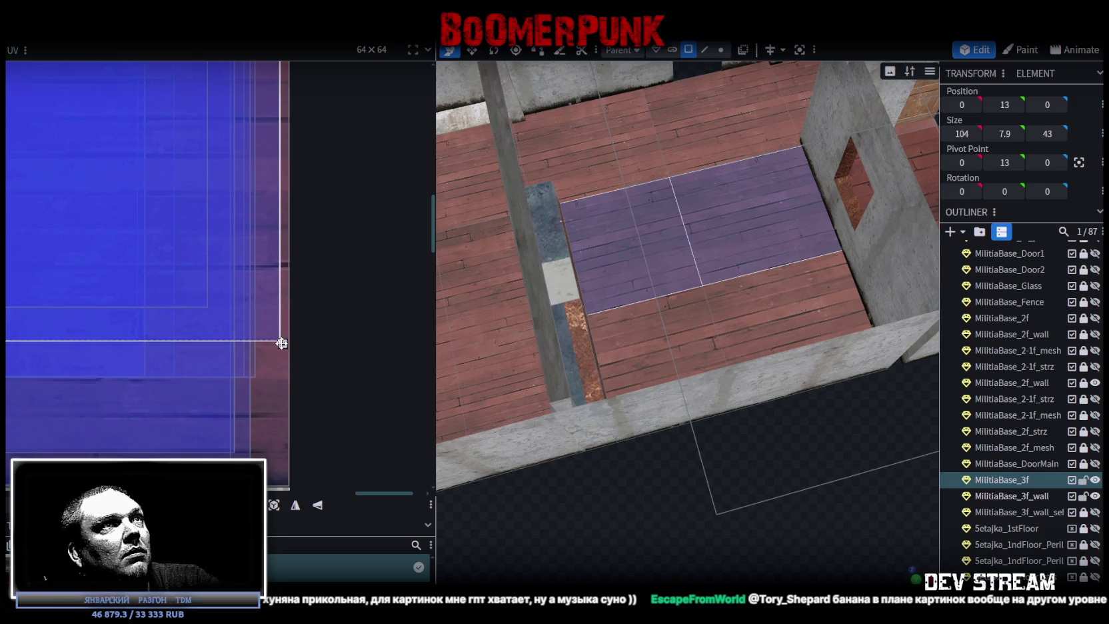
drag(281, 344, 288, 344)
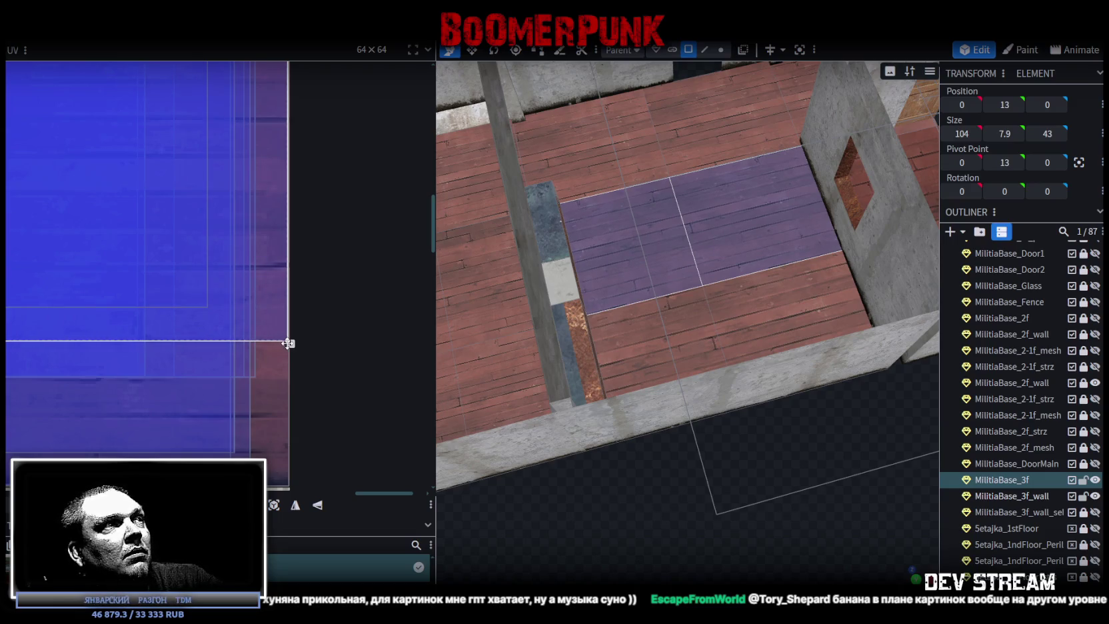
Step: Select the lower floor strip faces, apply UV Mirror X and move their mapping down
click(662, 361)
shift+click(824, 319)
scroll(173, 333, down, 2)
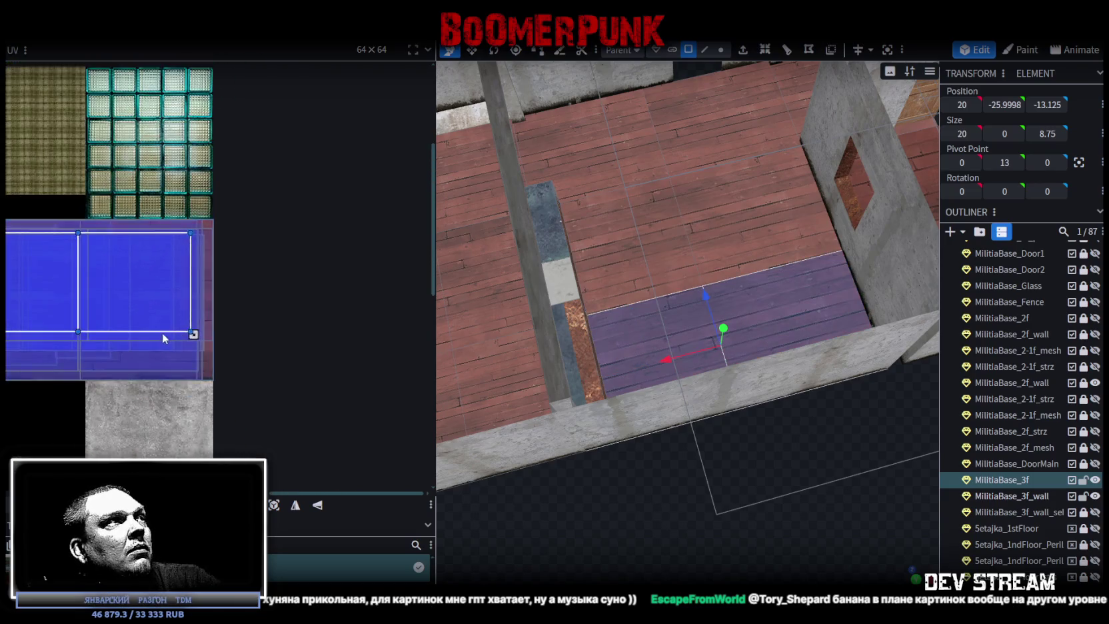
middle_drag(162, 332, 358, 316)
scroll(357, 320, down, 5)
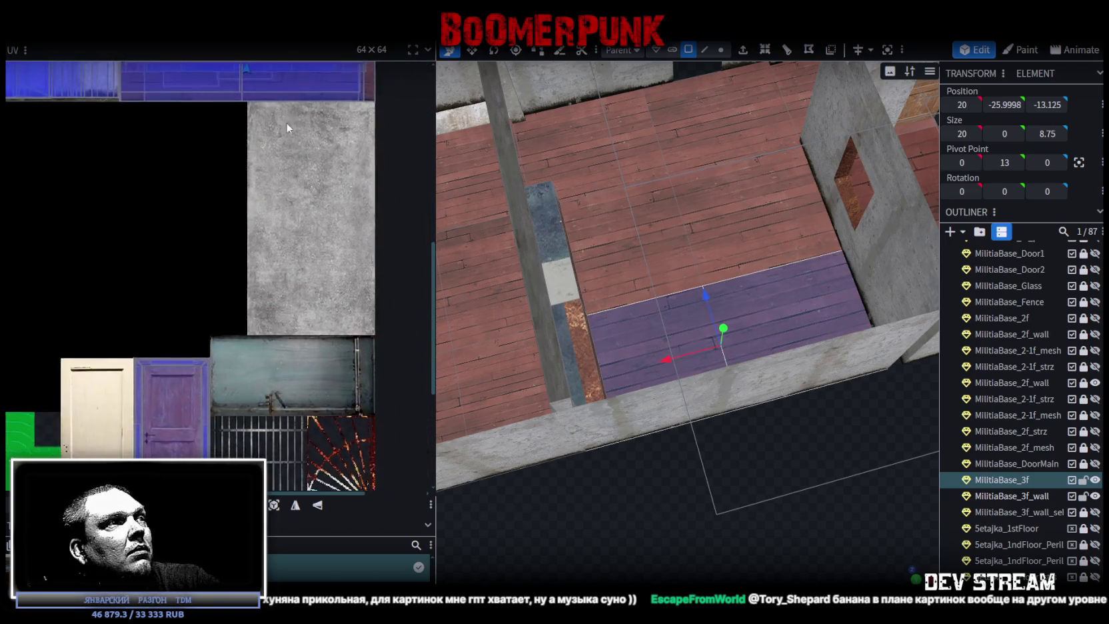
scroll(349, 313, up, 4)
click(745, 215)
click(632, 354)
click(768, 326)
shift+click(698, 325)
scroll(239, 202, up, 3)
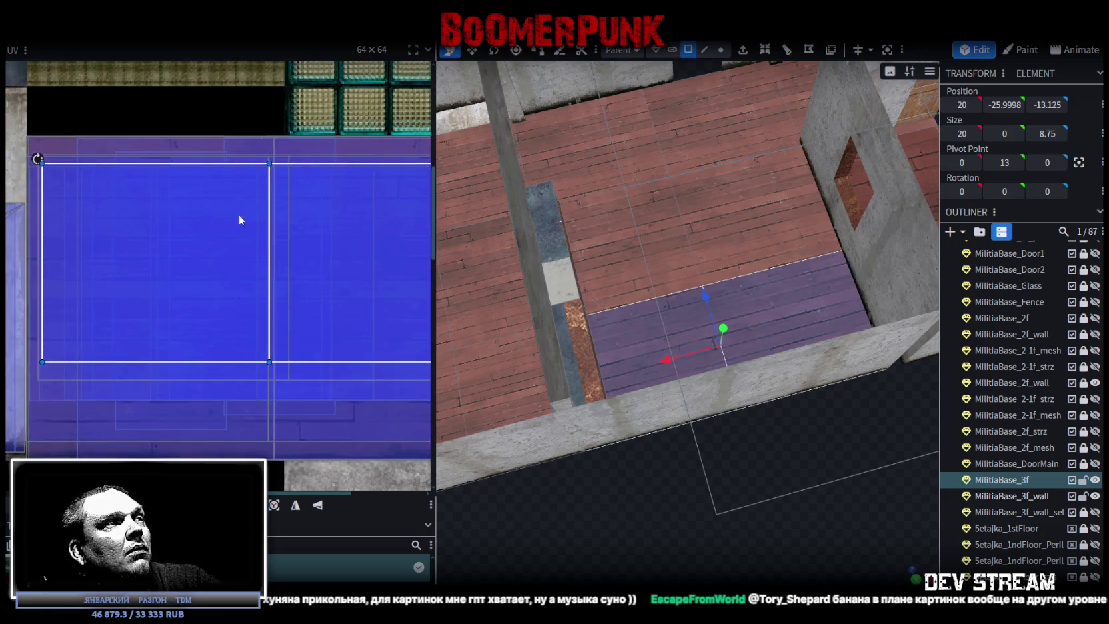
click(295, 506)
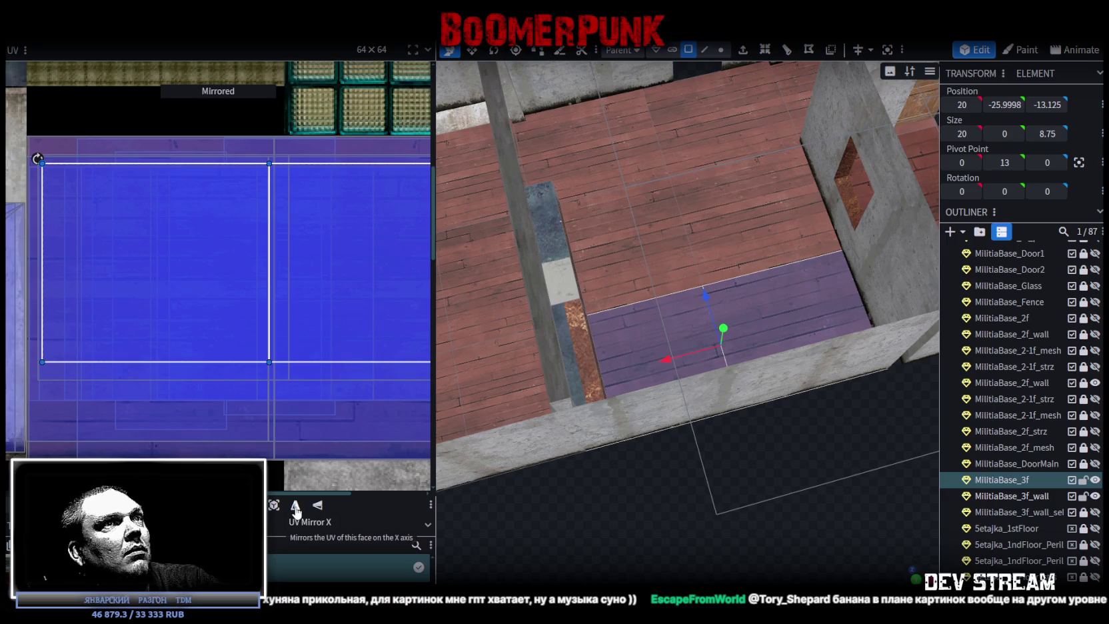
drag(151, 248, 149, 322)
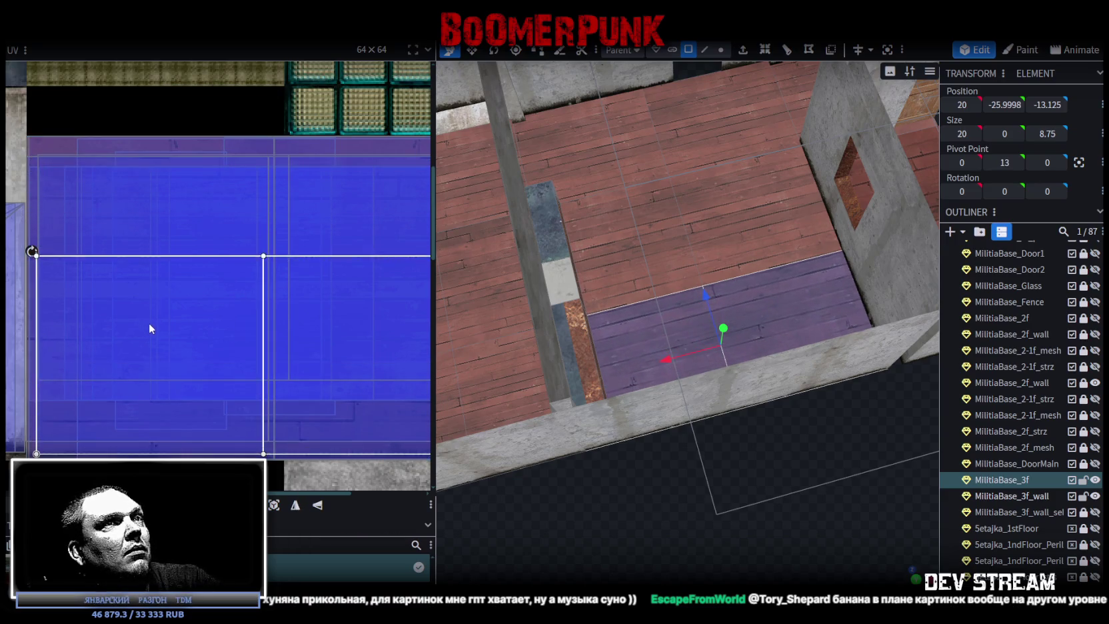
Step: Shift the strip's UV up and enlarge it to cover more planks
drag(777, 514, 960, 527)
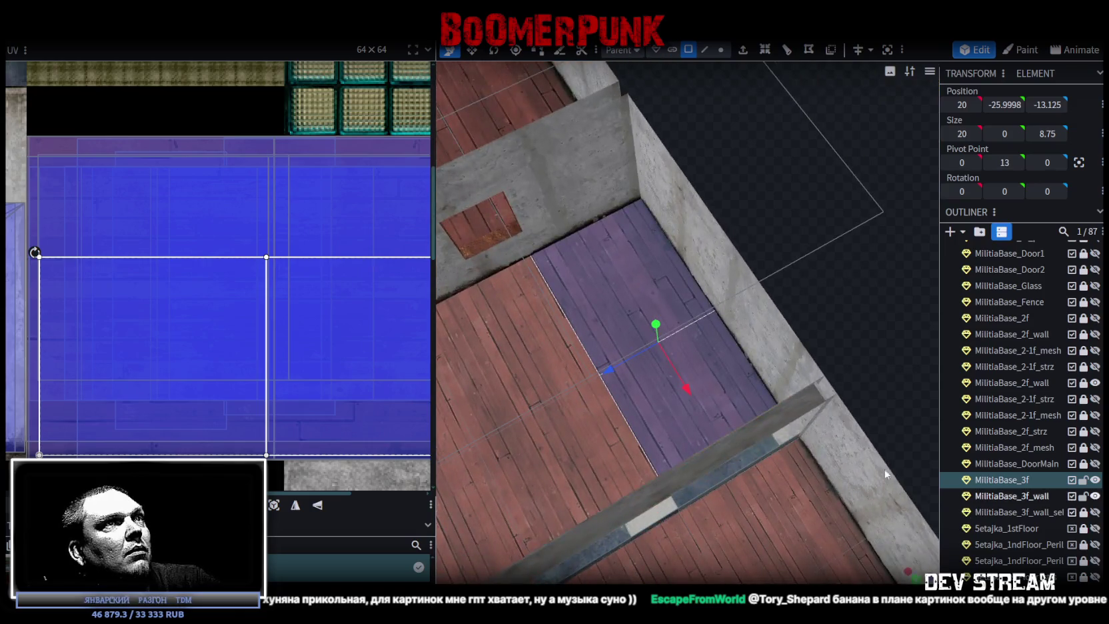
scroll(55, 266, up, 2)
scroll(43, 212, up, 2)
drag(43, 213, 55, 189)
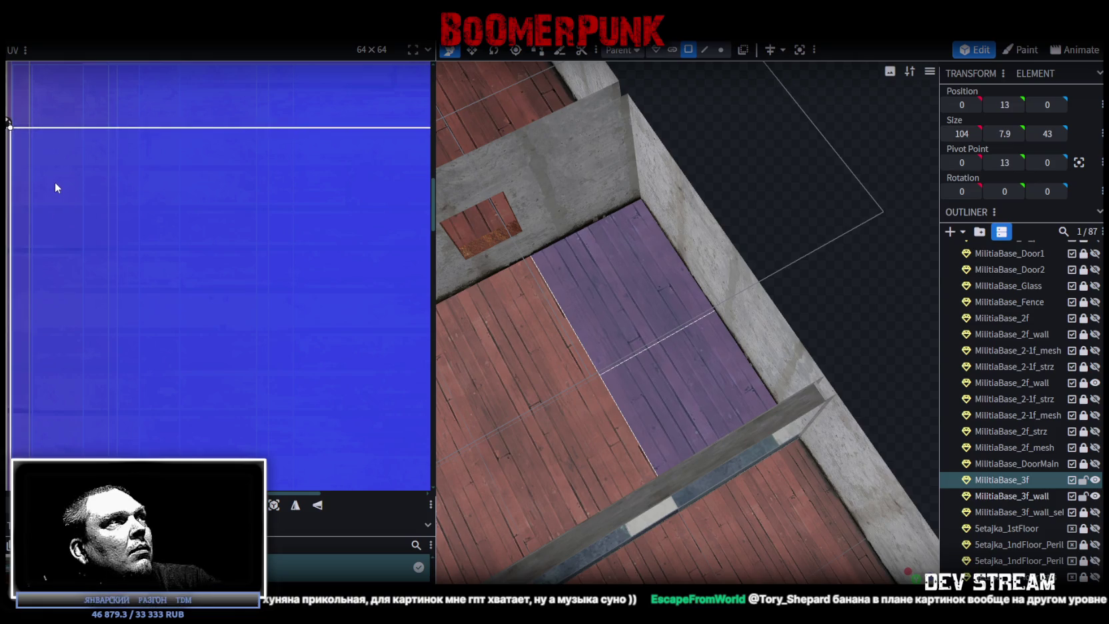
scroll(210, 319, down, 3)
scroll(206, 302, up, 3)
scroll(245, 324, up, 2)
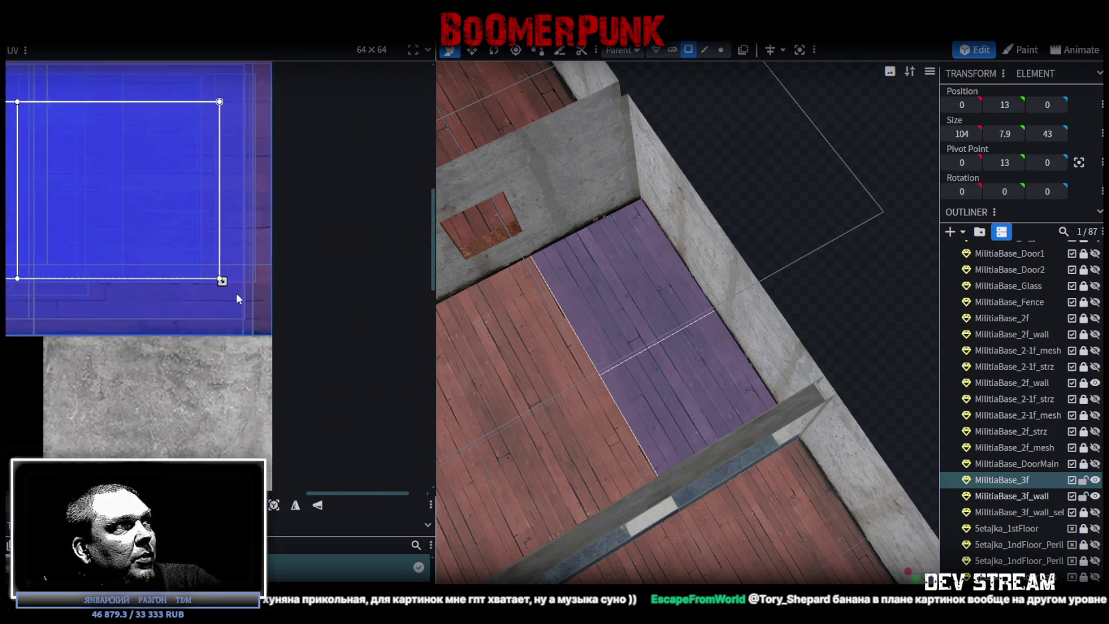
scroll(236, 292, up, 1)
mouse_move(200, 261)
mouse_down()
mouse_move(305, 377)
mouse_move(277, 335)
mouse_up()
Step: Clear the selection and orbit lower to check the plank floor
scroll(715, 438, down, 3)
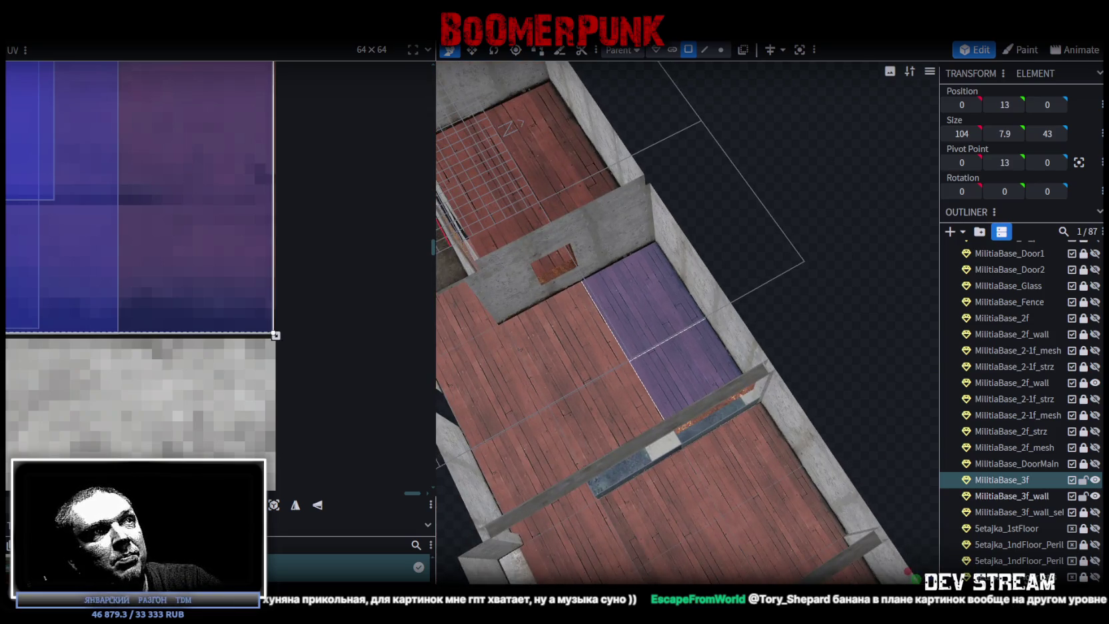
scroll(725, 356, up, 3)
scroll(680, 396, up, 2)
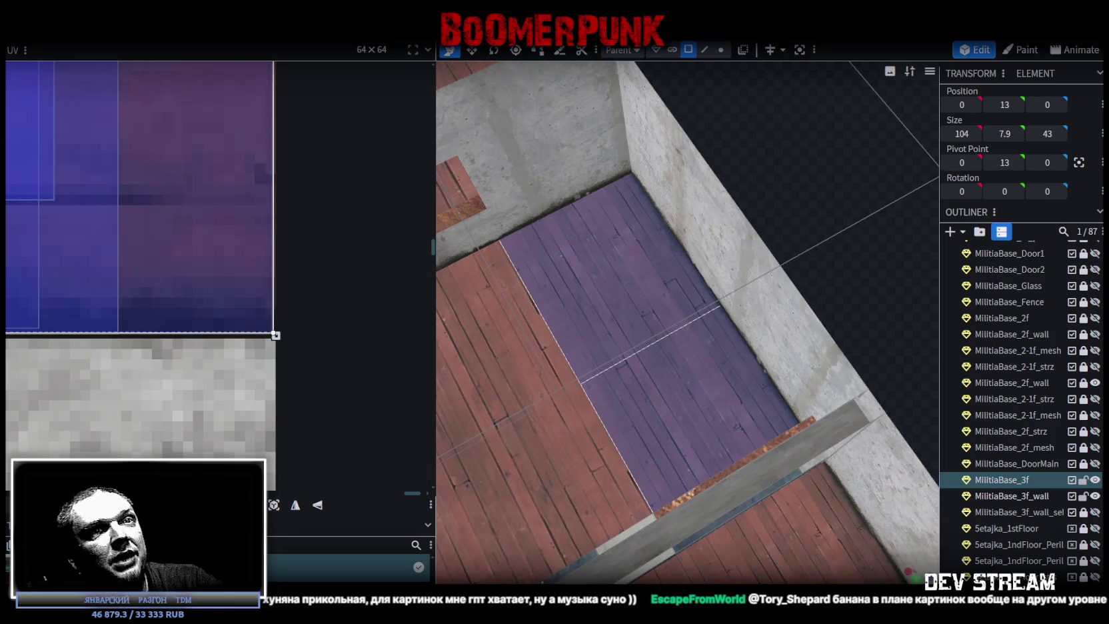
click(848, 329)
scroll(786, 356, down, 3)
scroll(786, 356, down, 2)
mouse_move(849, 329)
mouse_down()
mouse_move(637, 338)
mouse_move(727, 375)
mouse_move(634, 316)
mouse_move(753, 361)
mouse_move(597, 236)
mouse_move(785, 402)
mouse_move(739, 330)
mouse_up()
Step: Select eleven MilitiaBase_3f floor faces across the end rooms
click(598, 234)
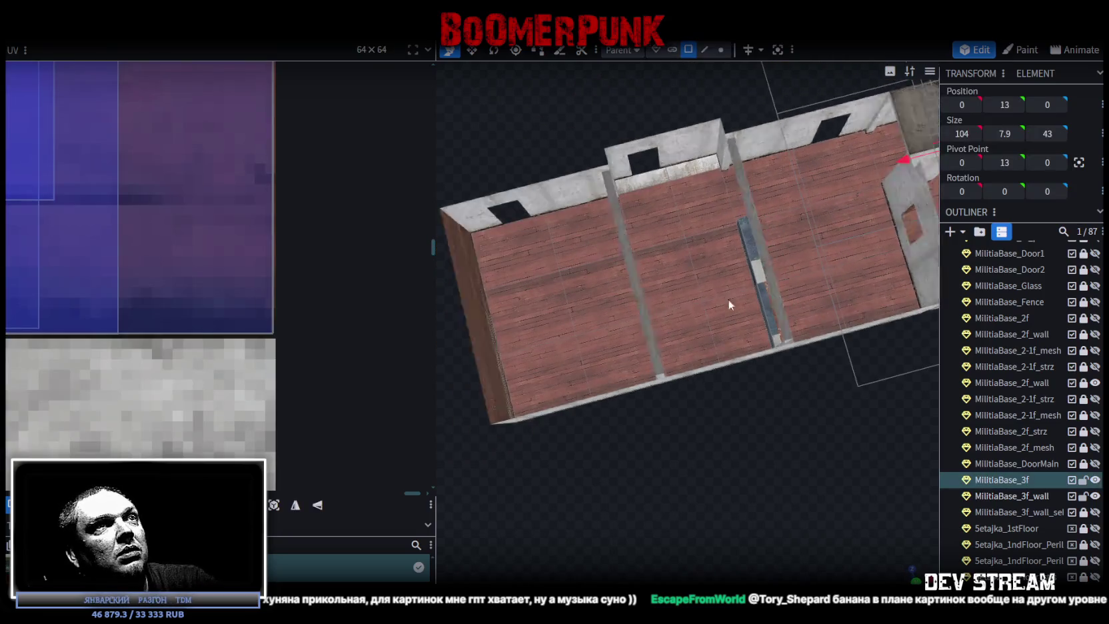
click(698, 227)
shift+click(724, 268)
shift+click(739, 323)
shift+click(652, 220)
shift+click(680, 292)
shift+click(683, 336)
shift+click(589, 262)
shift+click(593, 277)
shift+click(602, 343)
shift+click(527, 253)
shift+click(531, 310)
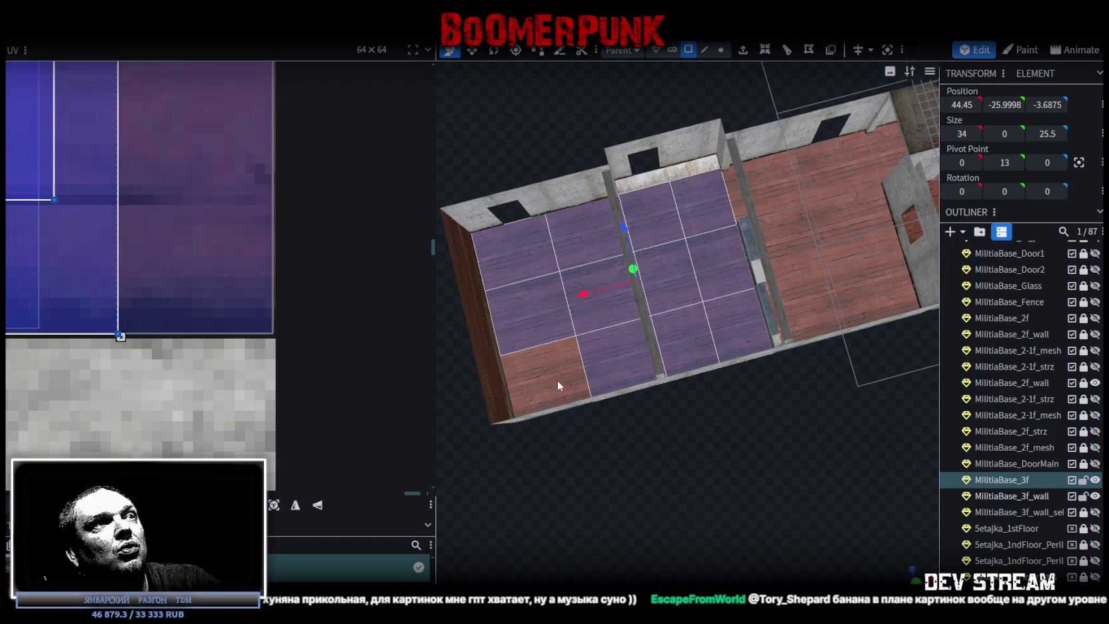
Step: Move the selected faces' UVs onto the grey concrete tile texture, then deselect
mouse_move(745, 488)
mouse_down()
mouse_move(832, 377)
mouse_move(786, 393)
mouse_move(542, 390)
mouse_move(664, 395)
mouse_move(773, 421)
mouse_up()
scroll(124, 238, down, 2)
scroll(120, 244, down, 1)
scroll(124, 234, down, 3)
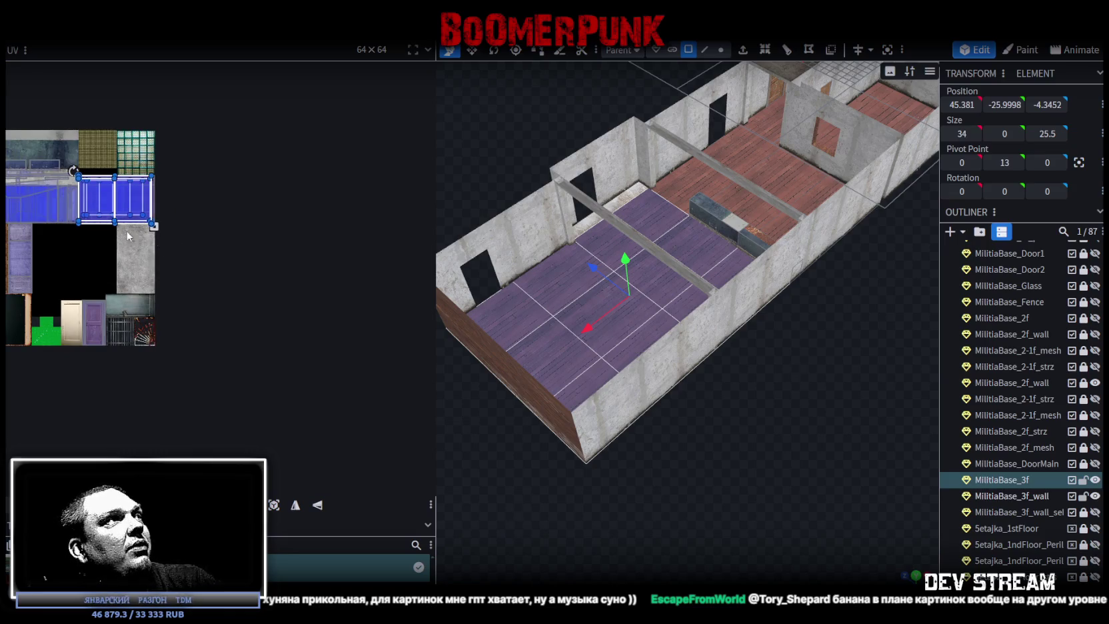
scroll(240, 271, up, 1)
scroll(280, 257, up, 2)
scroll(288, 250, up, 3)
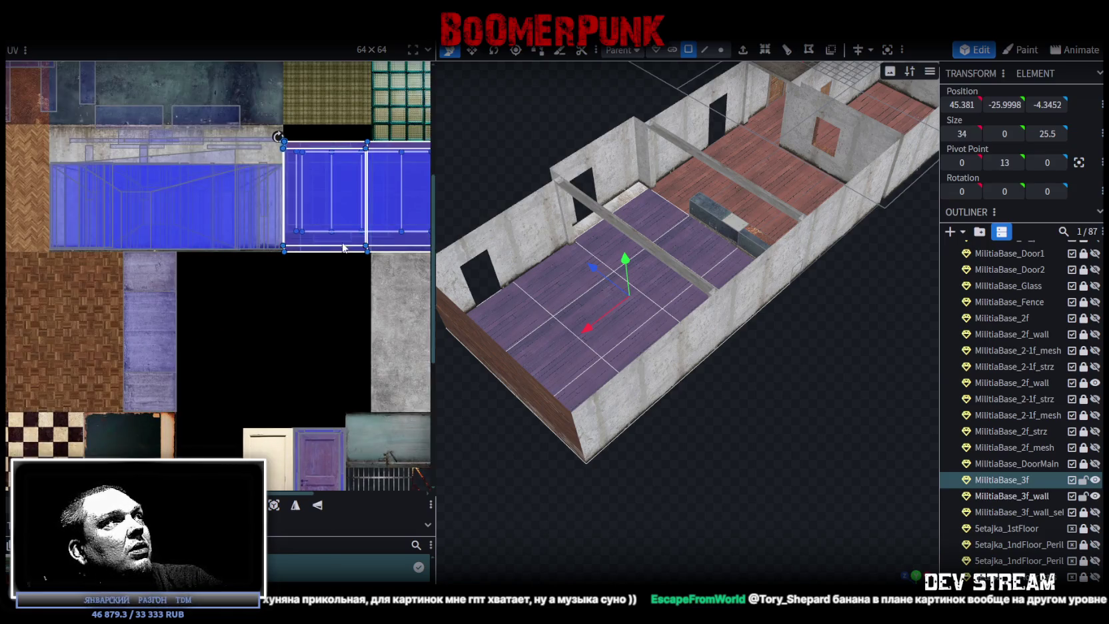
drag(336, 202, 125, 192)
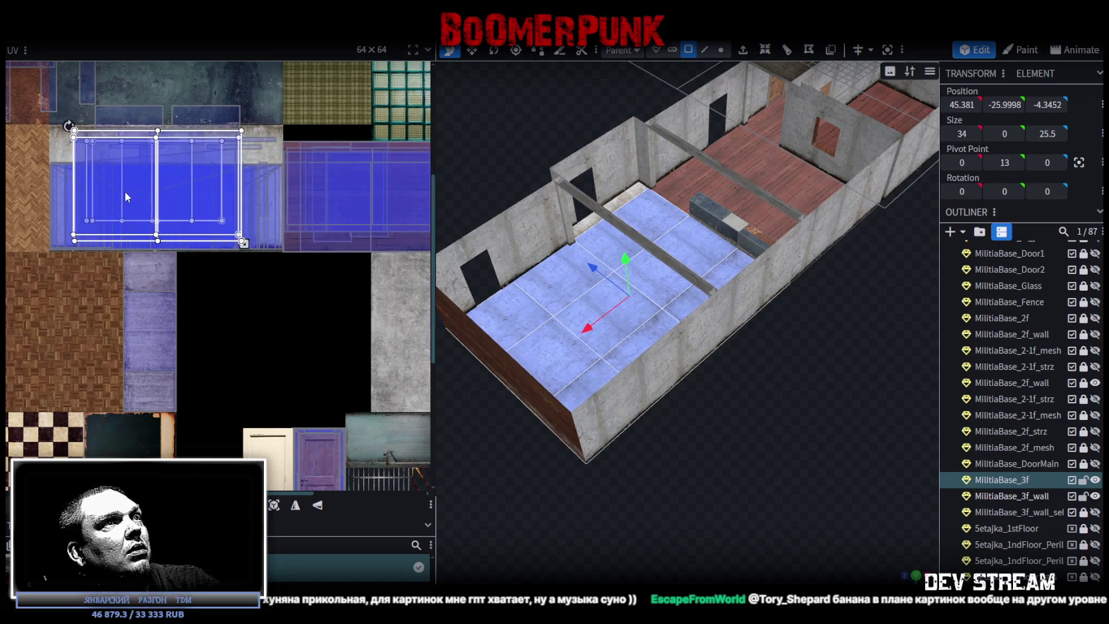
drag(743, 382, 869, 411)
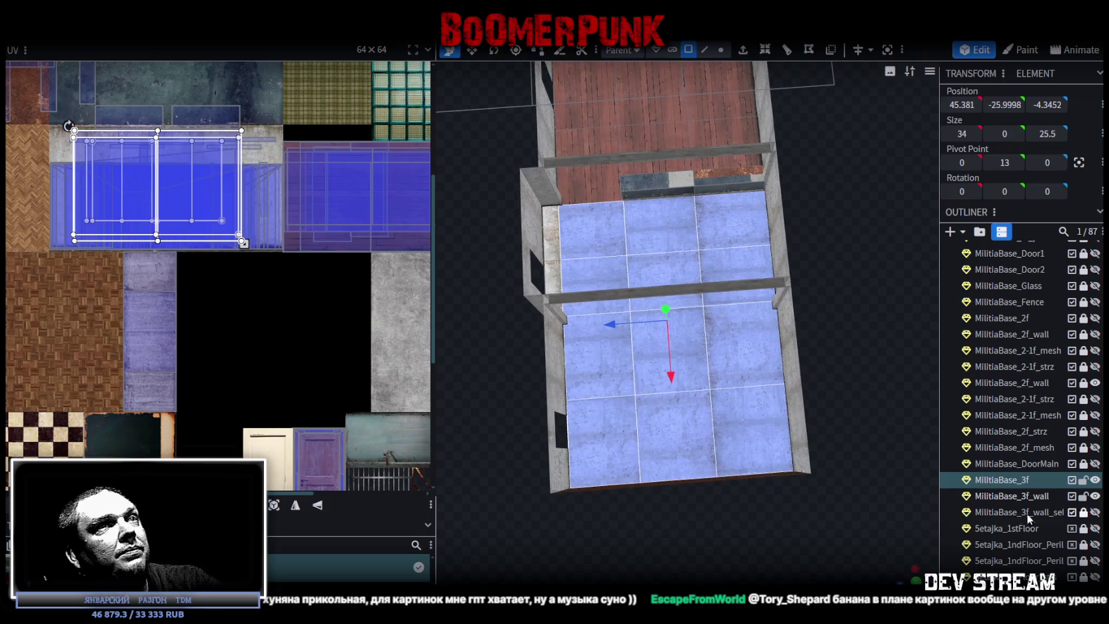
scroll(1025, 512, down, 3)
click(845, 371)
mouse_move(845, 371)
mouse_down()
mouse_move(643, 353)
mouse_move(488, 319)
mouse_move(491, 286)
mouse_move(506, 312)
mouse_move(689, 379)
mouse_up()
Step: Apply UV Mirror Y to the two floor faces beside the pillar
click(689, 379)
click(670, 377)
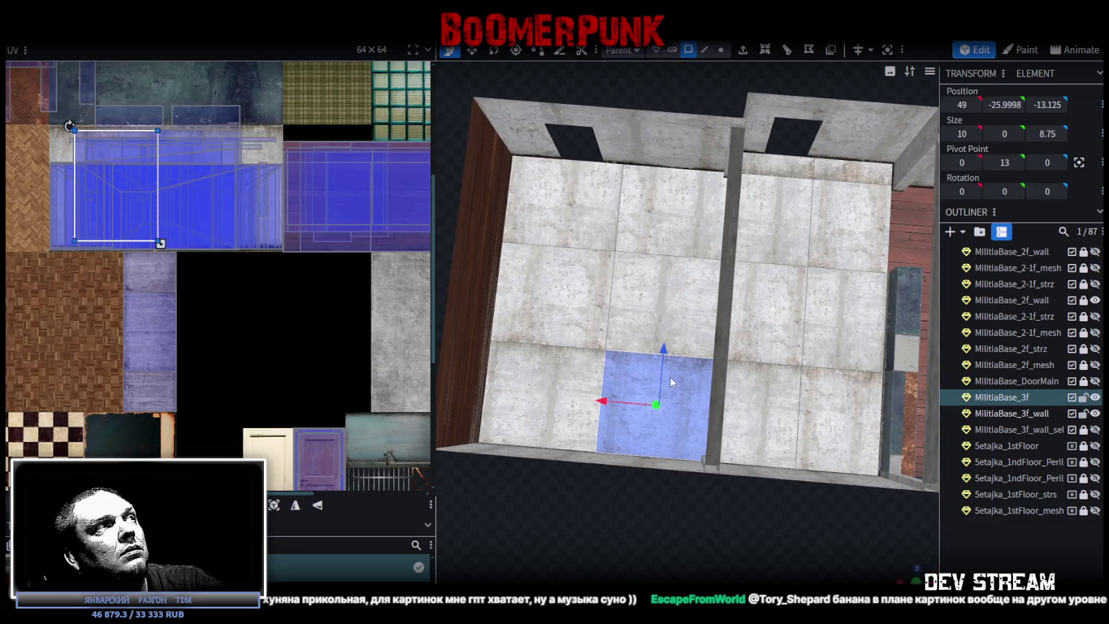
shift+click(758, 393)
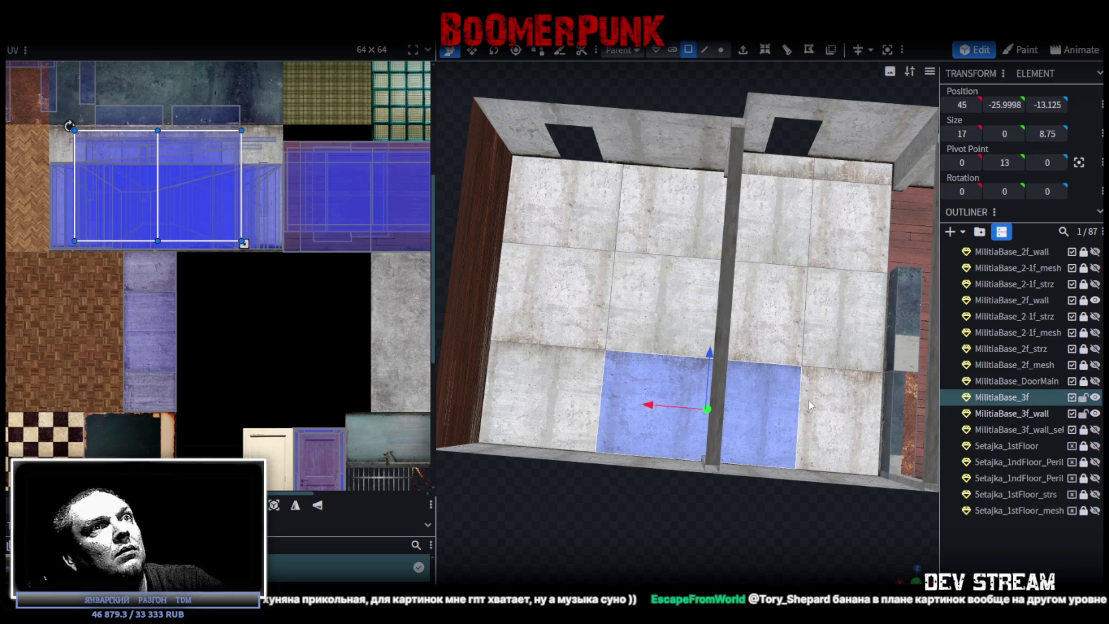
click(317, 505)
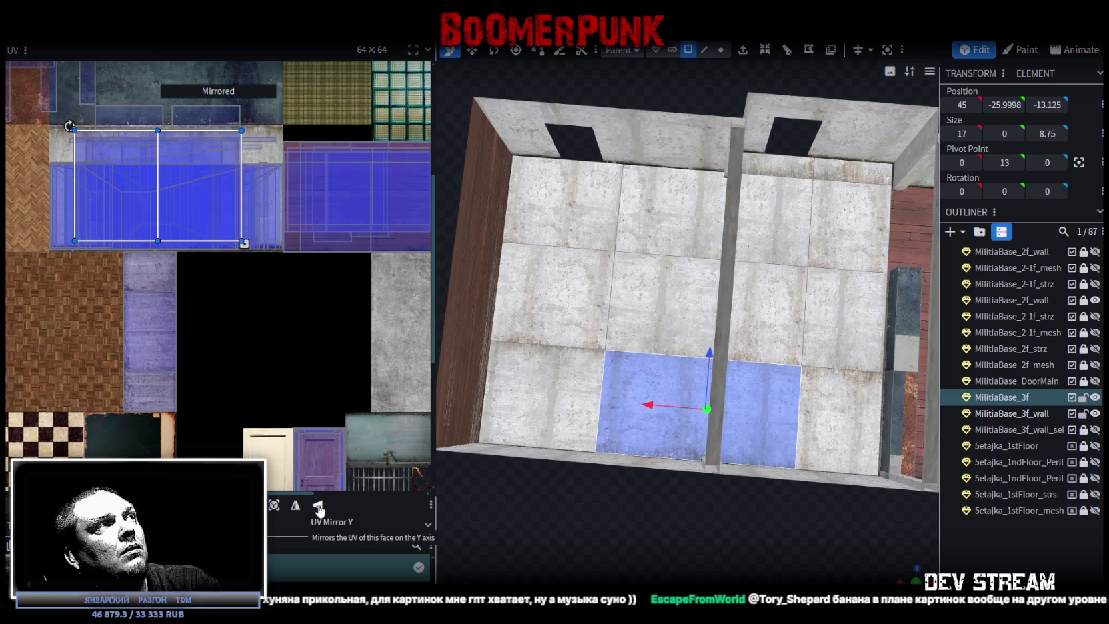
click(1017, 568)
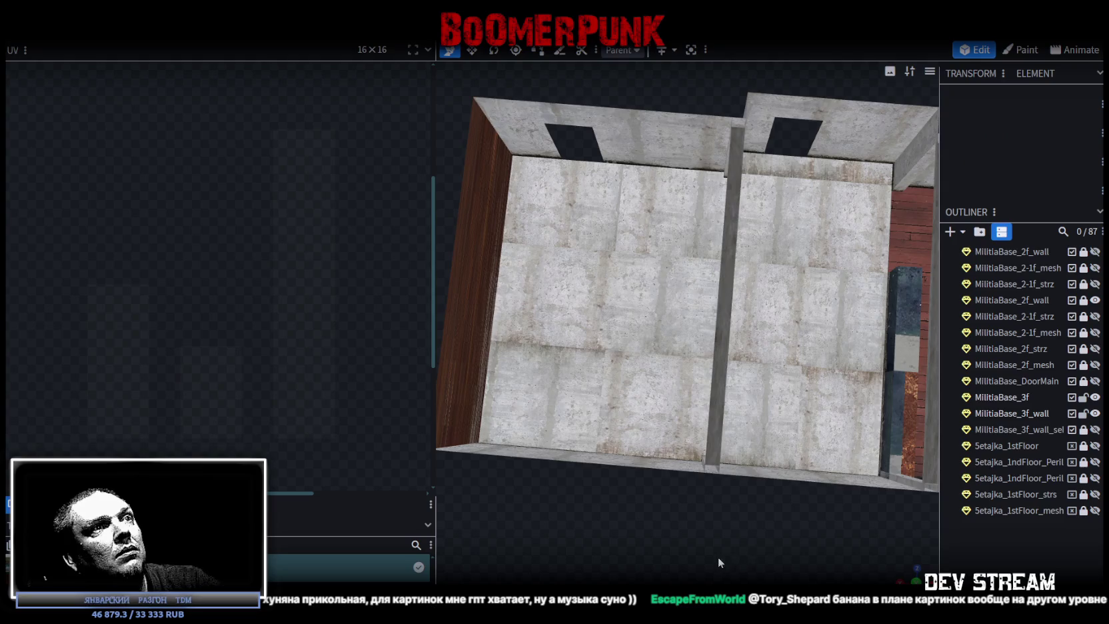
mouse_move(717, 556)
mouse_down()
mouse_move(596, 492)
mouse_move(541, 228)
mouse_up()
click(523, 204)
key(KP_3)
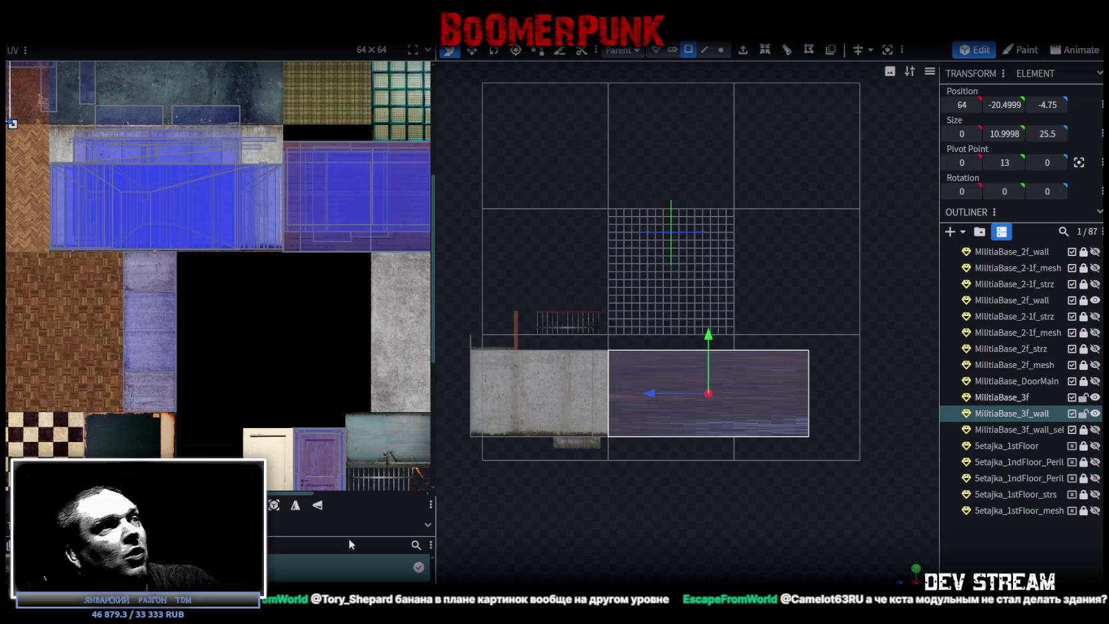
click(274, 504)
scroll(140, 226, down, 4)
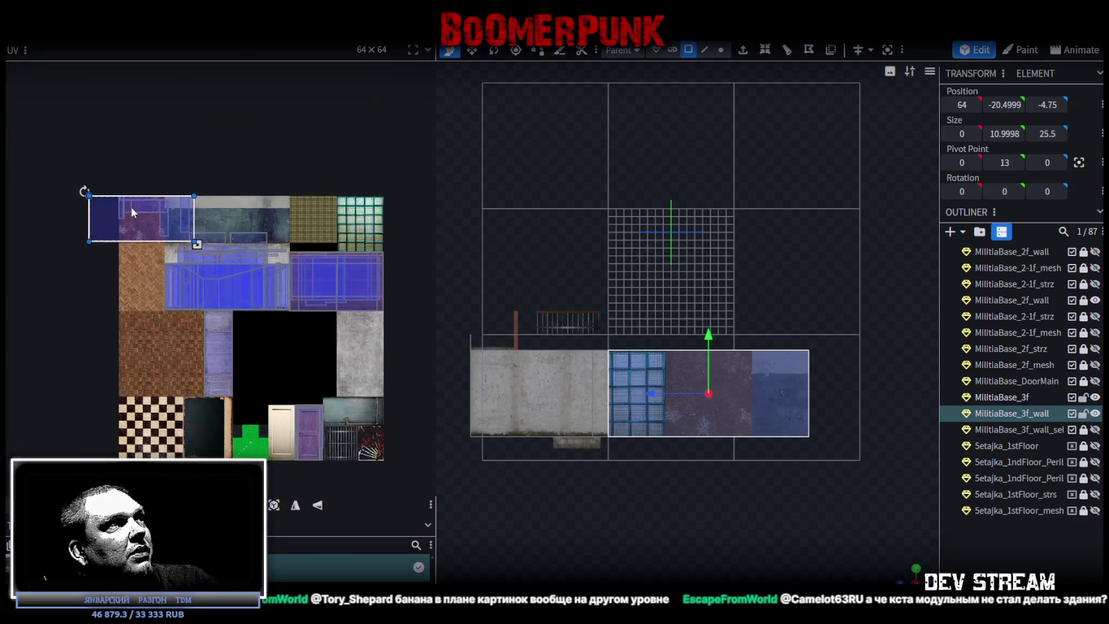
scroll(132, 208, up, 2)
mouse_move(130, 214)
mouse_down()
mouse_move(299, 318)
mouse_move(258, 319)
mouse_move(286, 349)
mouse_up()
scroll(276, 341, up, 2)
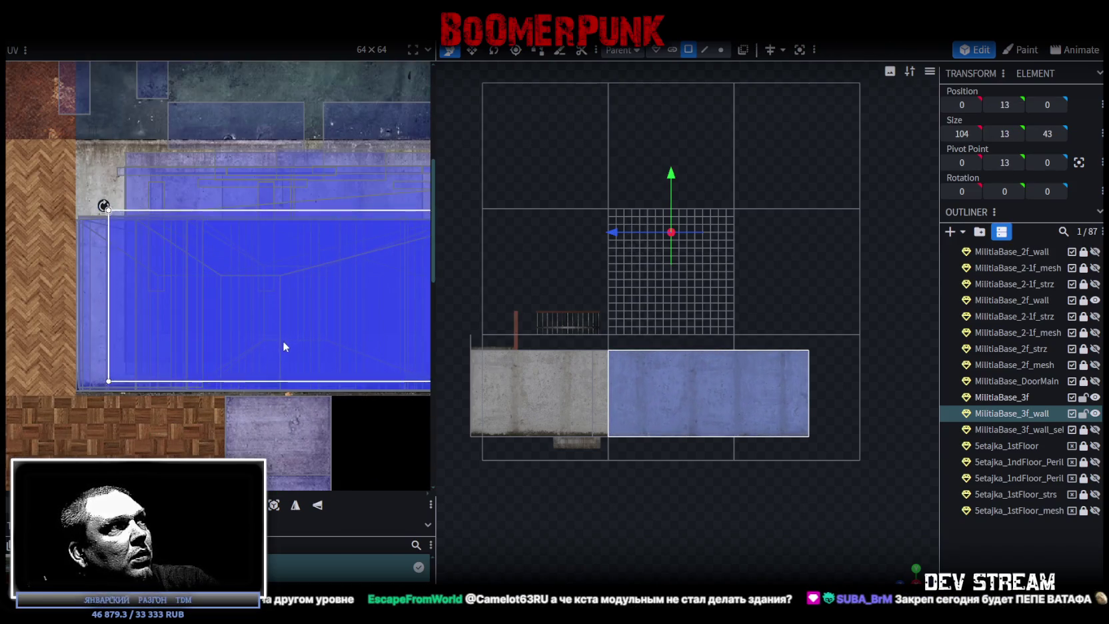
scroll(287, 349, down, 2)
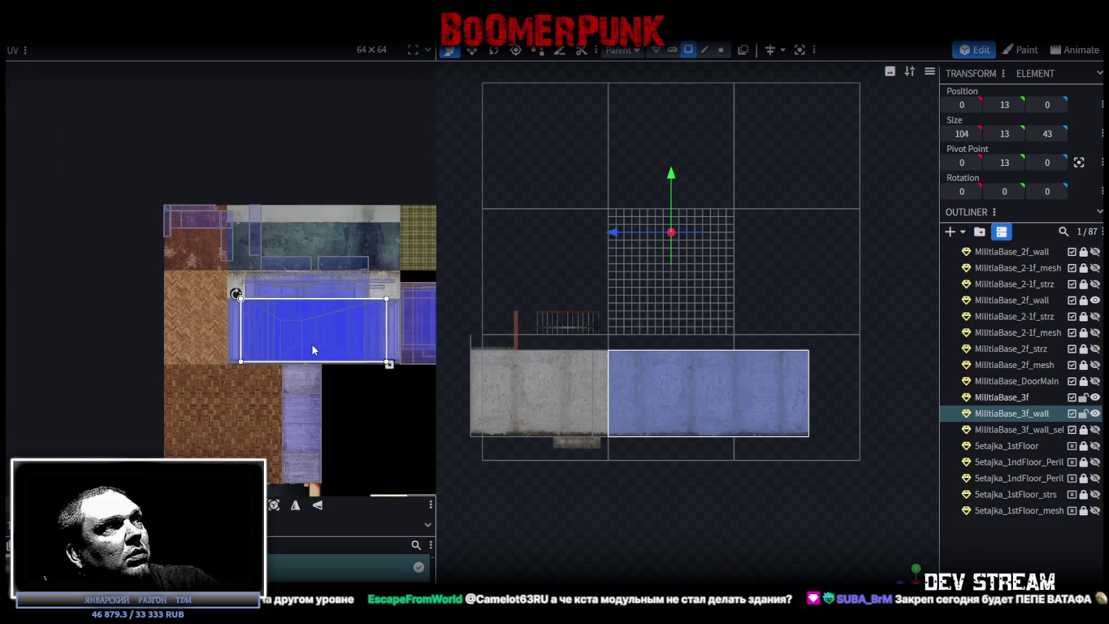
scroll(335, 306, up, 1)
scroll(274, 335, up, 2)
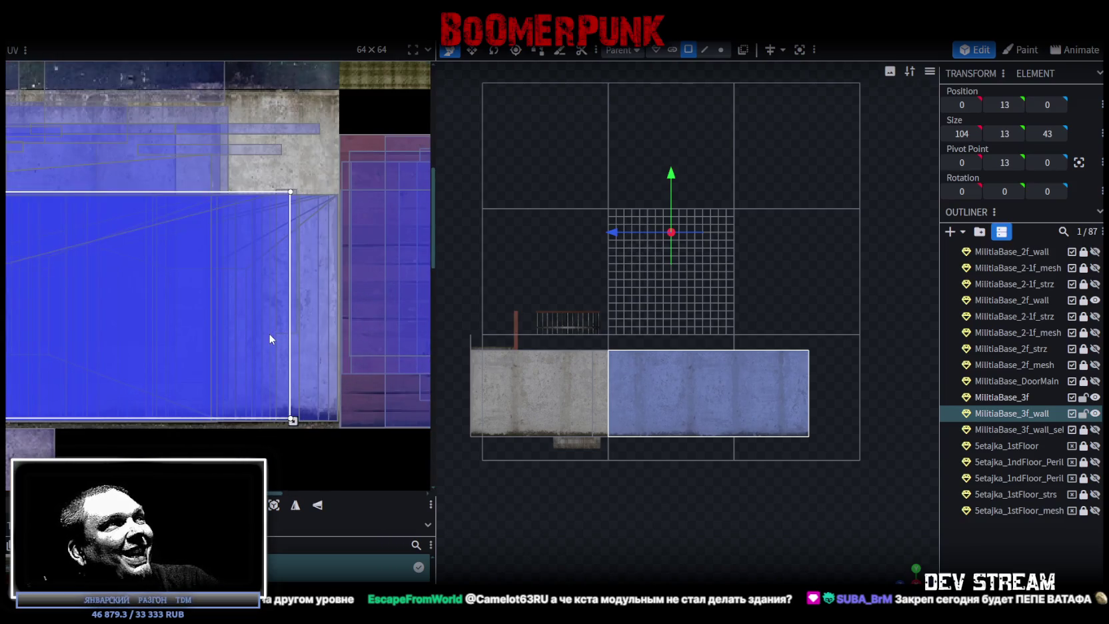
scroll(270, 337, up, 1)
scroll(269, 332, up, 1)
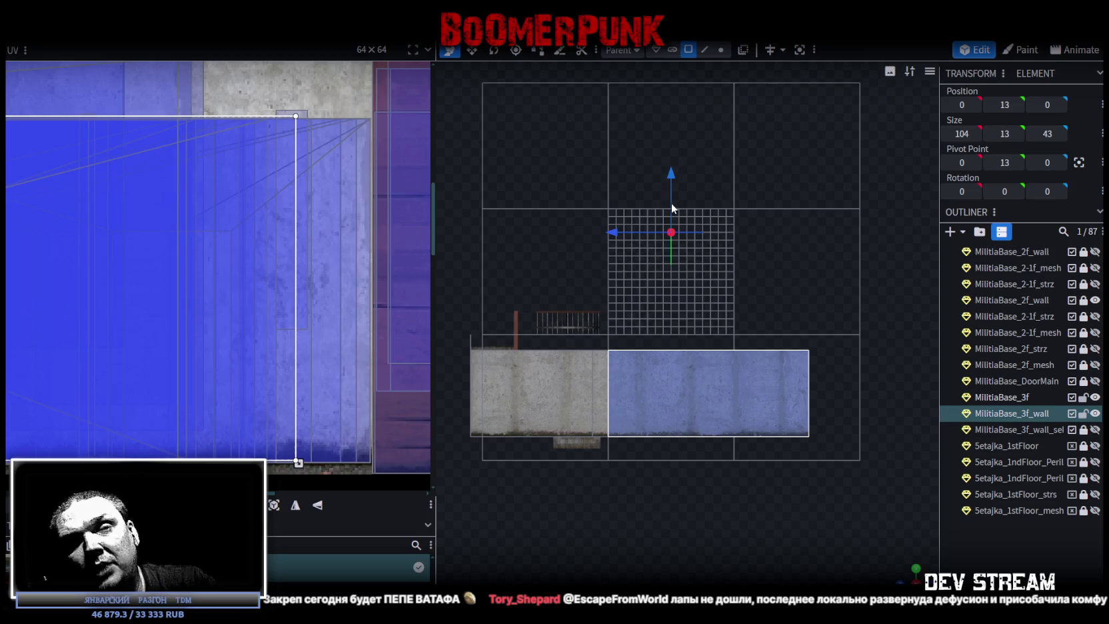
scroll(687, 333, down, 3)
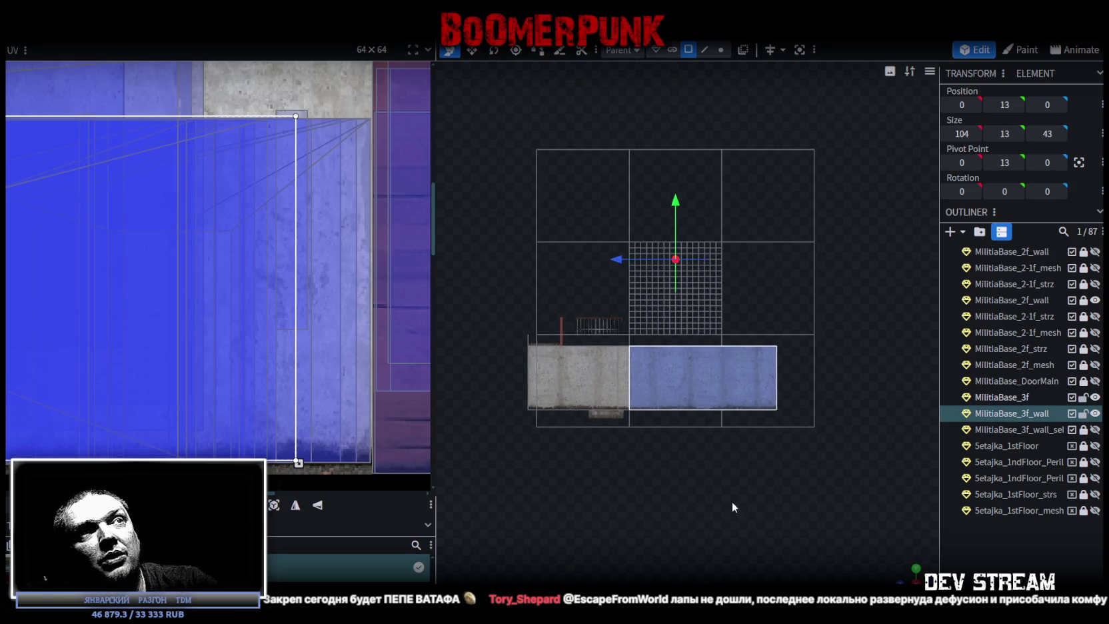
drag(686, 333, 583, 430)
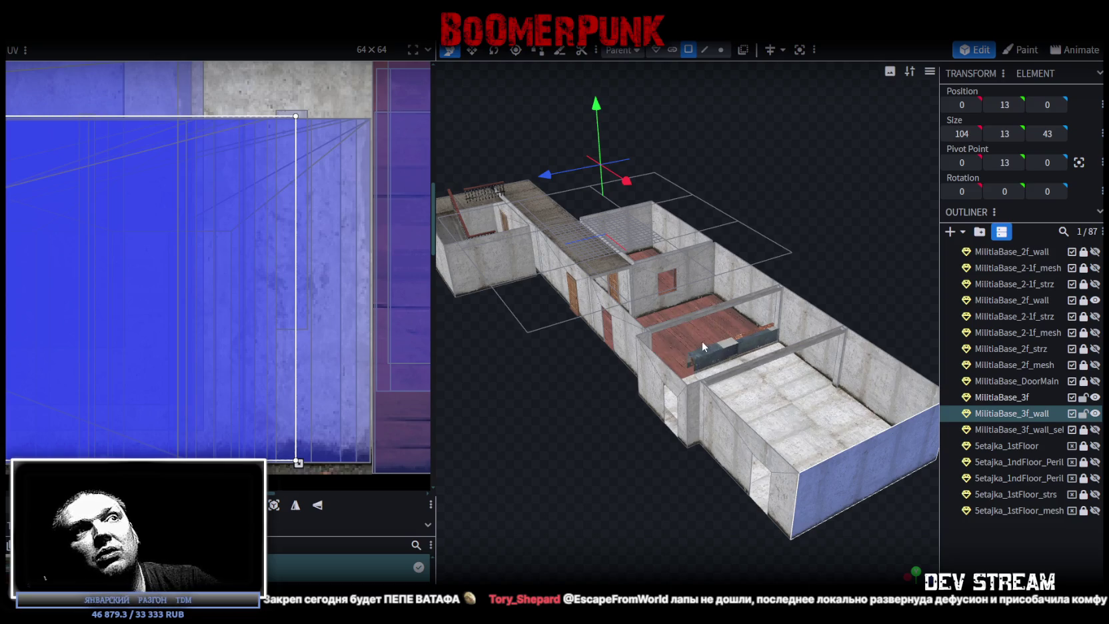
drag(691, 349, 689, 452)
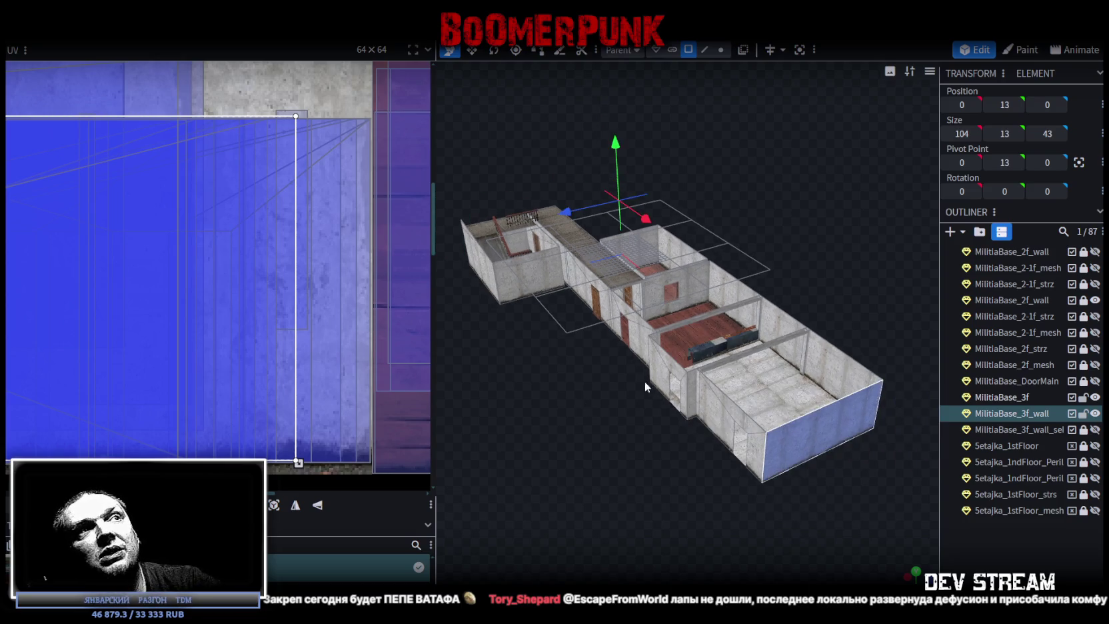
scroll(806, 448, down, 3)
mouse_move(805, 443)
mouse_down()
mouse_move(929, 434)
mouse_move(685, 458)
mouse_move(711, 453)
mouse_up()
scroll(715, 453, up, 3)
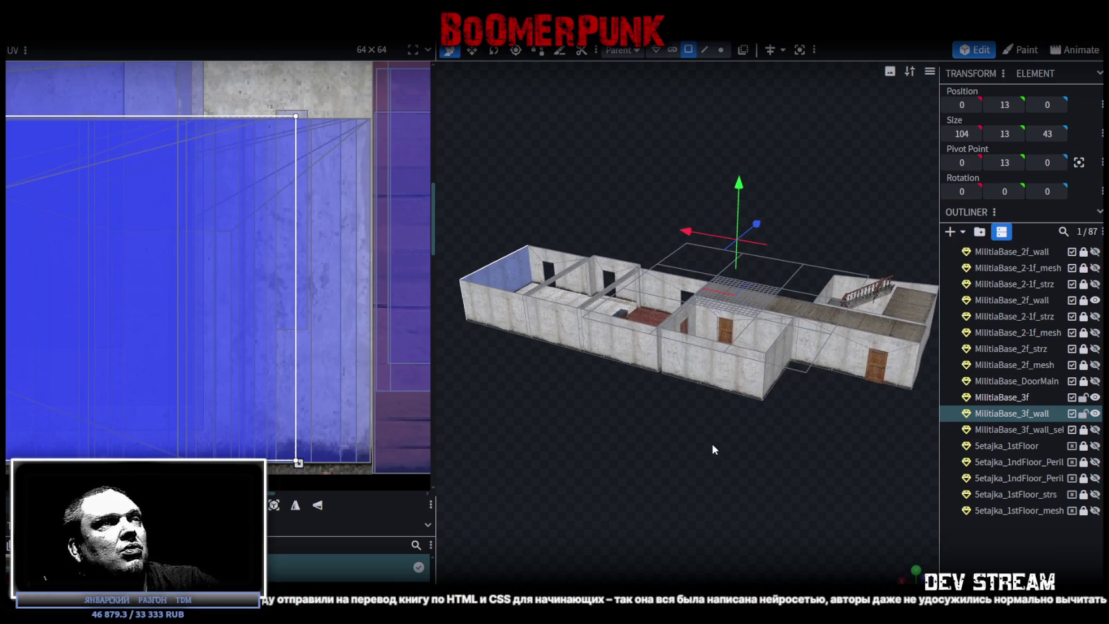
mouse_move(709, 442)
mouse_down()
mouse_move(718, 472)
mouse_move(880, 306)
mouse_up()
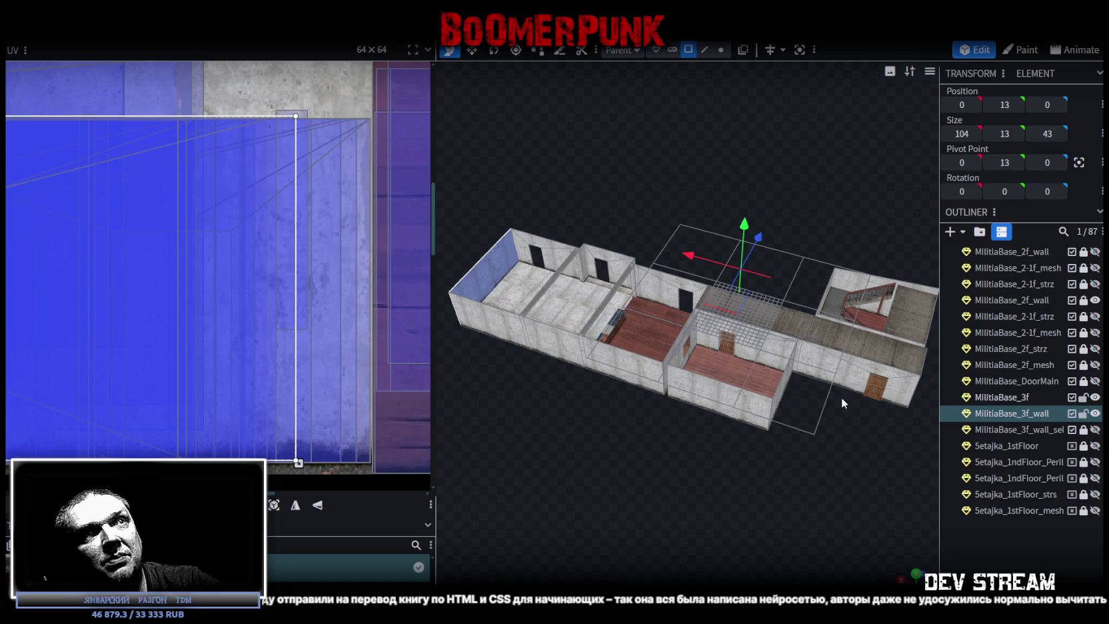
mouse_move(823, 383)
mouse_down()
mouse_move(815, 432)
mouse_move(801, 436)
mouse_move(819, 420)
mouse_up()
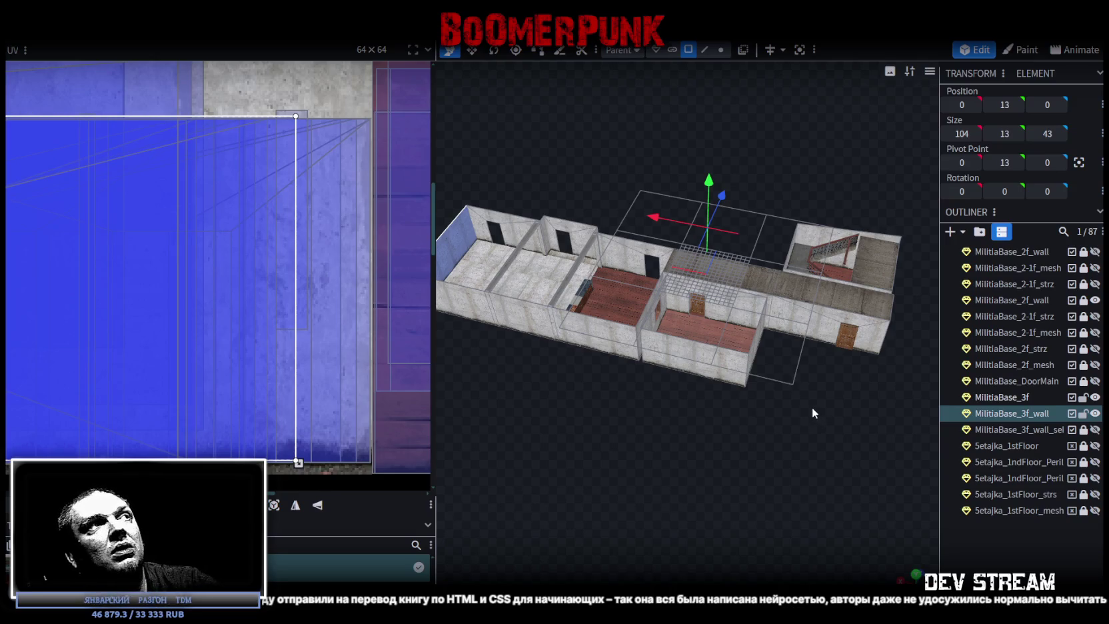
mouse_move(795, 414)
mouse_down()
mouse_move(727, 470)
mouse_move(741, 467)
mouse_up()
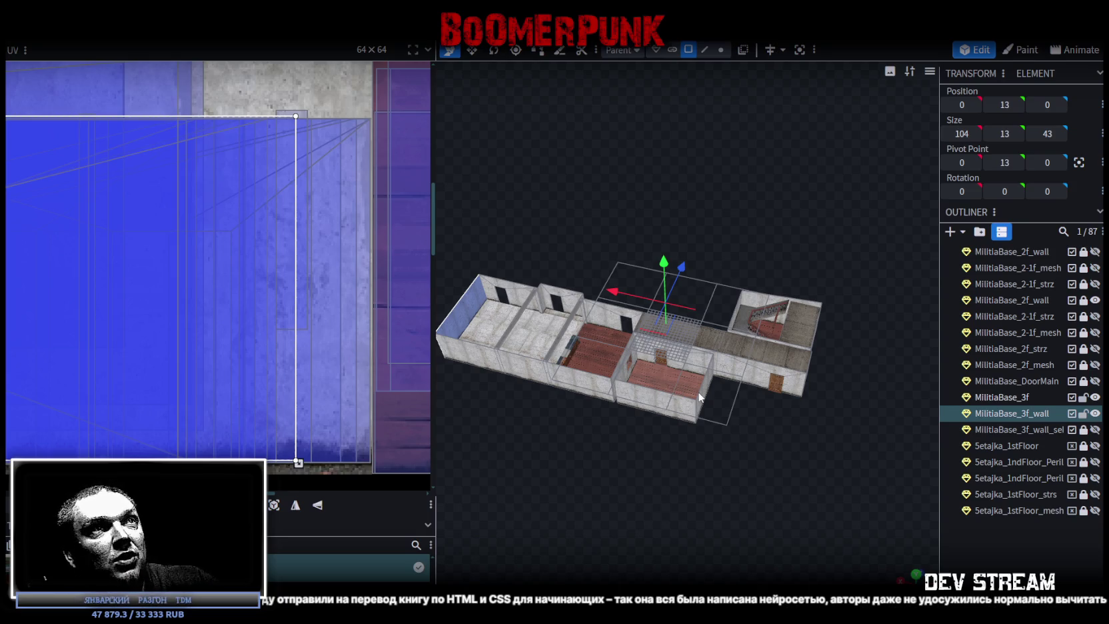
Step: Move a third-floor wall-top face's mapping onto the concrete strip and mirror it horizontally
scroll(706, 426, up, 3)
drag(705, 508, 727, 465)
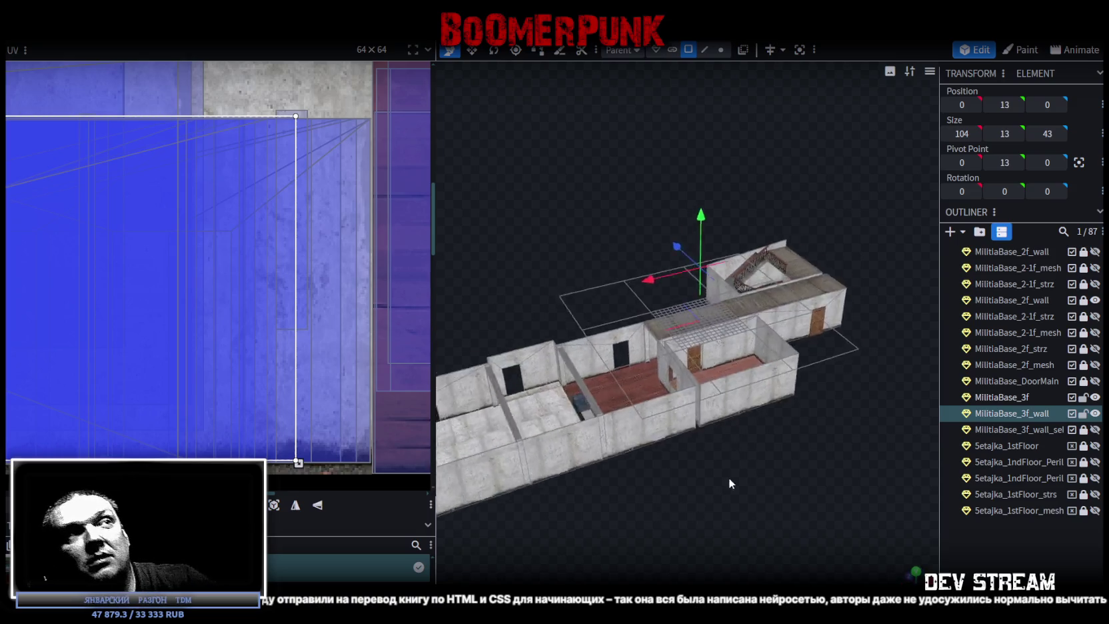
scroll(729, 463, up, 2)
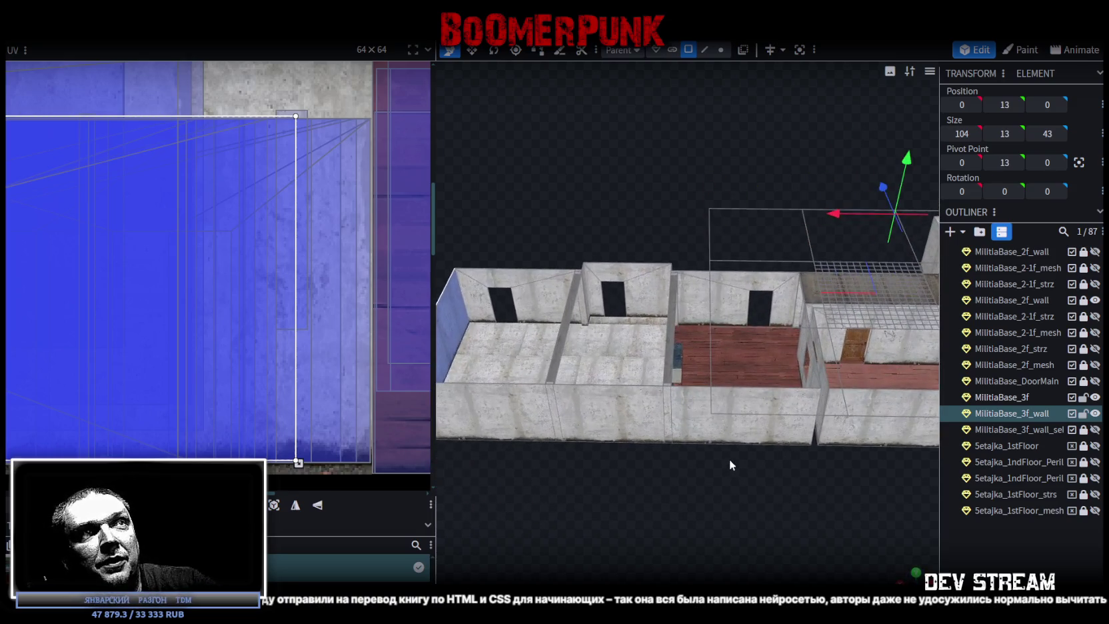
click(744, 282)
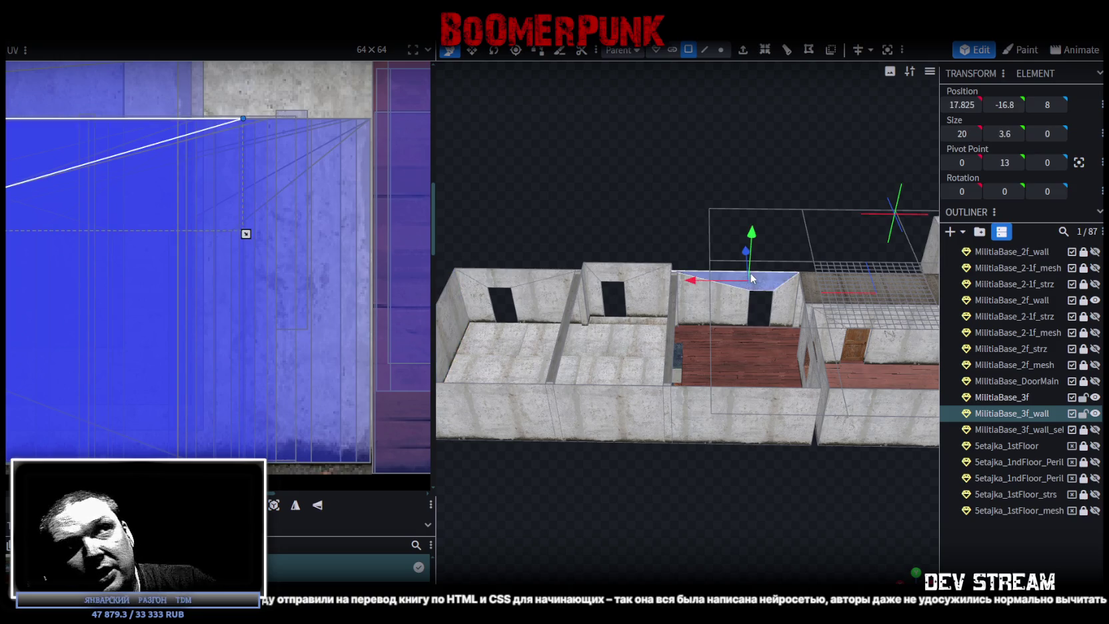
scroll(782, 438, down, 3)
mouse_move(760, 432)
mouse_down()
mouse_move(759, 539)
mouse_move(745, 484)
mouse_move(749, 454)
mouse_move(766, 450)
mouse_move(743, 443)
mouse_move(823, 436)
mouse_move(585, 357)
mouse_move(603, 366)
mouse_move(600, 445)
mouse_up()
click(614, 369)
scroll(222, 308, down, 3)
scroll(223, 308, down, 2)
scroll(143, 248, up, 5)
scroll(136, 237, up, 2)
middle_drag(210, 260, 106, 263)
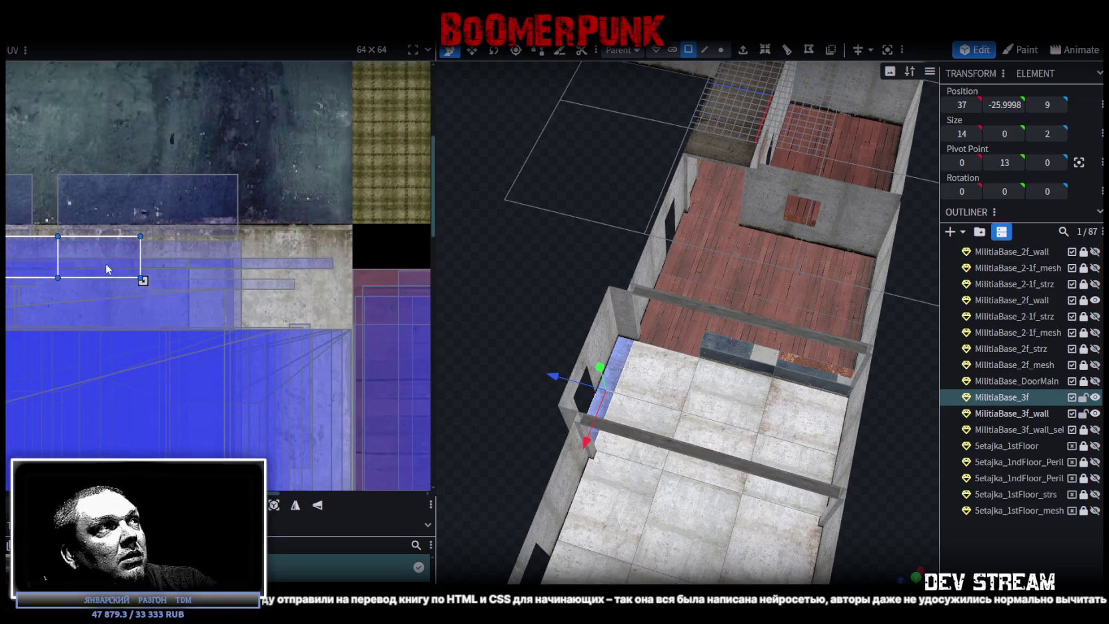
drag(106, 263, 316, 255)
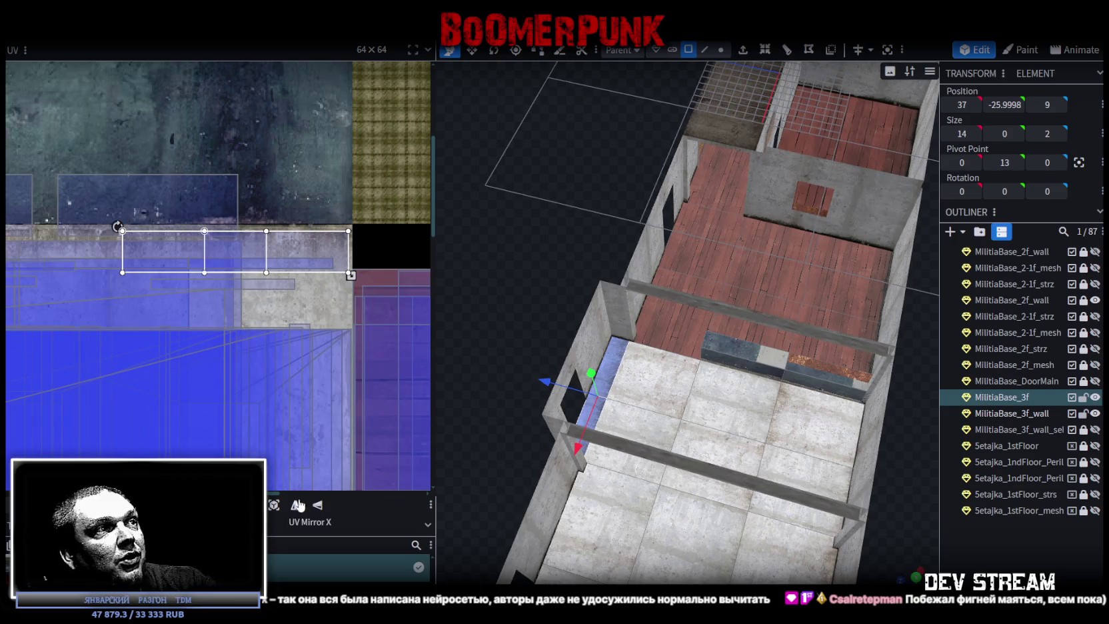
click(297, 505)
click(1054, 561)
Step: Shift the small wall-top face by the doorway slightly along the concrete texture
drag(691, 325, 437, 281)
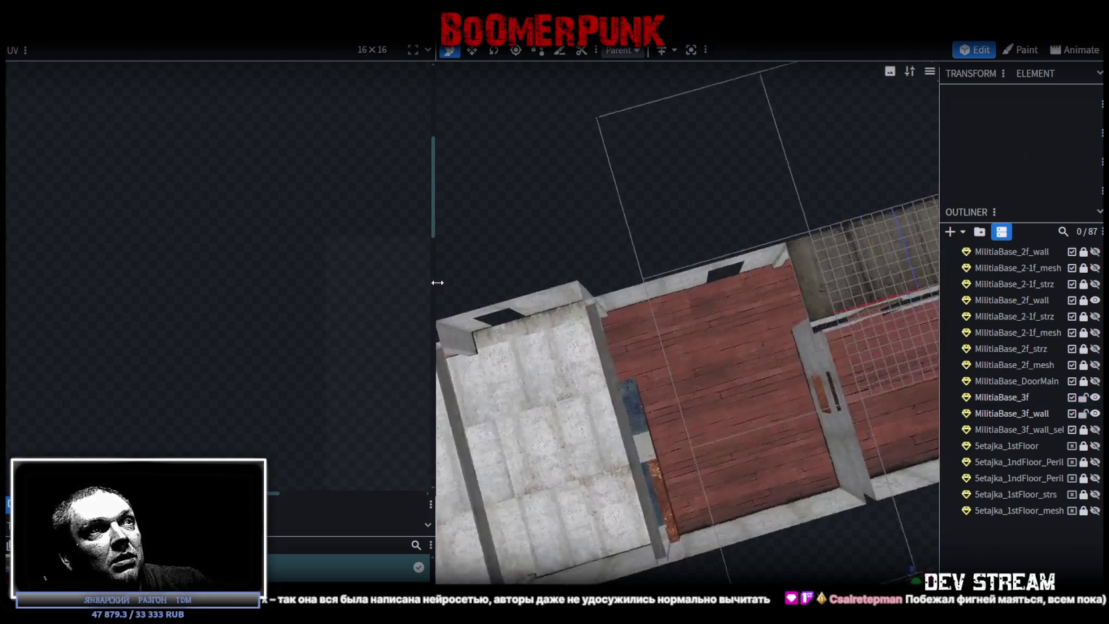
scroll(622, 279, up, 3)
click(643, 318)
click(643, 319)
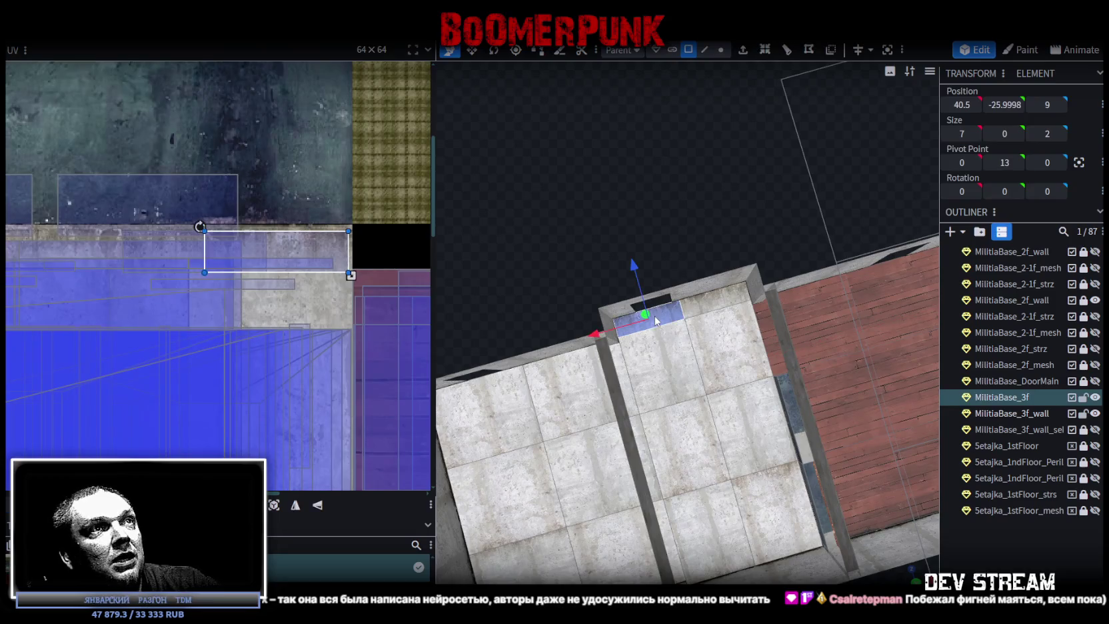
middle_drag(253, 251, 177, 310)
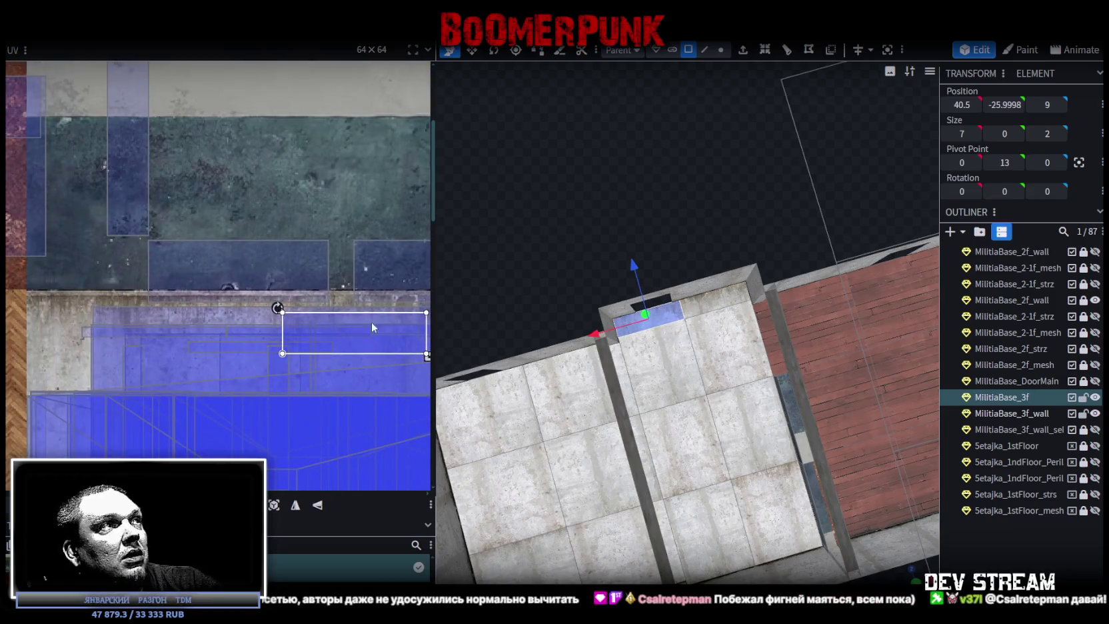
drag(178, 311, 179, 308)
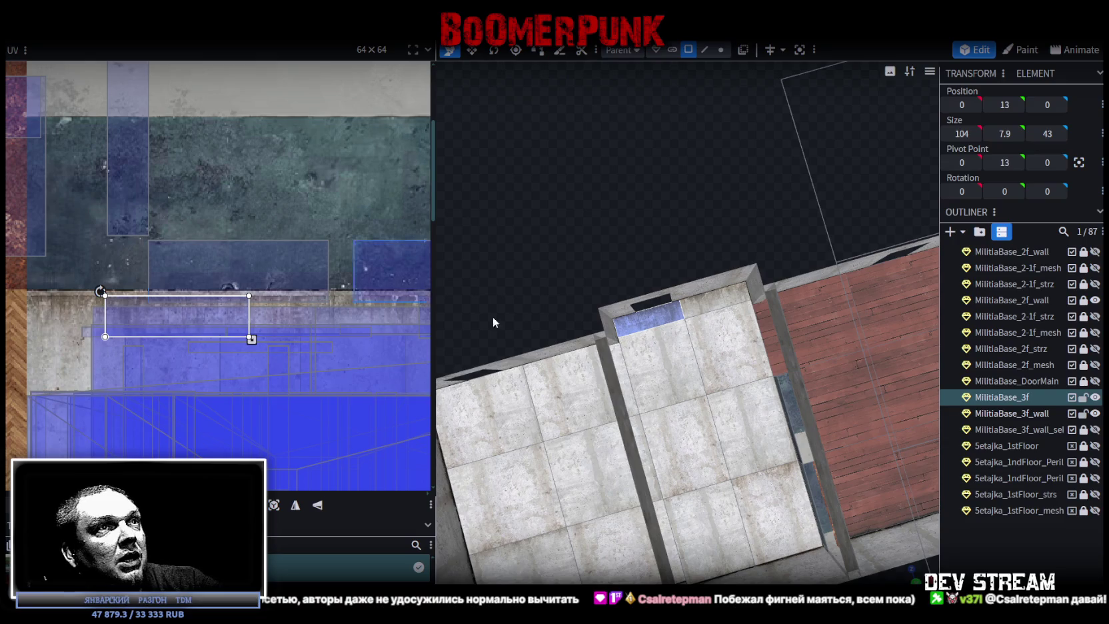
click(603, 264)
Step: Shift a floor tile face's mapping left, mirror it twice, and save the model
drag(604, 264, 719, 345)
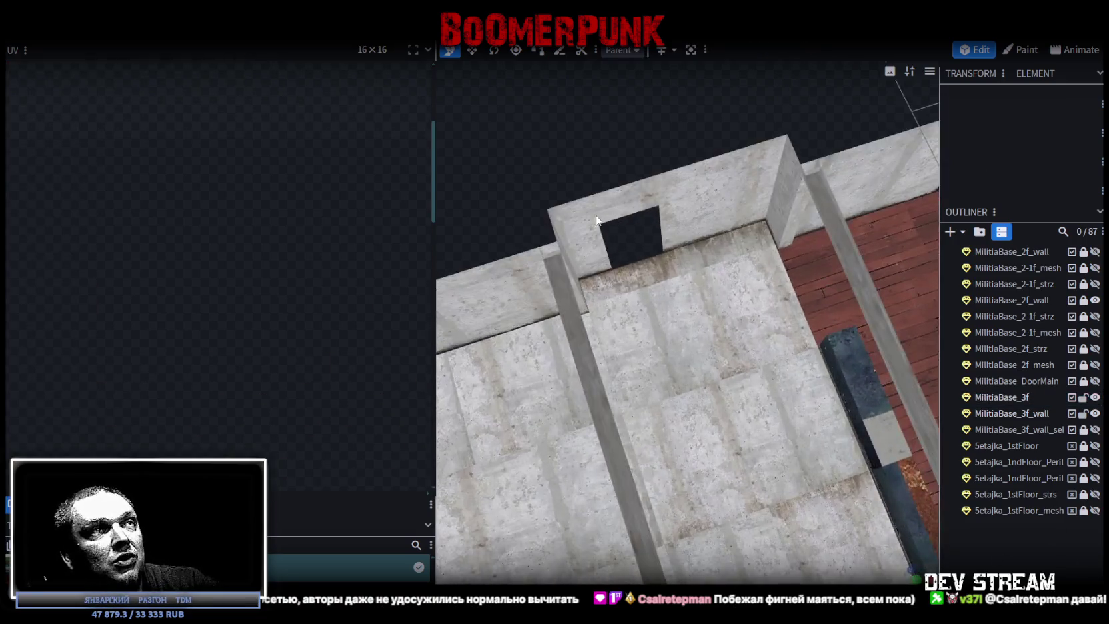
scroll(718, 345, up, 3)
click(717, 350)
click(716, 353)
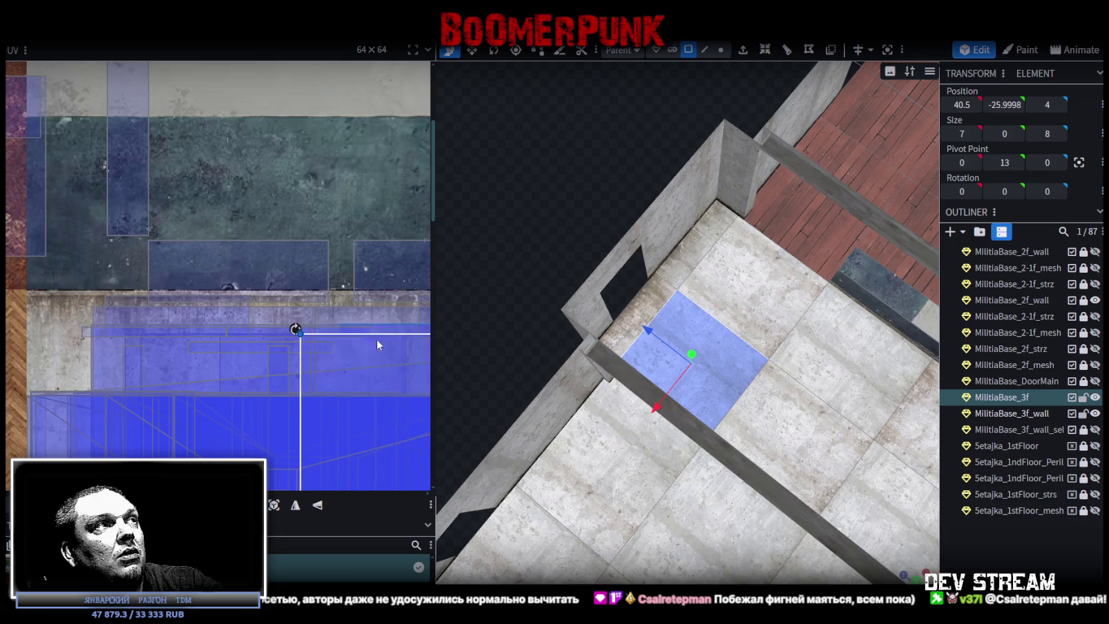
drag(377, 345, 167, 361)
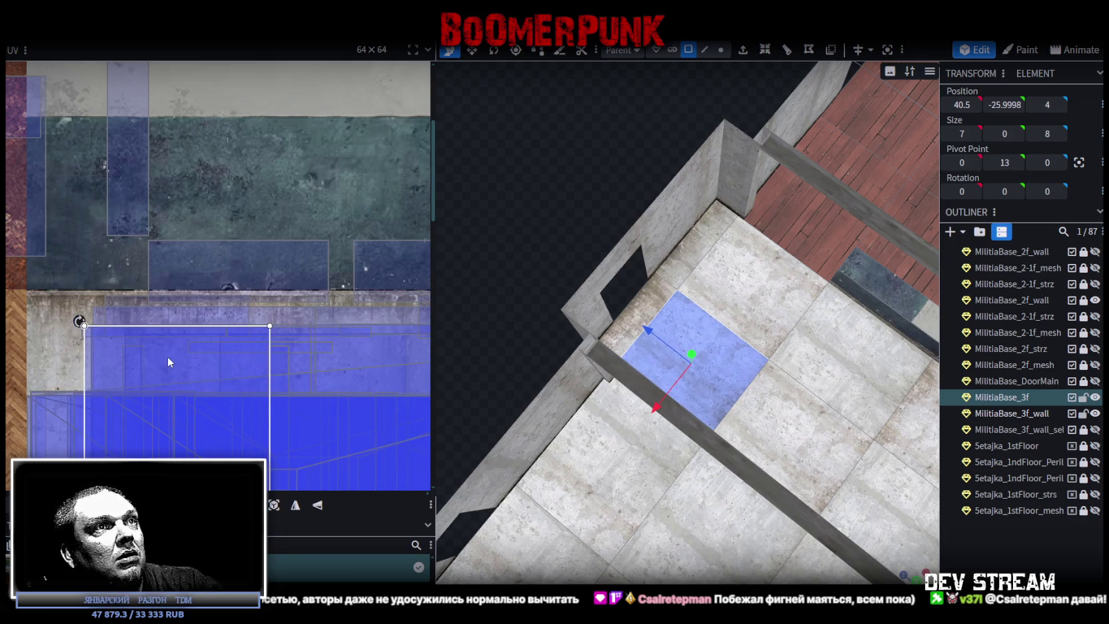
click(316, 506)
click(830, 523)
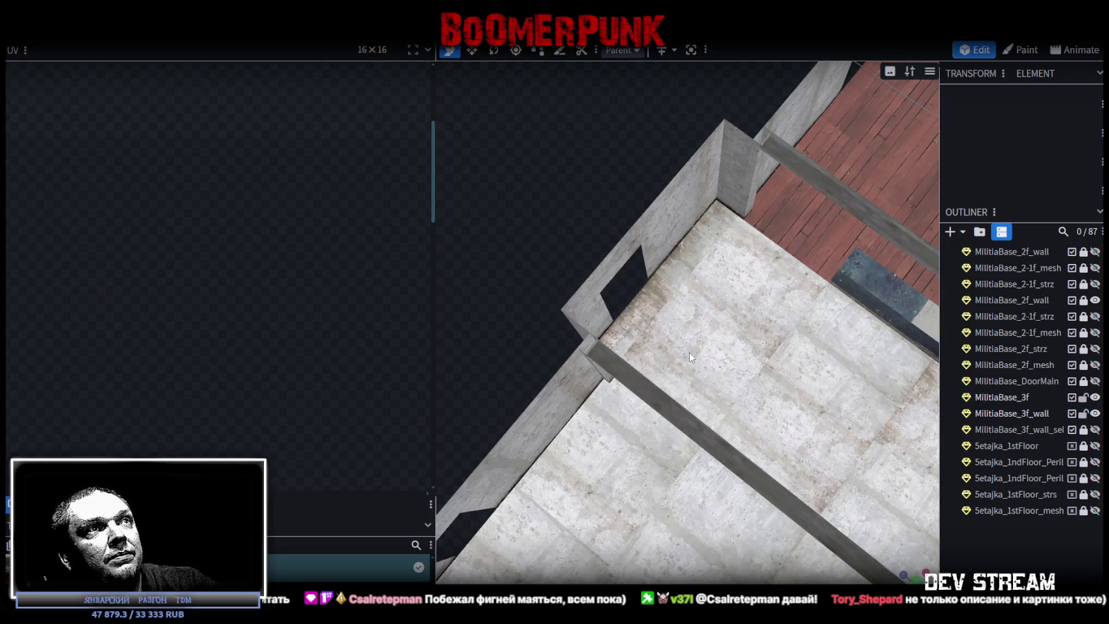
click(689, 352)
click(294, 507)
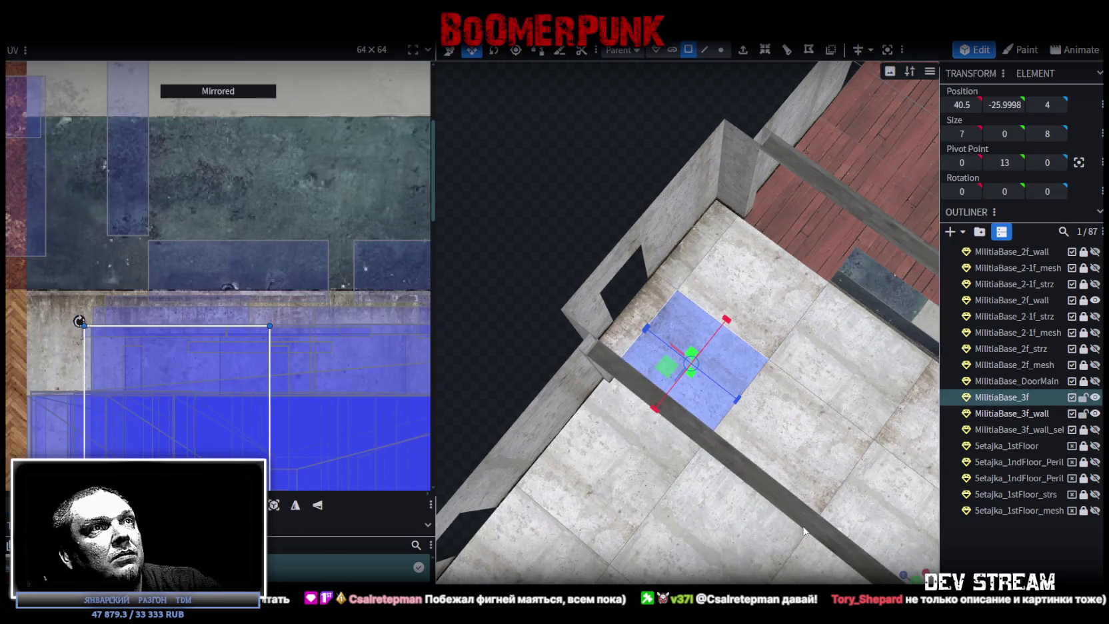
click(853, 529)
mouse_move(852, 529)
mouse_down()
mouse_move(631, 227)
mouse_move(780, 388)
mouse_move(707, 427)
mouse_move(915, 442)
mouse_move(749, 394)
mouse_move(822, 229)
mouse_move(864, 264)
mouse_move(764, 445)
mouse_move(675, 499)
mouse_move(851, 516)
mouse_move(893, 494)
mouse_move(708, 436)
mouse_move(650, 474)
mouse_move(529, 458)
mouse_up()
key(ctrl+s)
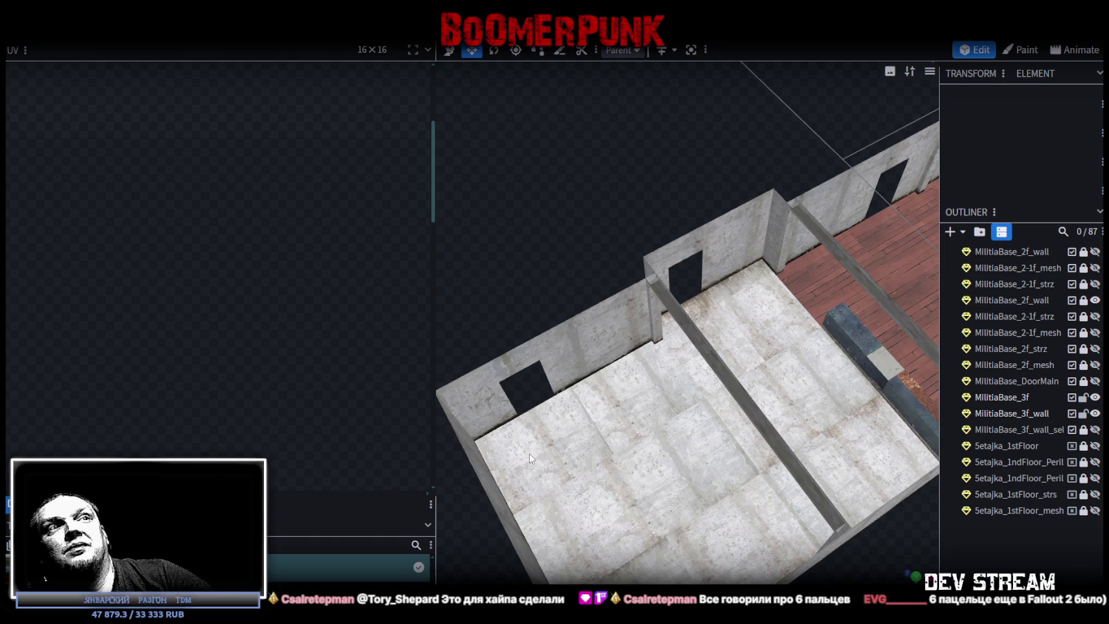
drag(529, 453, 852, 324)
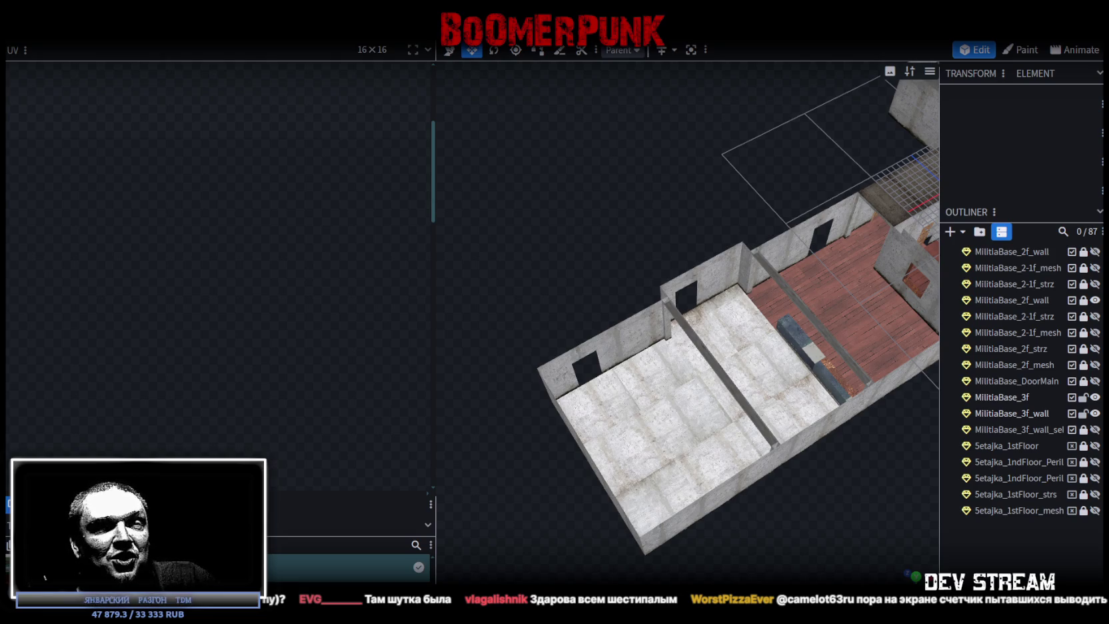
mouse_move(929, 496)
mouse_down()
mouse_move(772, 482)
mouse_move(709, 535)
mouse_move(577, 483)
mouse_up()
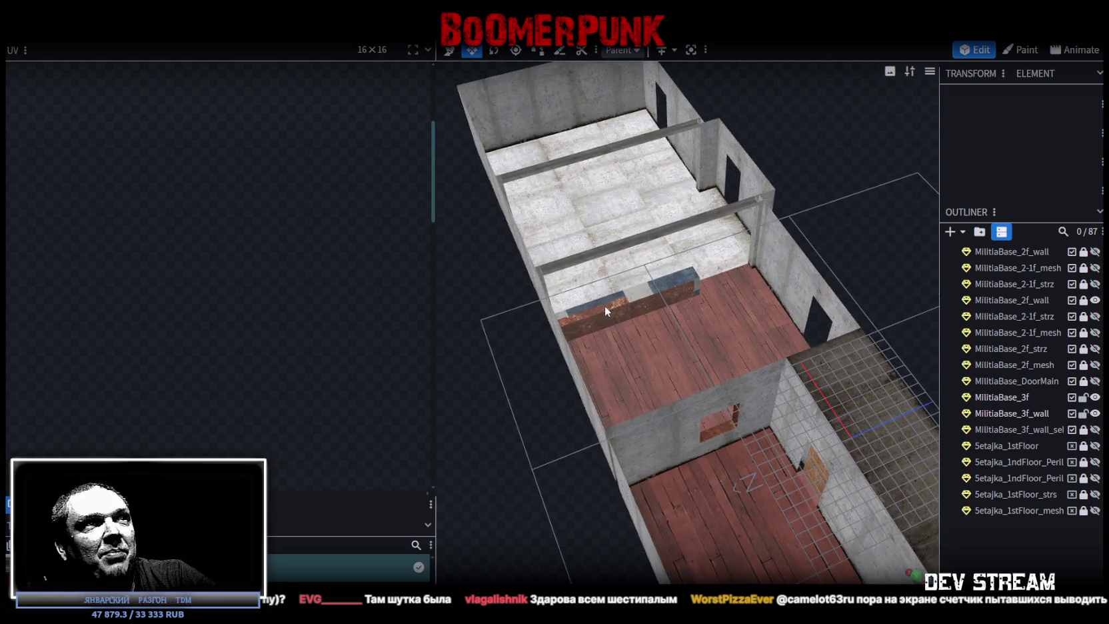
Step: Lengthen the low beam across the grey section and give it a height of 3 units
click(605, 307)
drag(689, 278, 733, 290)
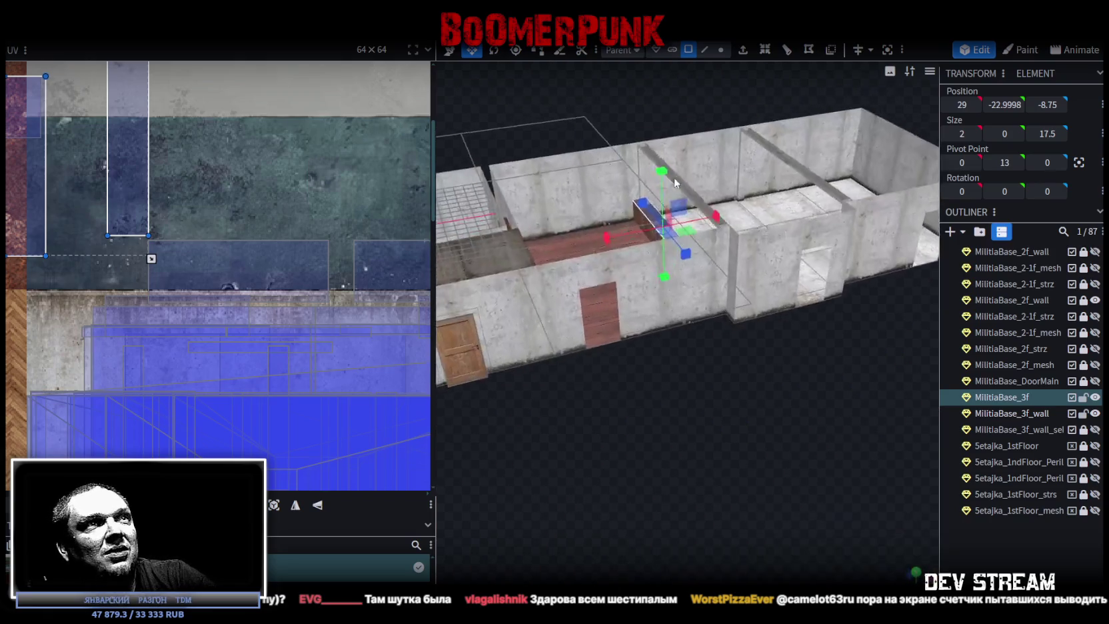
mouse_move(847, 217)
middle_down()
mouse_move(649, 459)
mouse_move(615, 531)
mouse_move(544, 491)
mouse_move(659, 298)
middle_up()
scroll(590, 482, up, 5)
mouse_move(594, 337)
middle_down()
mouse_move(788, 438)
mouse_move(523, 378)
mouse_move(672, 353)
mouse_move(753, 325)
middle_up()
scroll(753, 325, up, 3)
scroll(766, 323, up, 3)
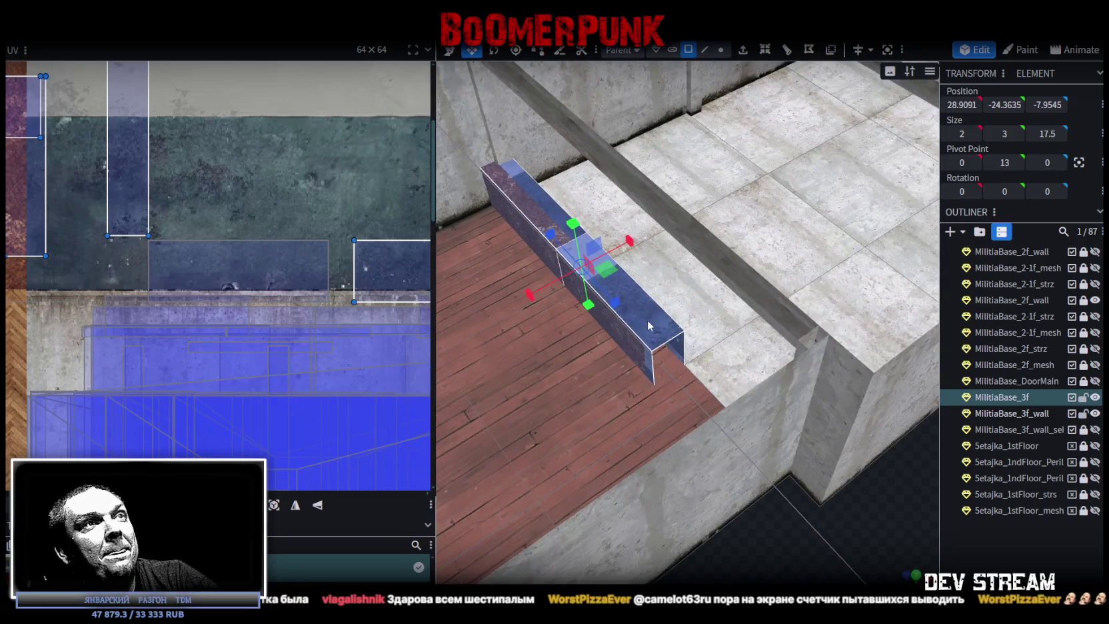
Step: Split the beam off as MilitiaBase_3f_selection and shift it 0.25 along X
right_click(652, 325)
click(691, 381)
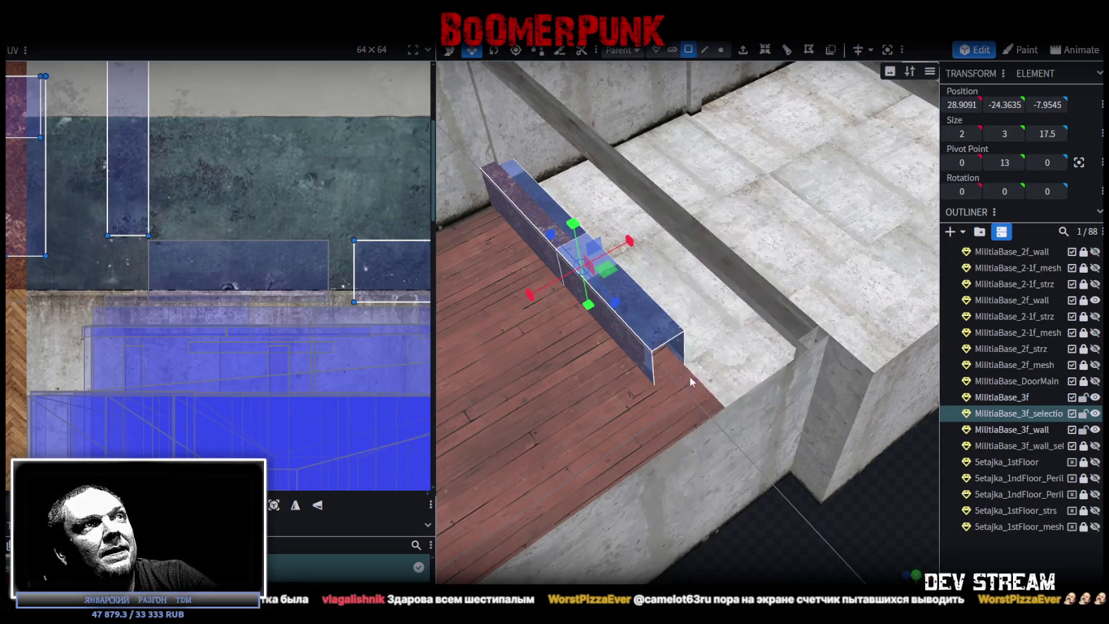
key(v)
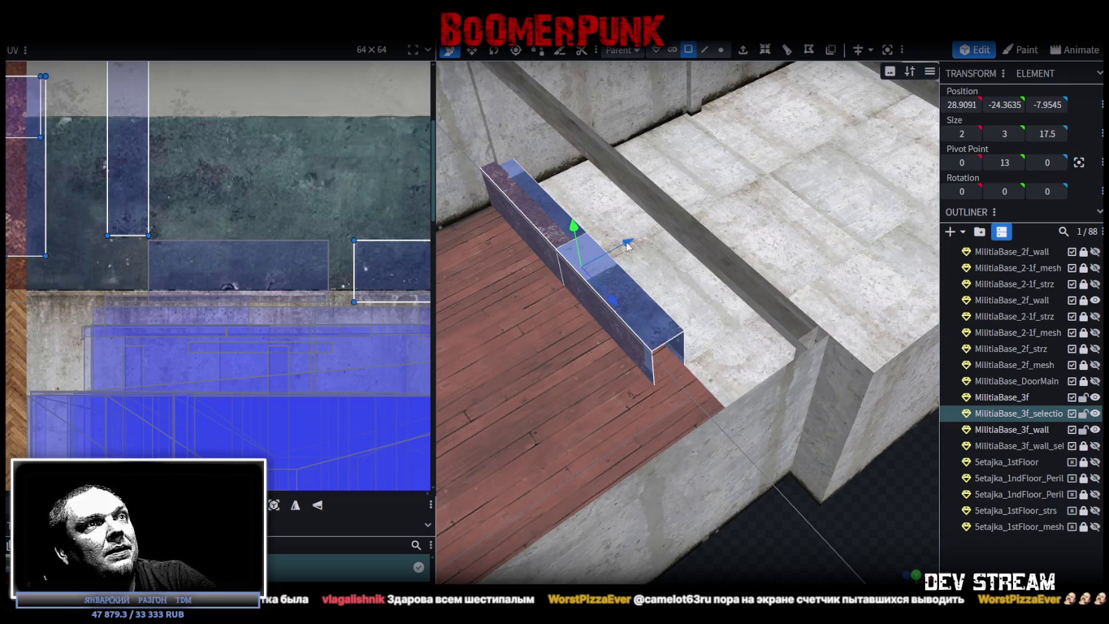
drag(626, 245, 629, 245)
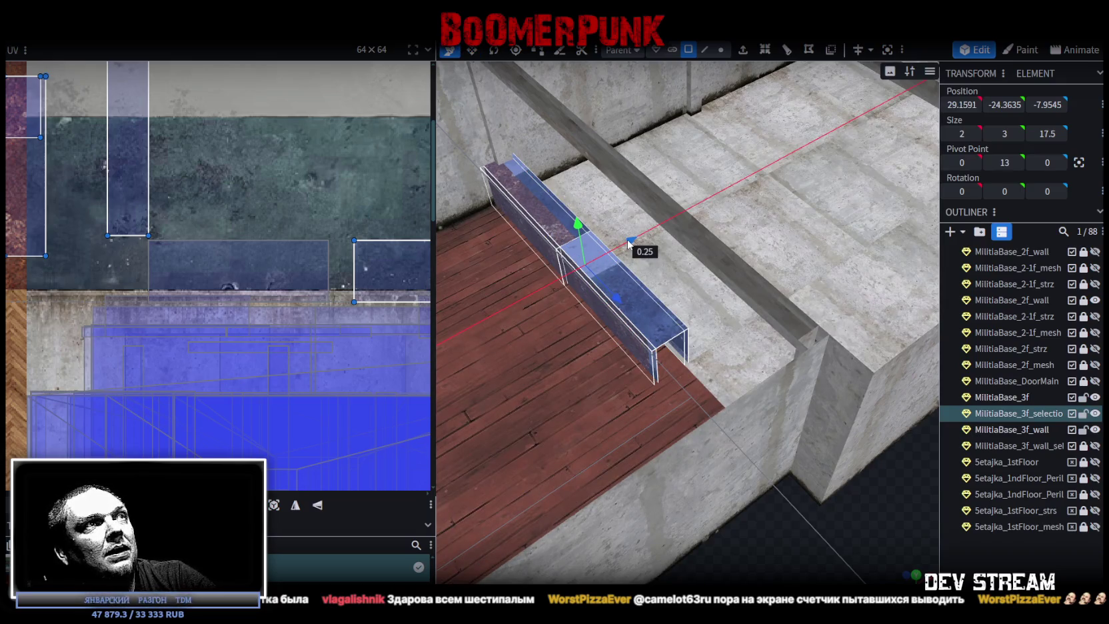
mouse_move(630, 244)
mouse_down()
mouse_move(730, 459)
mouse_move(708, 444)
mouse_move(791, 455)
mouse_move(830, 421)
mouse_move(876, 336)
mouse_up()
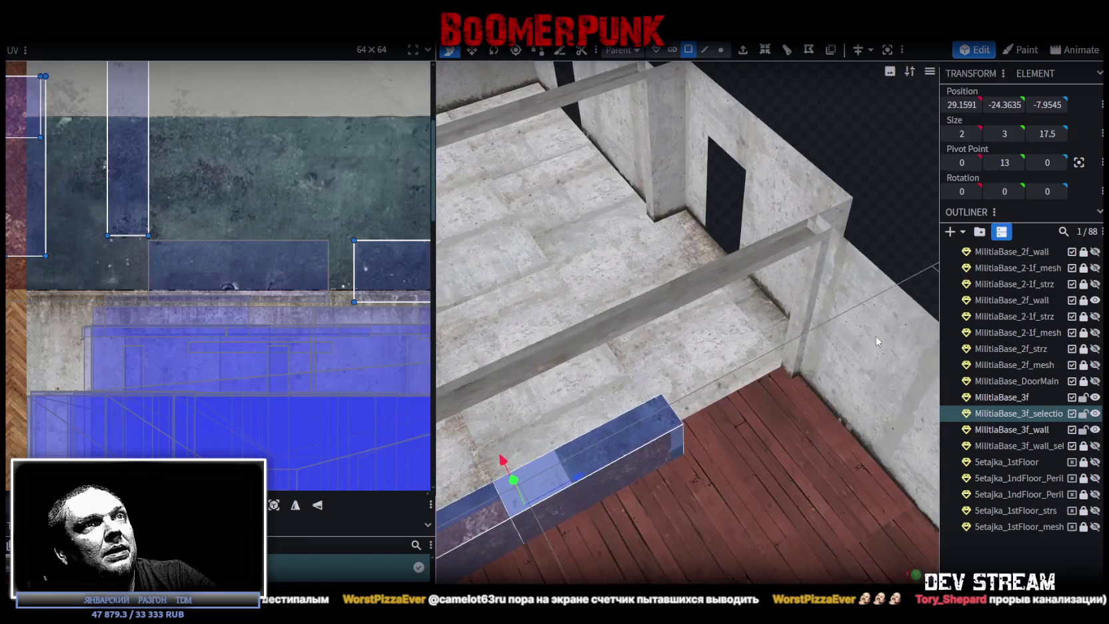
click(819, 266)
Step: Copy the corner post's faces, paste them as a new mesh, and place it above the block
shift+click(812, 222)
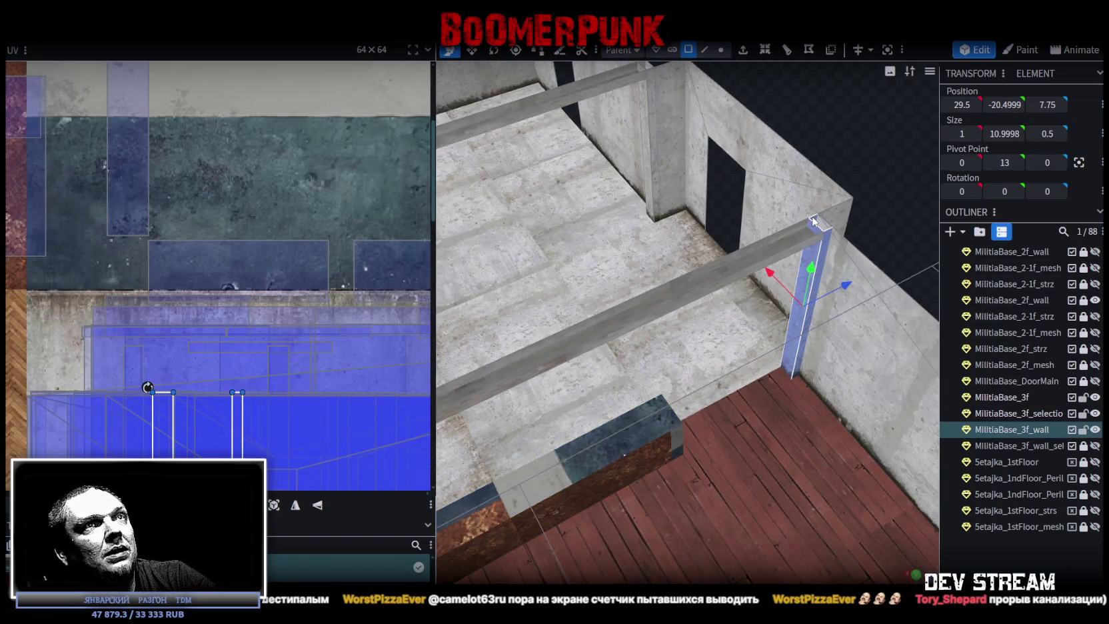
right_click(812, 222)
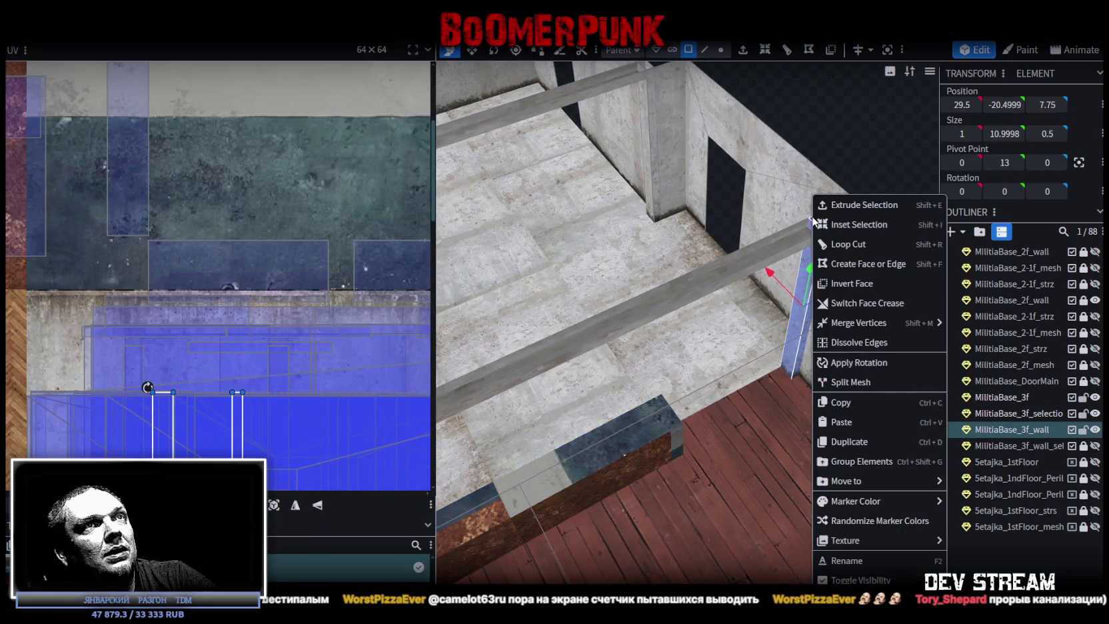
click(863, 406)
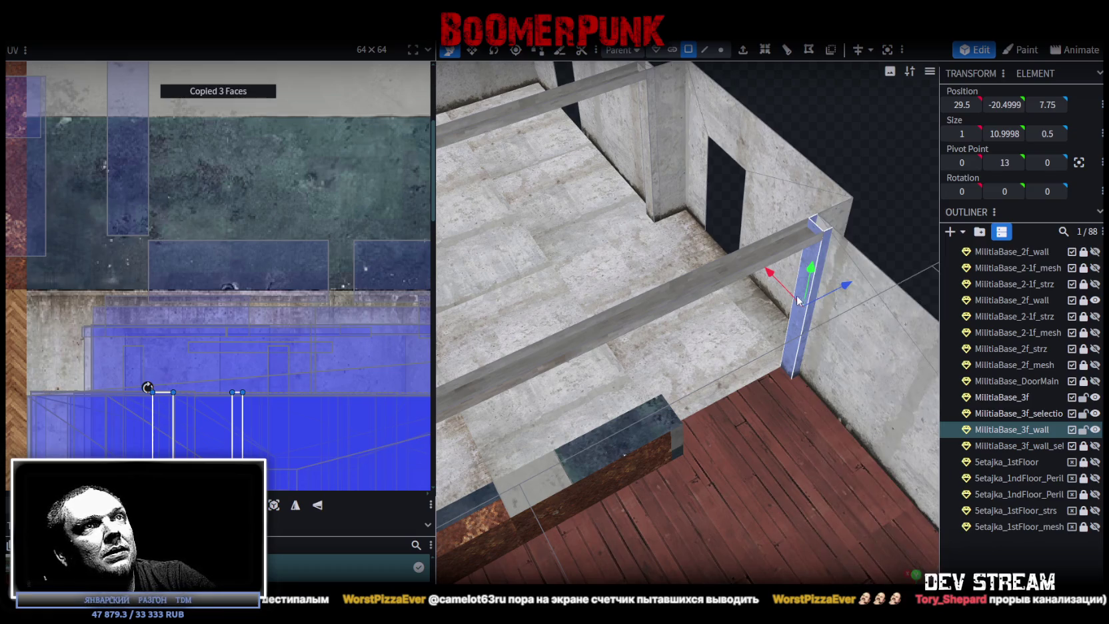
right_click(812, 255)
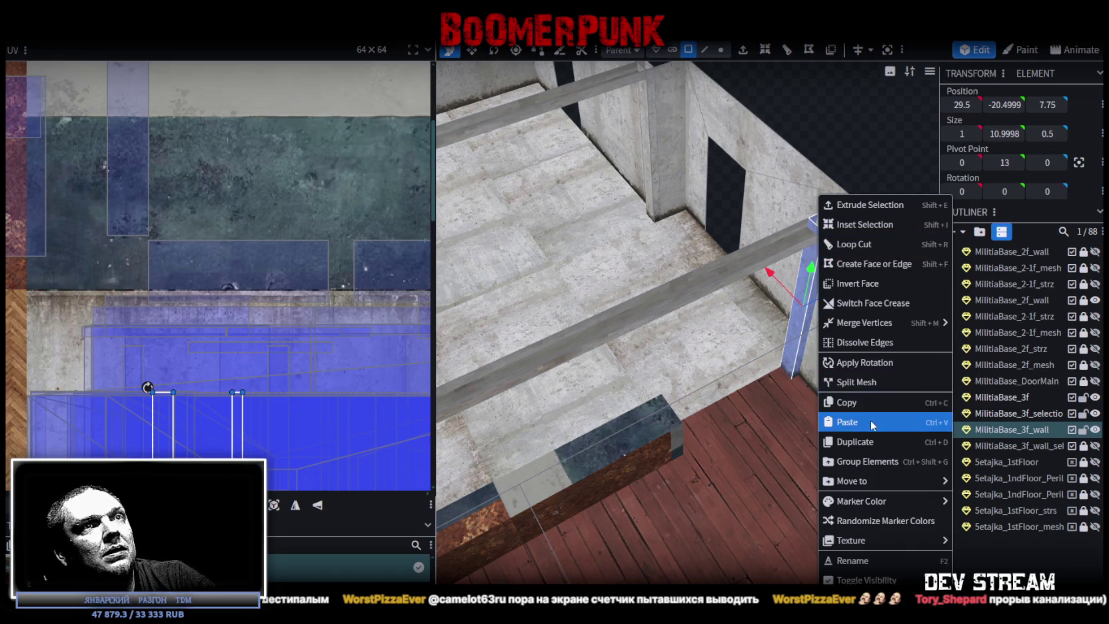
click(903, 420)
click(905, 433)
drag(843, 286, 686, 348)
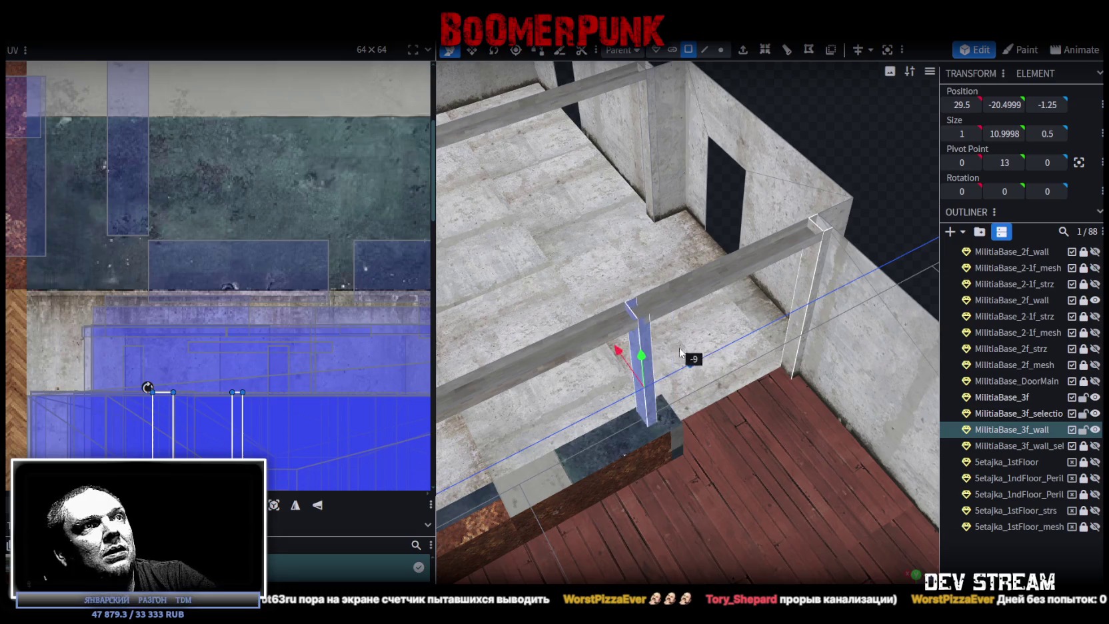
mouse_move(686, 348)
mouse_down()
mouse_move(709, 351)
mouse_move(786, 291)
mouse_move(769, 275)
mouse_move(693, 340)
mouse_move(725, 338)
mouse_up()
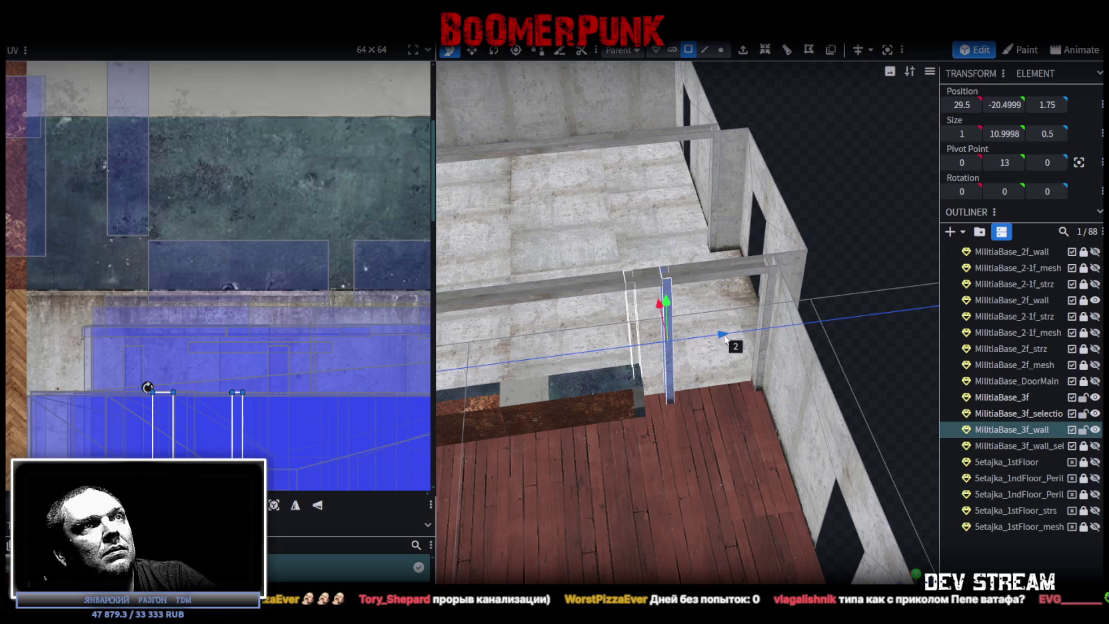
Step: Inspect the new post's vertices, faces and edges from several angles
mouse_move(724, 338)
mouse_down()
mouse_move(896, 312)
mouse_move(826, 313)
mouse_up()
scroll(849, 340, up, 3)
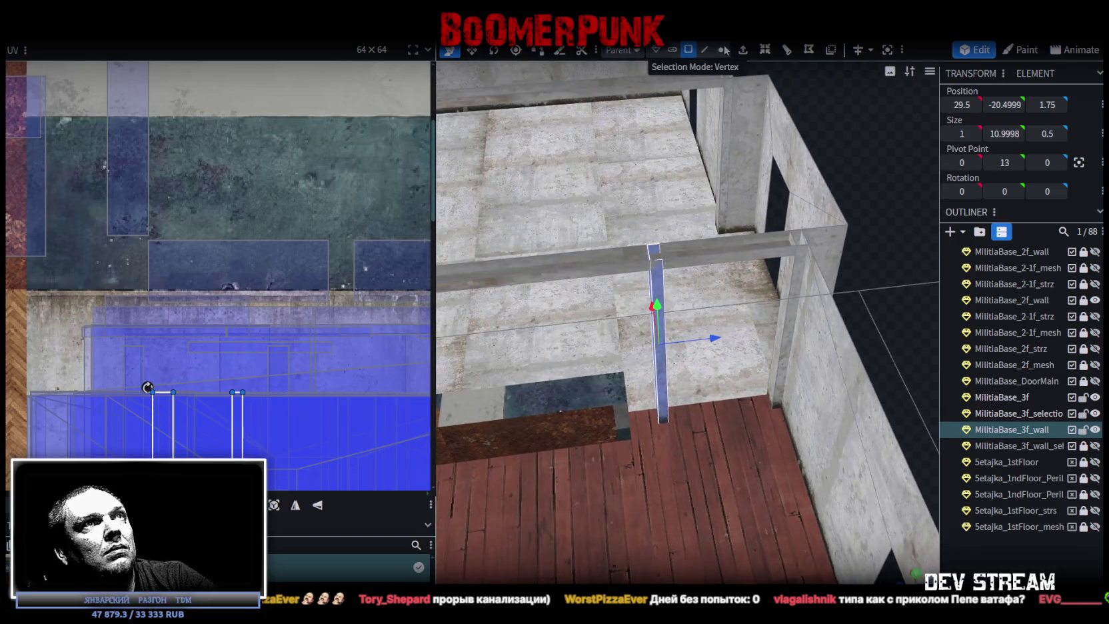
click(721, 50)
mouse_move(660, 292)
mouse_down()
mouse_move(665, 274)
mouse_move(689, 291)
mouse_move(652, 280)
mouse_up()
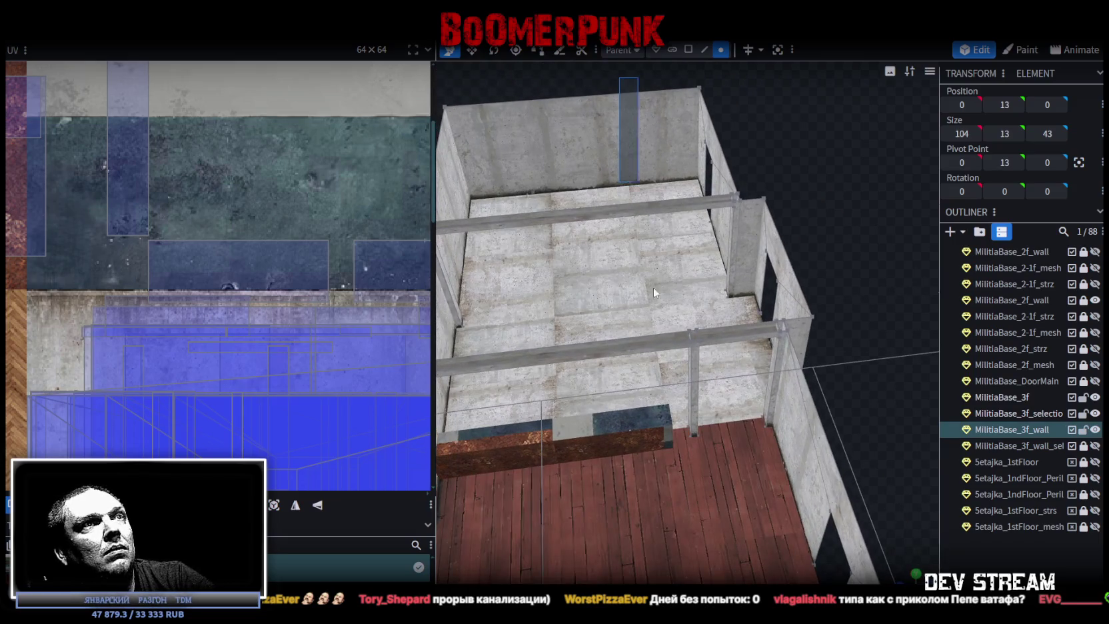
click(700, 200)
mouse_move(857, 291)
mouse_down()
mouse_move(837, 275)
mouse_move(883, 260)
mouse_move(752, 205)
mouse_move(729, 208)
mouse_move(880, 176)
mouse_move(810, 121)
mouse_up()
click(672, 315)
click(689, 50)
click(684, 386)
mouse_move(849, 188)
mouse_down()
mouse_move(895, 210)
mouse_move(777, 413)
mouse_up()
click(704, 50)
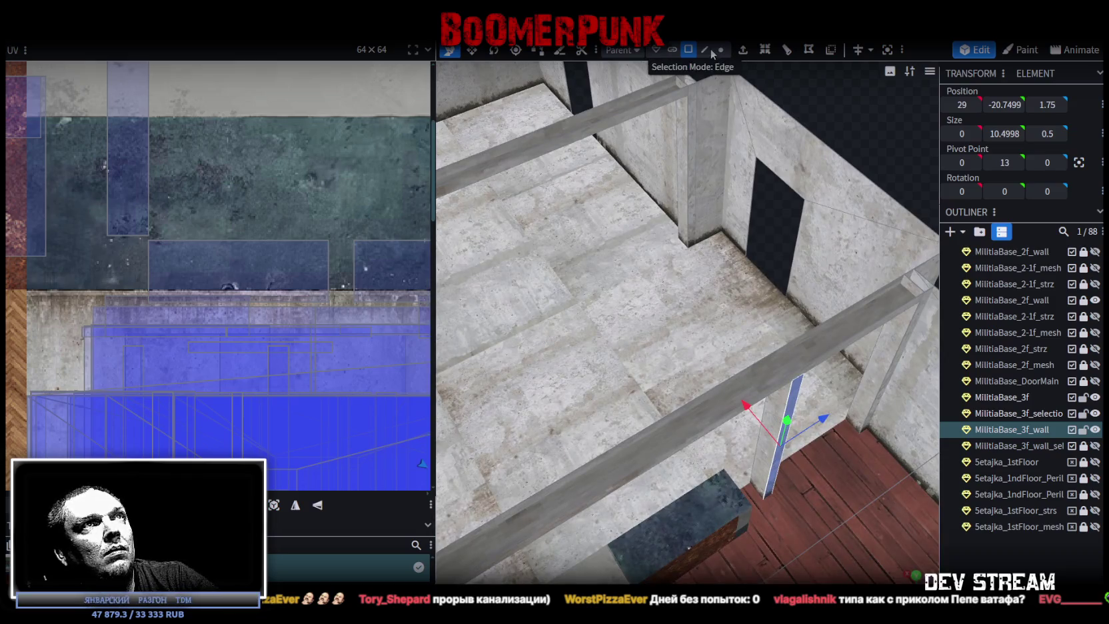
mouse_move(769, 296)
mouse_down()
mouse_move(774, 227)
mouse_move(720, 236)
mouse_up()
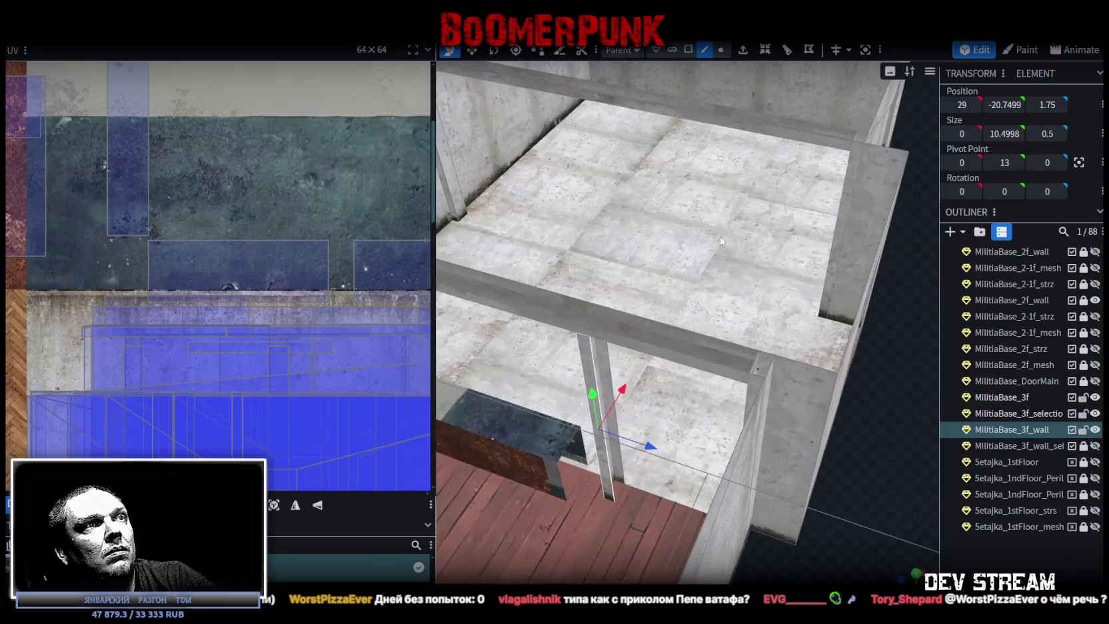
Step: Move the new post's texture island down onto the concrete in the UV editor
click(610, 365)
shift+click(598, 377)
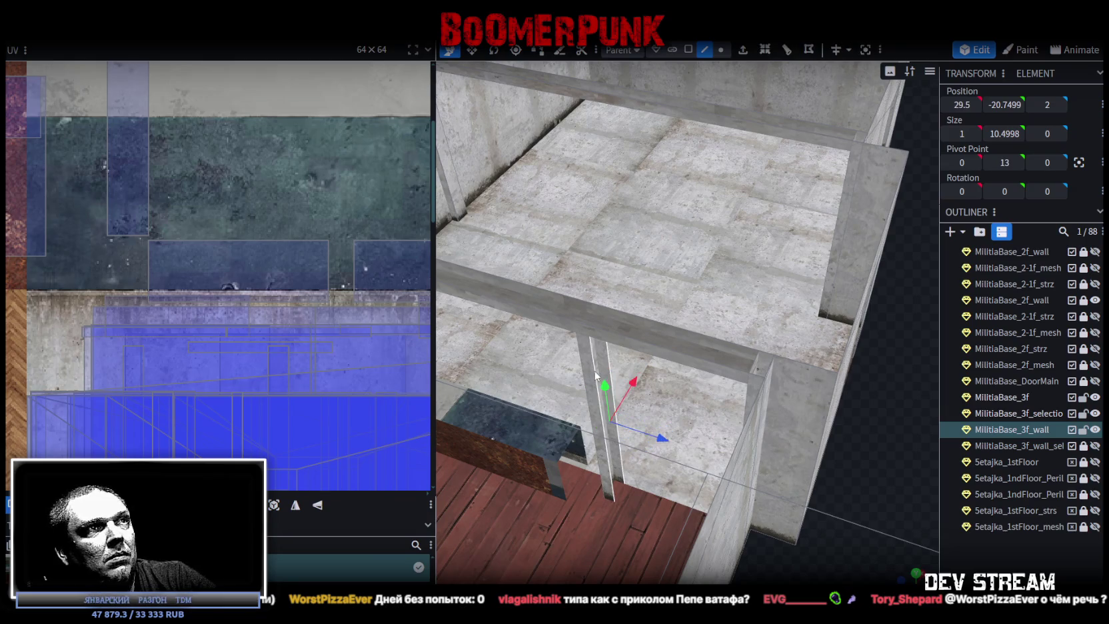
drag(599, 376, 350, 299)
scroll(152, 263, down, 2)
scroll(152, 263, up, 2)
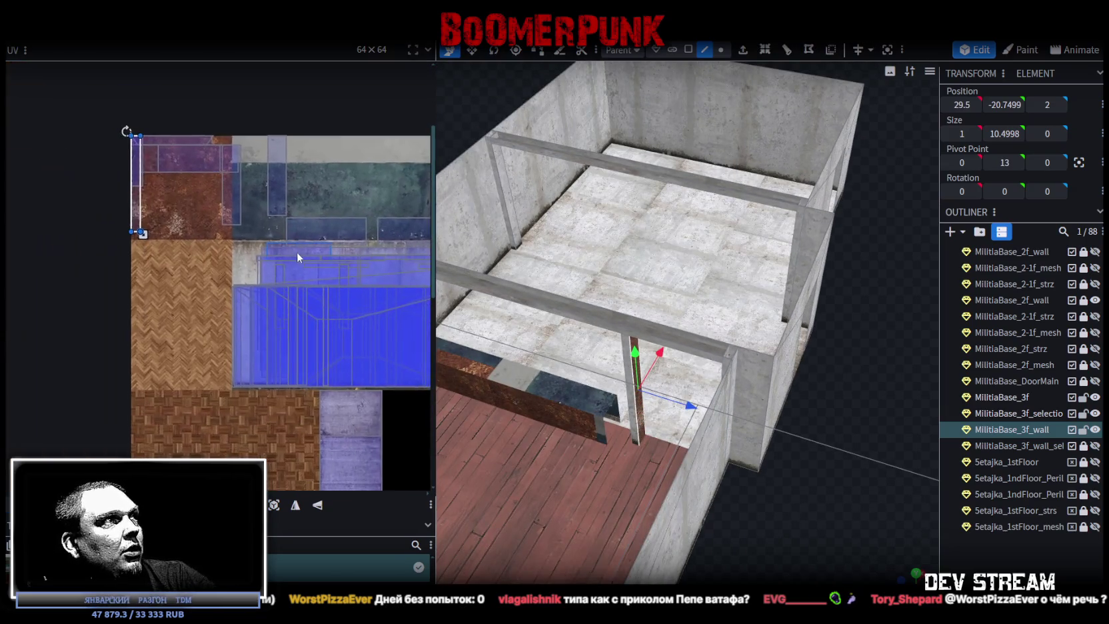
drag(346, 313, 335, 362)
scroll(337, 365, up, 2)
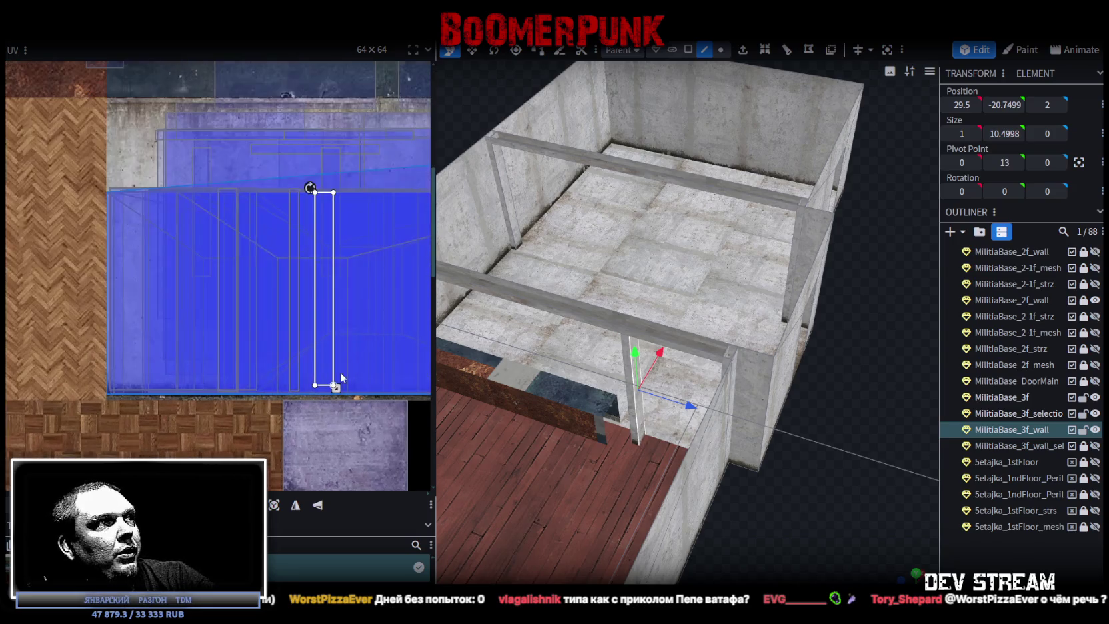
click(321, 361)
drag(320, 366, 320, 367)
mouse_move(806, 541)
mouse_down()
mouse_move(857, 532)
mouse_move(879, 505)
mouse_move(743, 351)
mouse_up()
Step: Select the faces of both the new and original posts
click(689, 49)
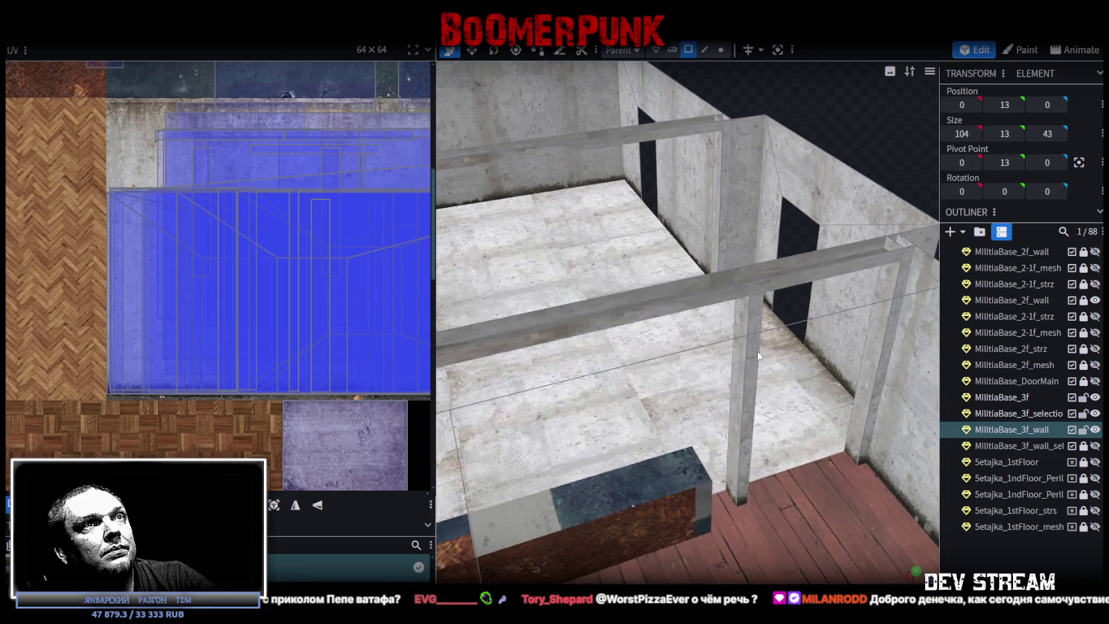
click(755, 336)
mouse_move(755, 376)
mouse_down()
mouse_move(780, 364)
mouse_move(833, 264)
mouse_move(600, 254)
mouse_move(591, 268)
mouse_up()
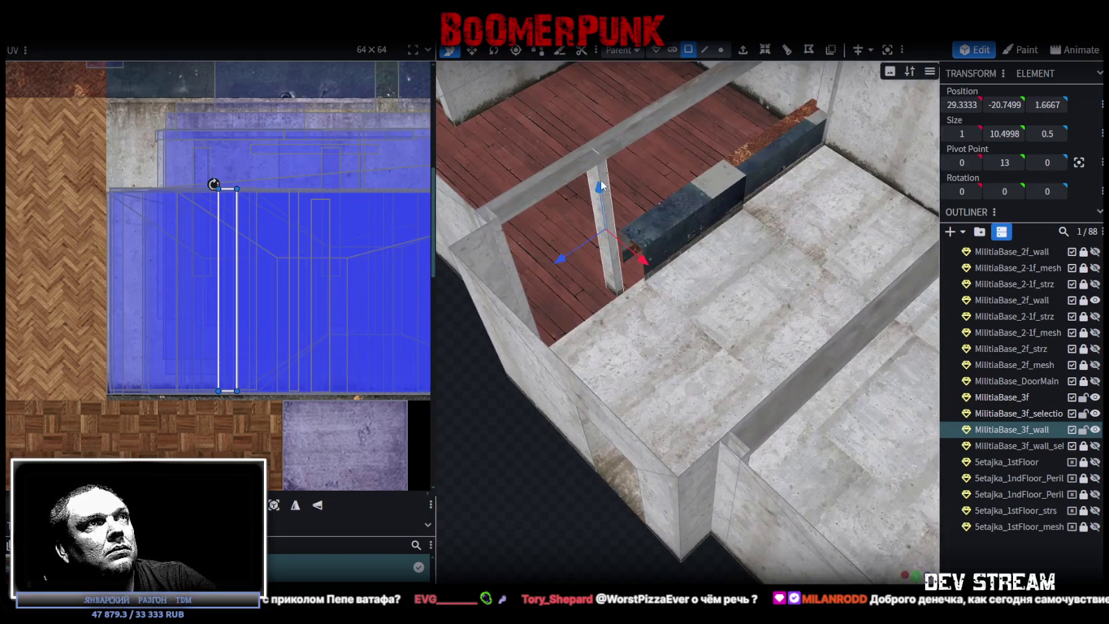
shift+click(595, 185)
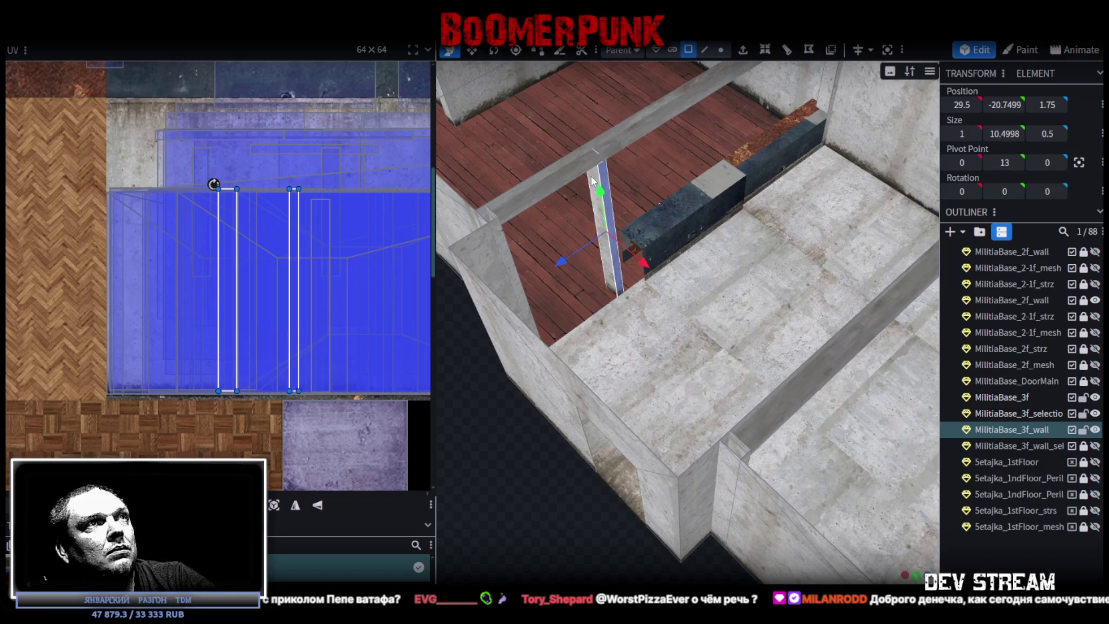
mouse_move(593, 181)
mouse_down()
mouse_move(485, 352)
mouse_move(523, 500)
mouse_move(792, 485)
mouse_move(767, 369)
mouse_up()
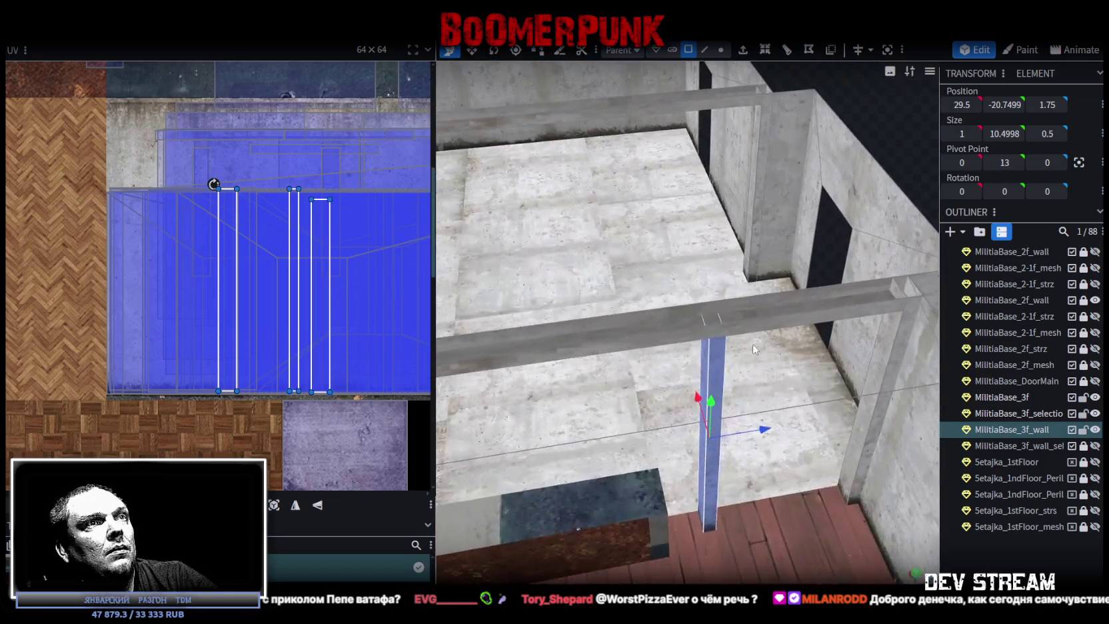
right_click(713, 358)
Step: Copy the four post faces, paste them as a new mesh, and place it along the railing
click(746, 401)
right_click(707, 383)
click(779, 422)
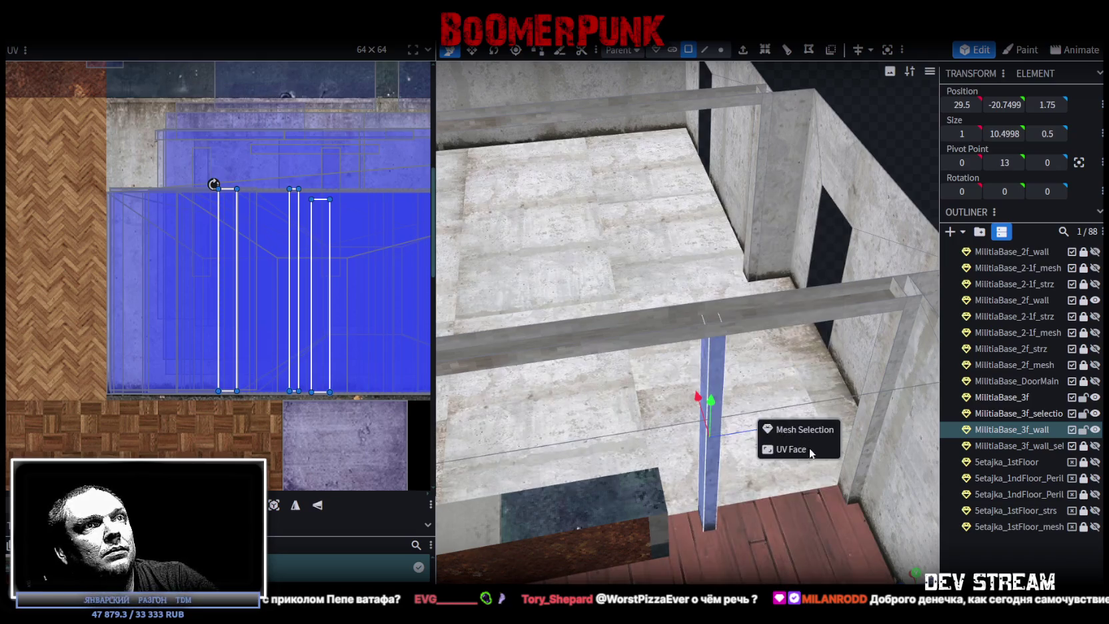
click(801, 429)
mouse_move(800, 429)
mouse_down()
mouse_move(733, 414)
mouse_move(651, 415)
mouse_move(666, 413)
mouse_up()
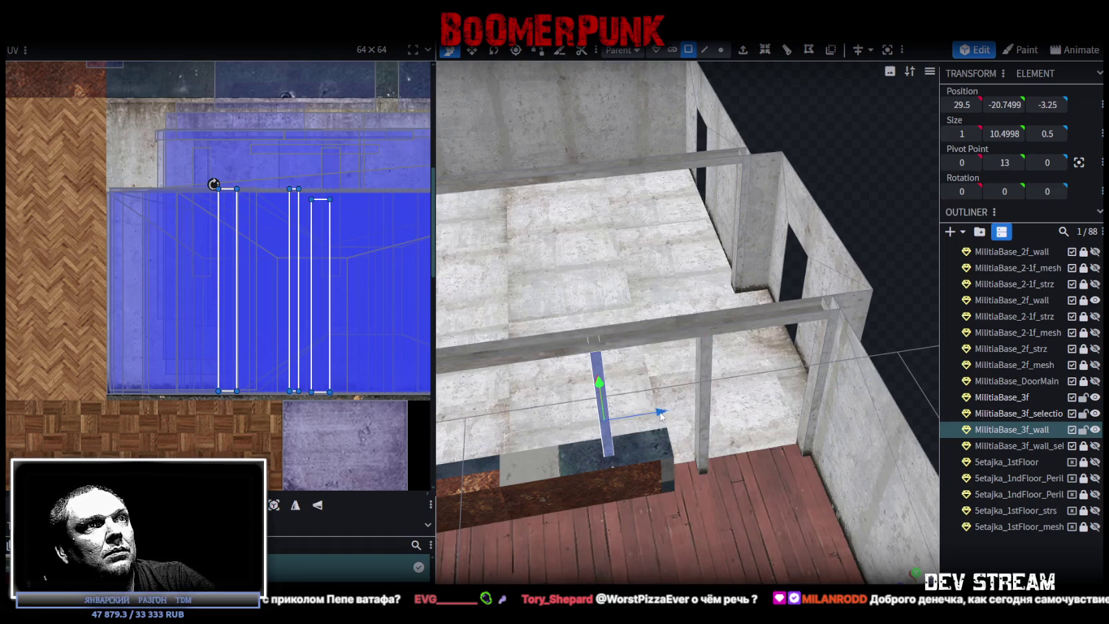
drag(733, 406, 862, 359)
scroll(867, 363, up, 3)
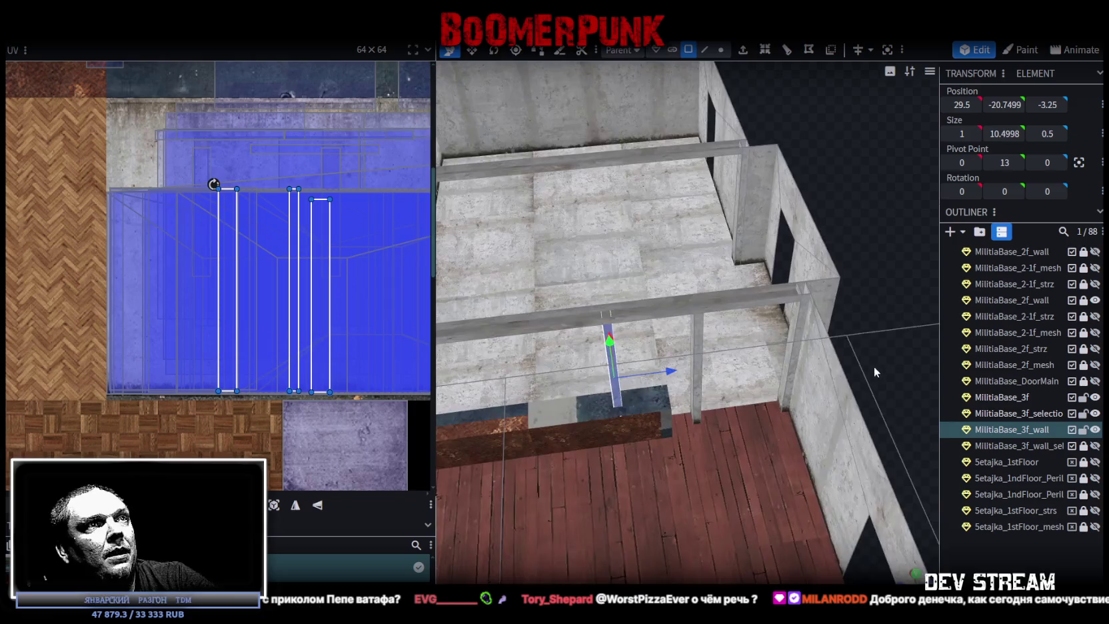
scroll(799, 334, up, 3)
Step: Paste two more post copies further along the railing toward its far end
right_click(700, 287)
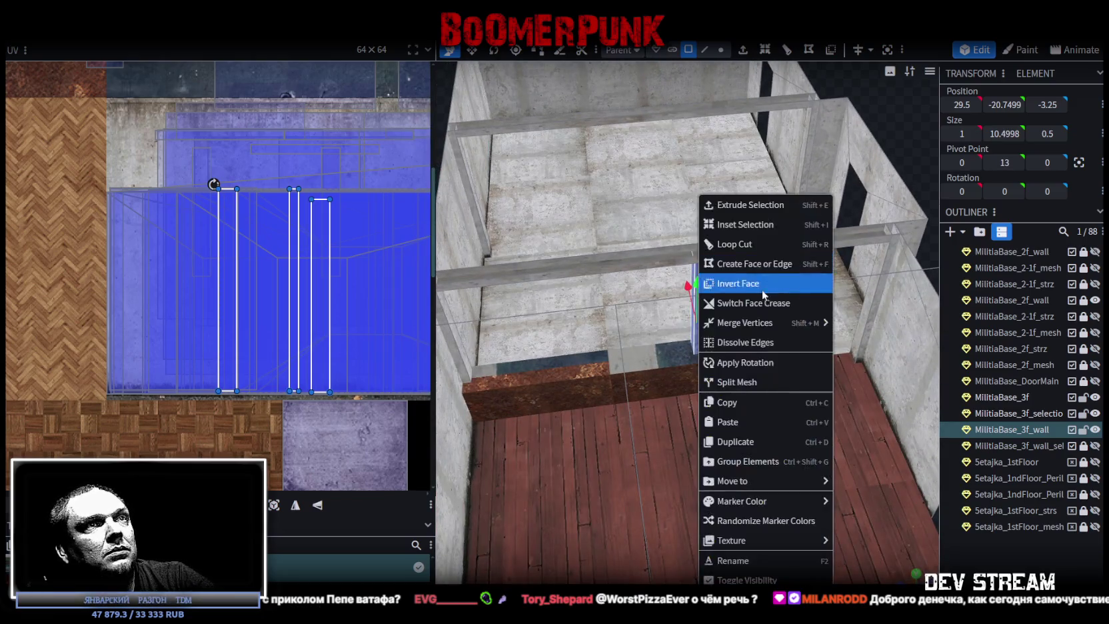
click(735, 403)
right_click(699, 289)
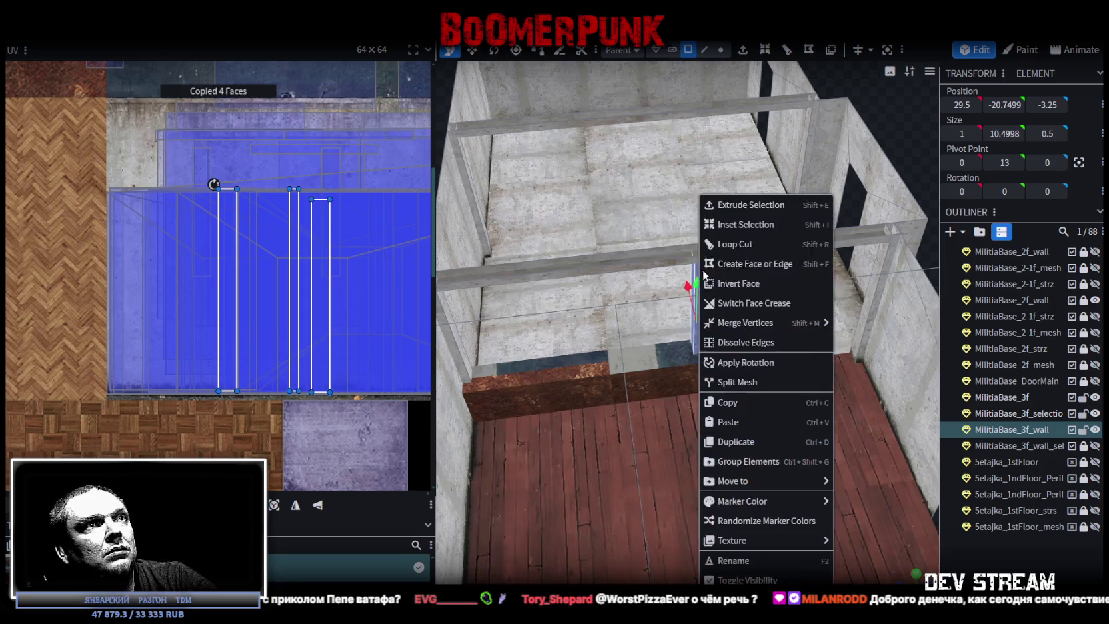
click(735, 418)
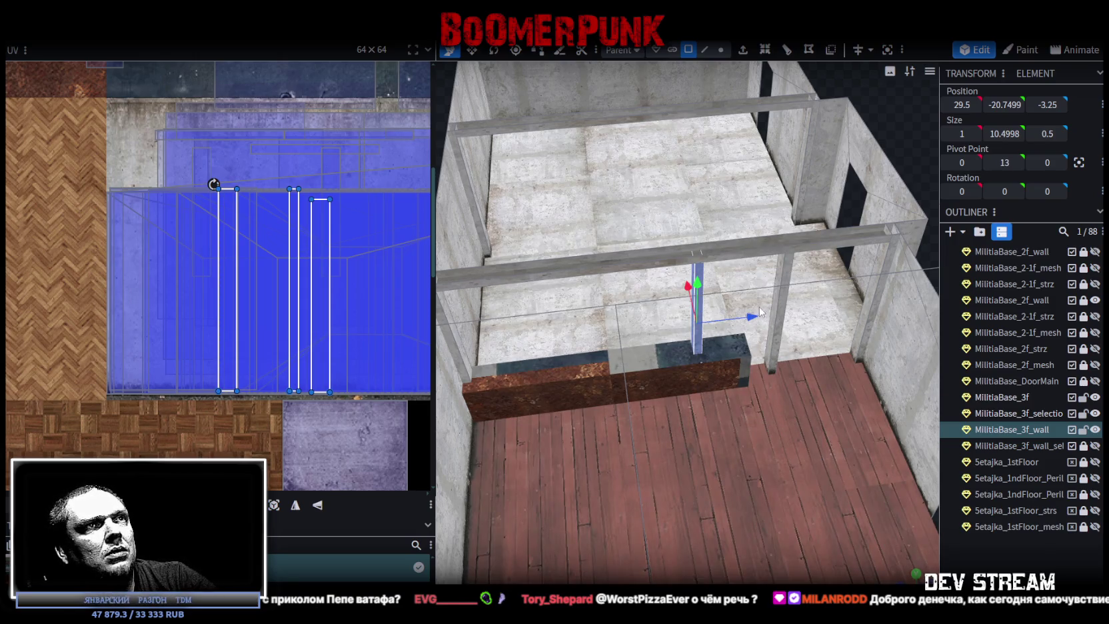
drag(762, 310, 663, 328)
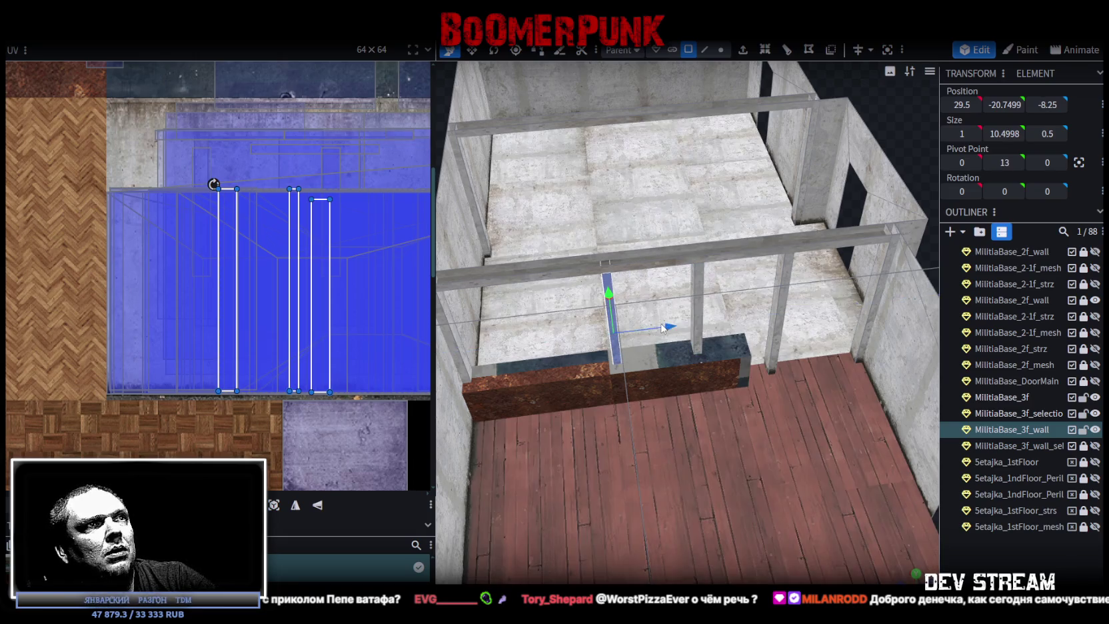
right_click(626, 346)
click(669, 420)
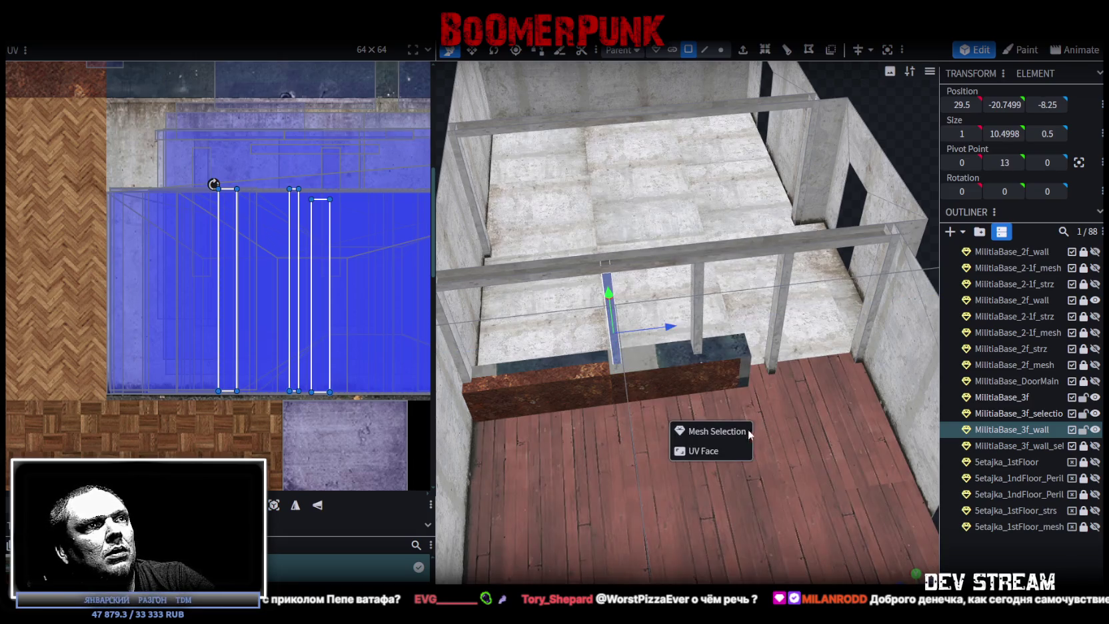
drag(751, 316, 588, 346)
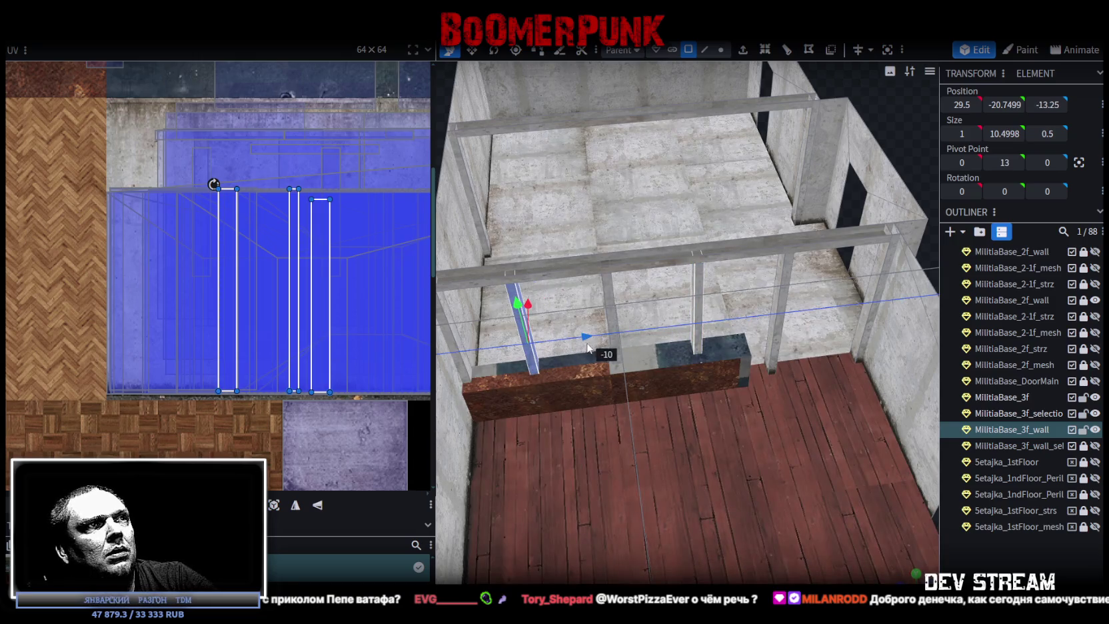
scroll(668, 418, down, 3)
scroll(685, 395, down, 1)
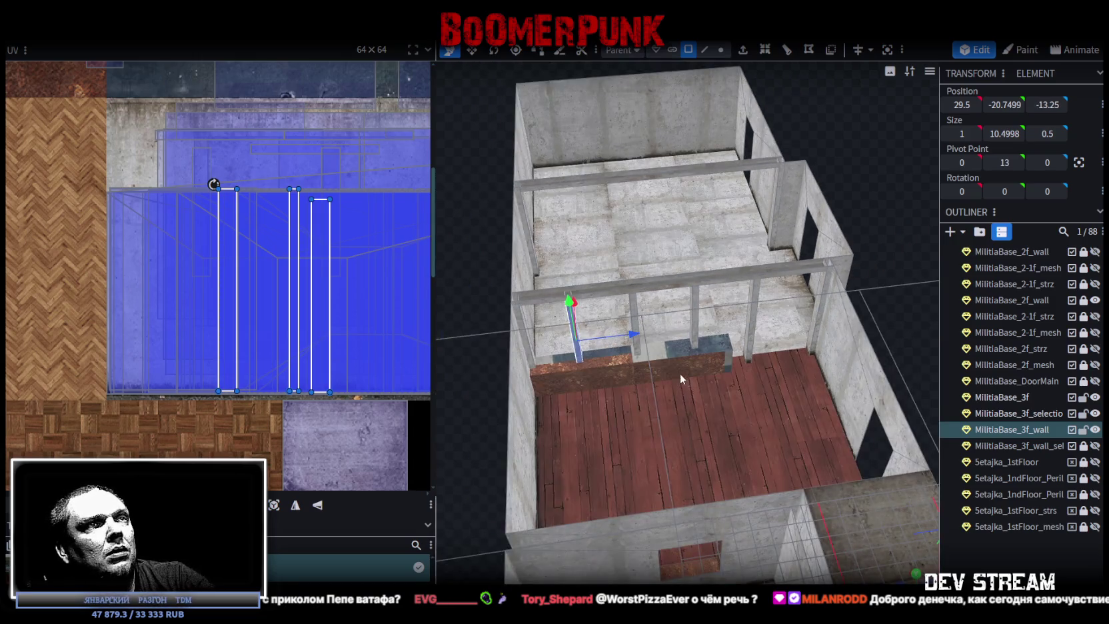
mouse_move(838, 302)
mouse_down()
mouse_move(893, 265)
mouse_move(925, 266)
mouse_move(870, 229)
mouse_move(619, 136)
mouse_move(609, 218)
mouse_up()
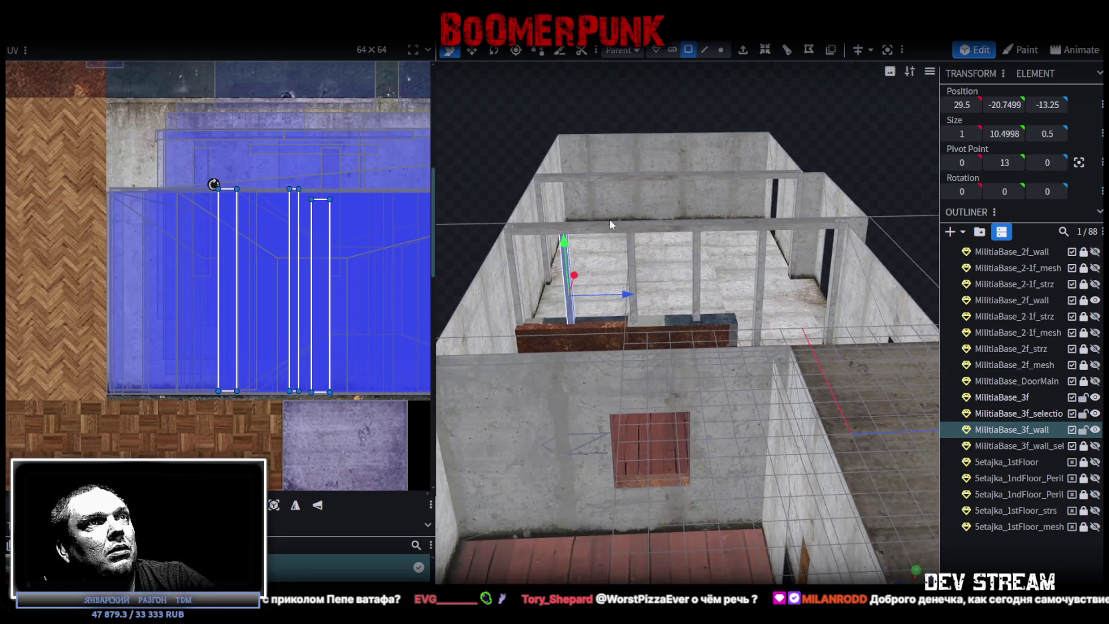
Step: Box-select the top floor's wall pieces and the central wall section
drag(558, 122, 771, 279)
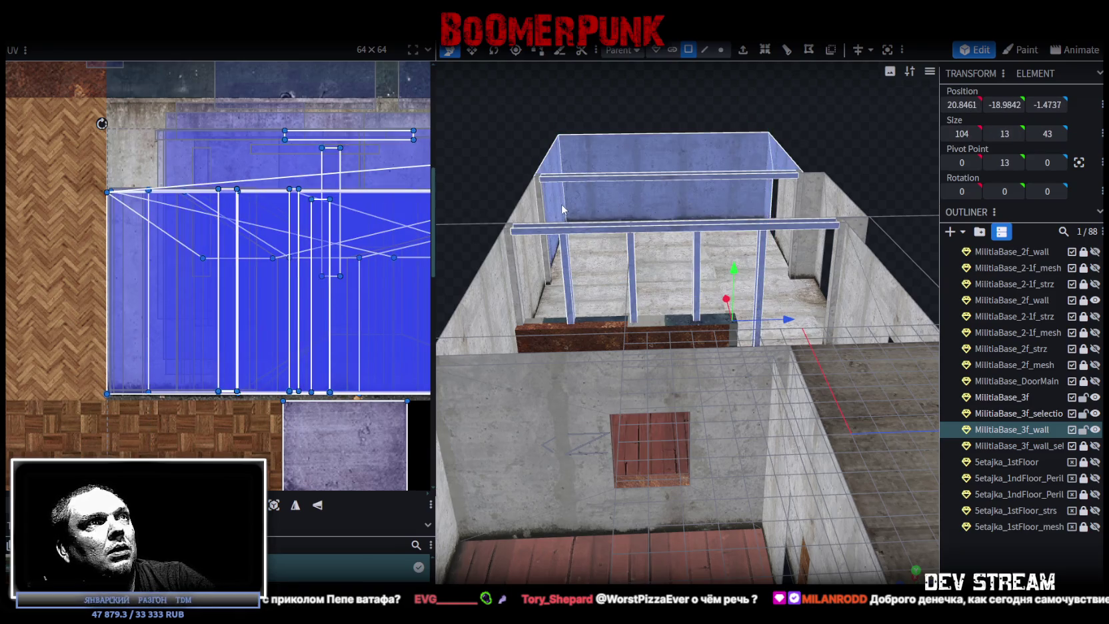
click(633, 190)
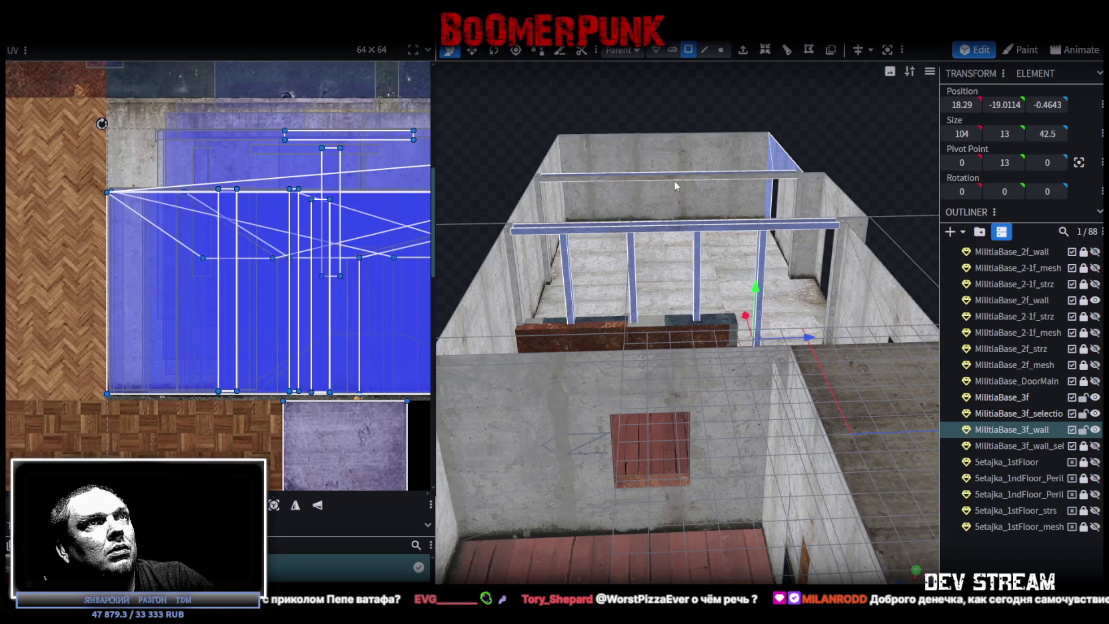
click(688, 172)
click(777, 161)
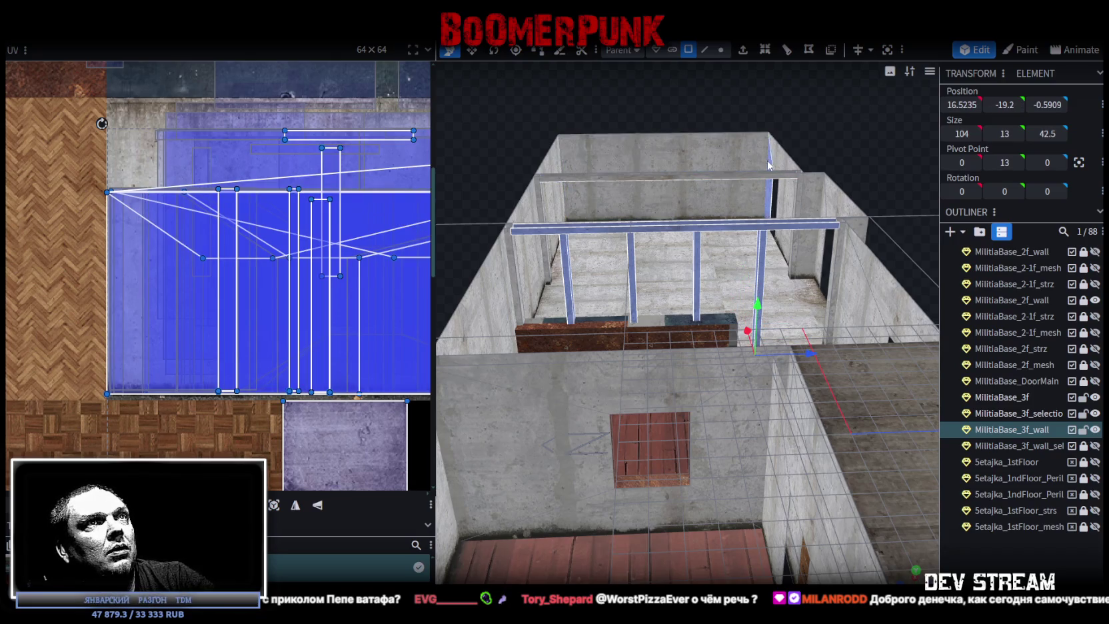
mouse_move(859, 121)
mouse_down()
mouse_move(835, 155)
mouse_move(743, 165)
mouse_move(686, 267)
mouse_up()
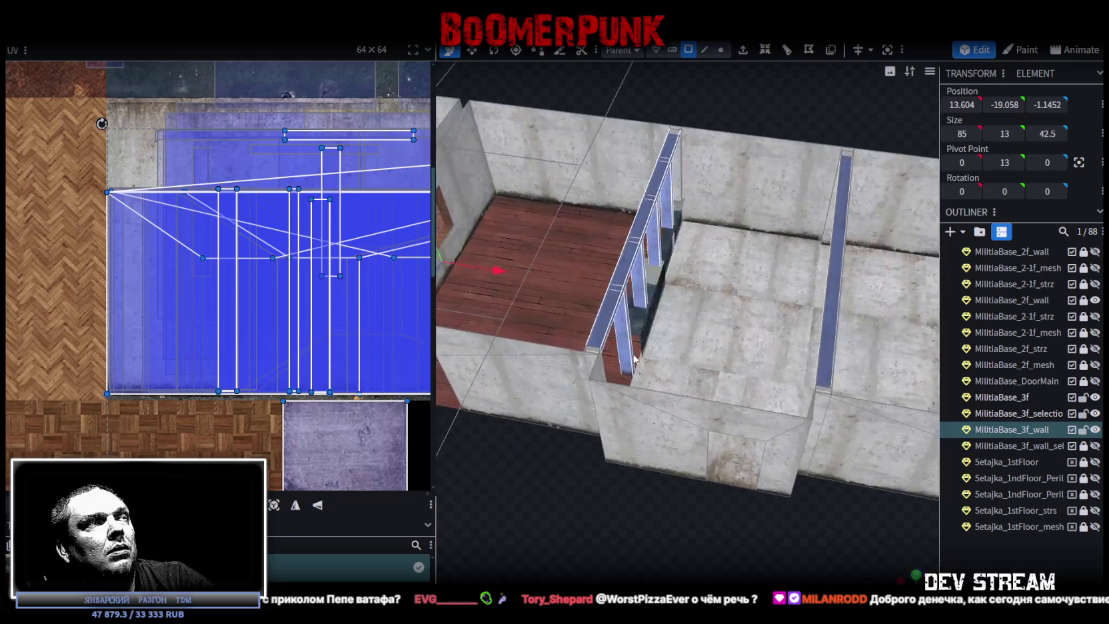
scroll(627, 377, down, 5)
mouse_move(627, 377)
mouse_down()
mouse_move(683, 394)
mouse_move(610, 326)
mouse_move(667, 332)
mouse_move(691, 321)
mouse_move(731, 228)
mouse_up()
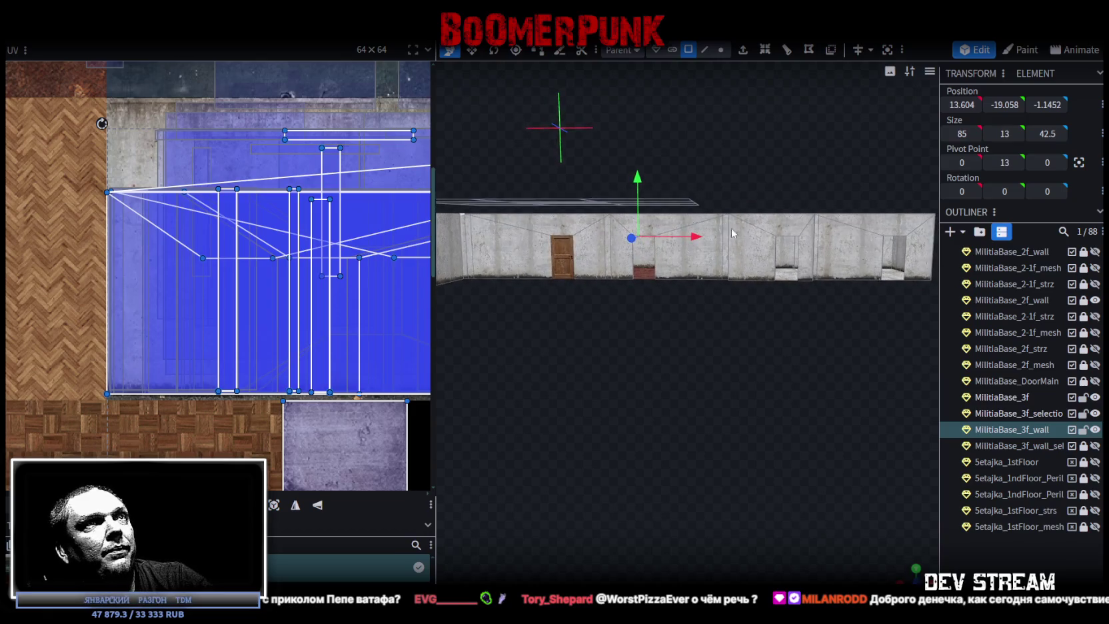
click(736, 239)
mouse_move(691, 366)
mouse_down()
mouse_move(807, 429)
mouse_move(688, 366)
mouse_move(749, 389)
mouse_move(766, 413)
mouse_up()
drag(795, 423, 807, 497)
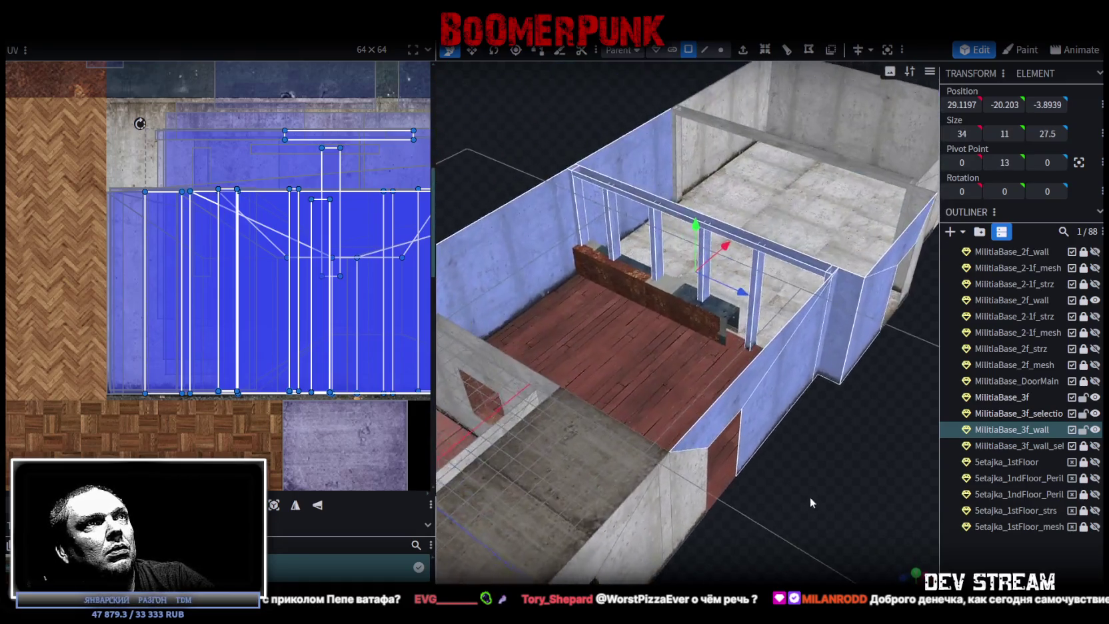
scroll(820, 499, up, 5)
scroll(666, 333, up, 2)
scroll(547, 181, down, 3)
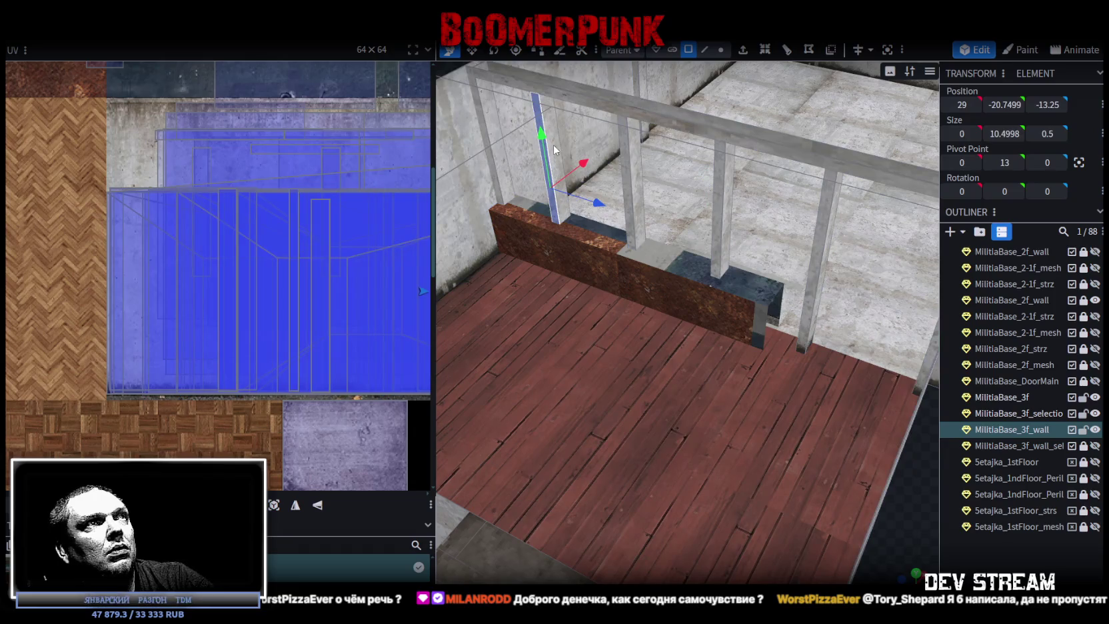
Step: Select seven of the upper-floor wall posts
click(546, 154)
scroll(546, 153, down, 3)
mouse_move(547, 154)
mouse_down()
mouse_move(718, 137)
mouse_move(595, 303)
mouse_up()
scroll(595, 303, up, 3)
shift+click(665, 260)
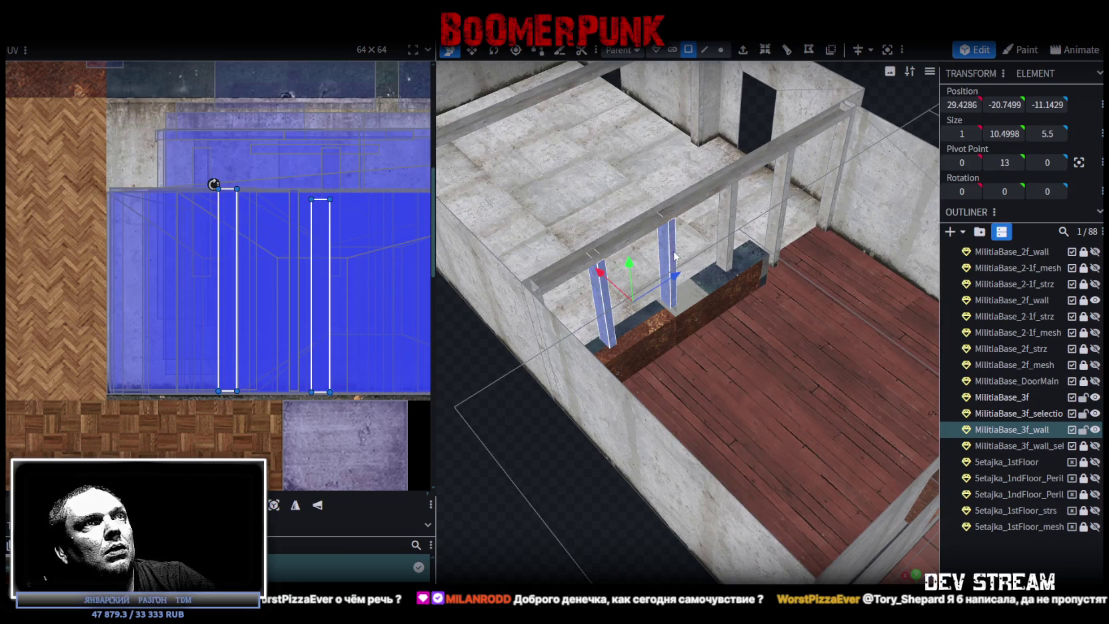
shift+click(728, 220)
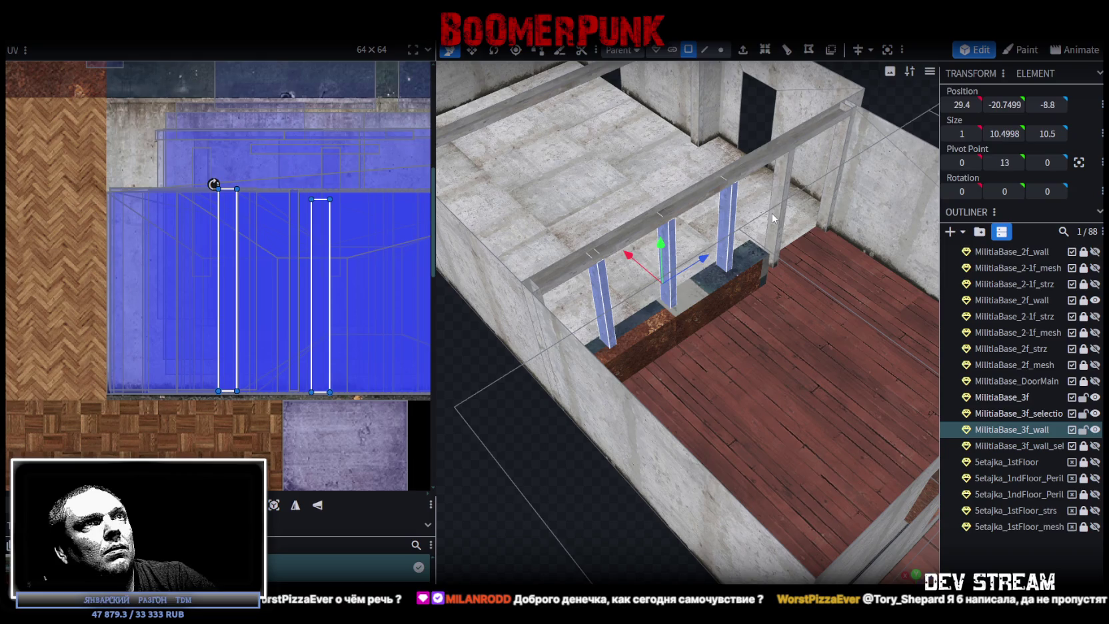
shift+click(781, 215)
mouse_move(714, 299)
mouse_down()
mouse_move(643, 508)
mouse_move(597, 301)
mouse_up()
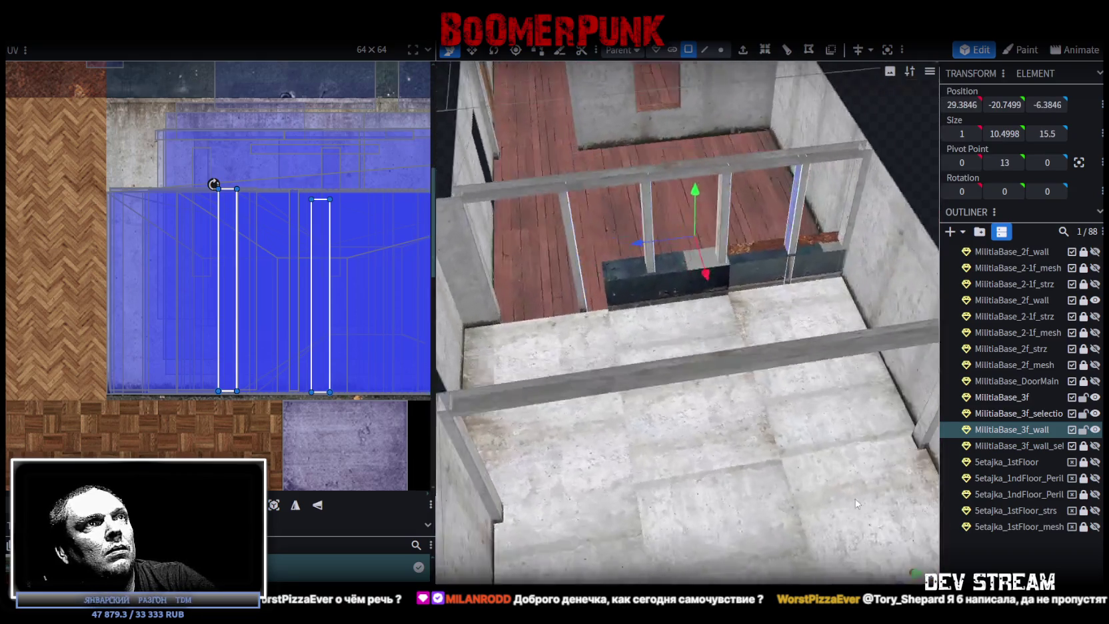
shift+click(597, 302)
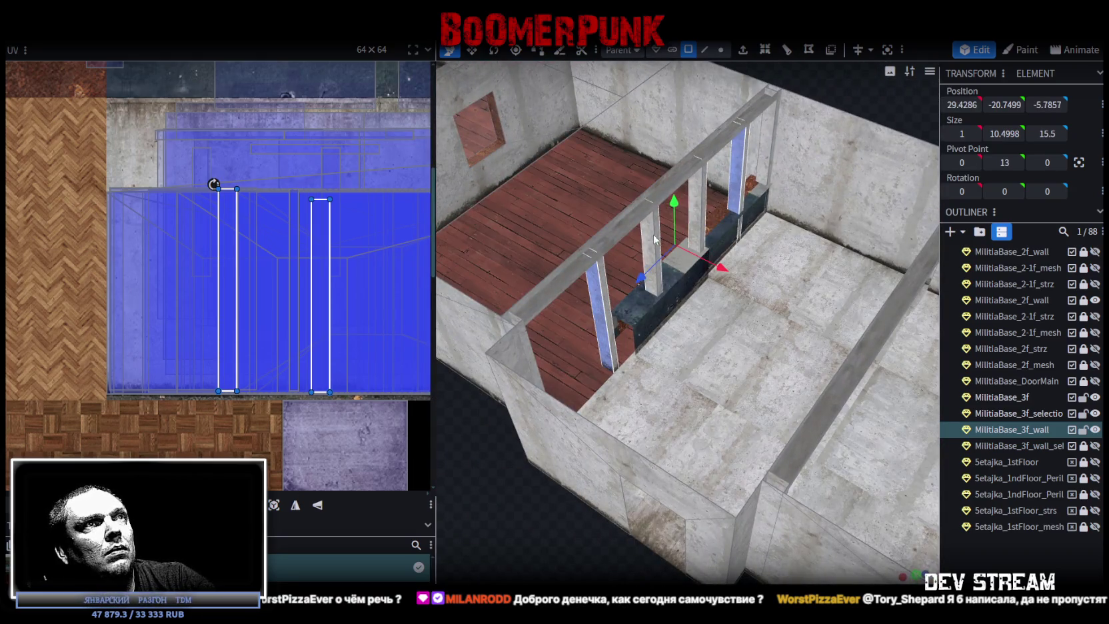
shift+click(653, 234)
shift+click(696, 202)
Step: Move the selected posts 1 unit along Z and save the Build0Tutor project
drag(645, 280, 636, 283)
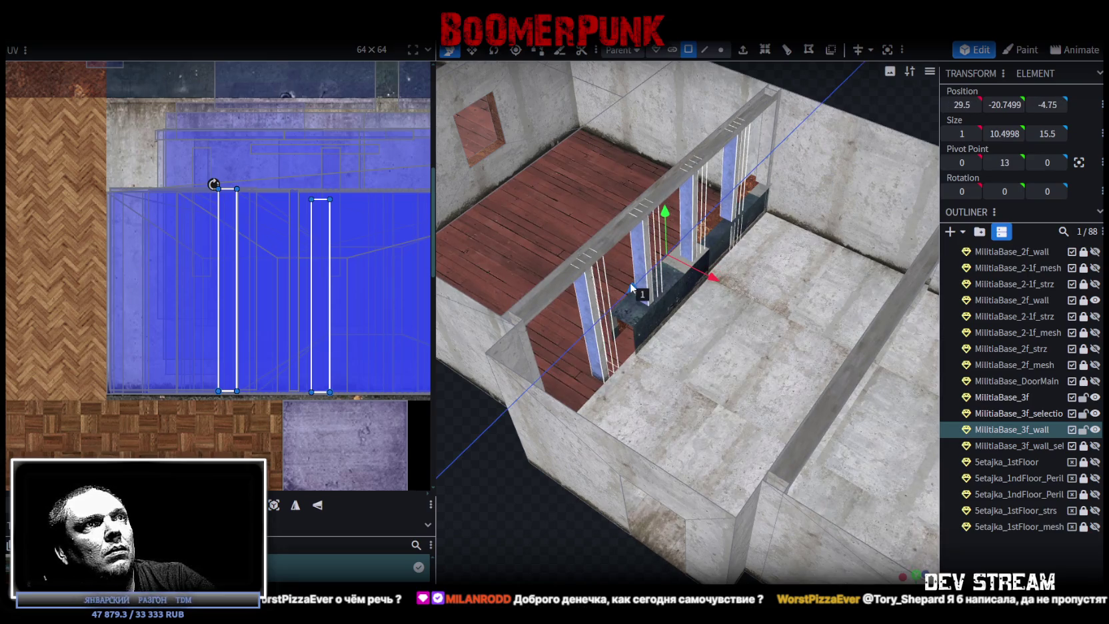
drag(637, 283, 633, 293)
mouse_move(824, 145)
mouse_down()
mouse_move(829, 87)
mouse_move(728, 76)
mouse_move(767, 80)
mouse_up()
scroll(768, 80, down, 3)
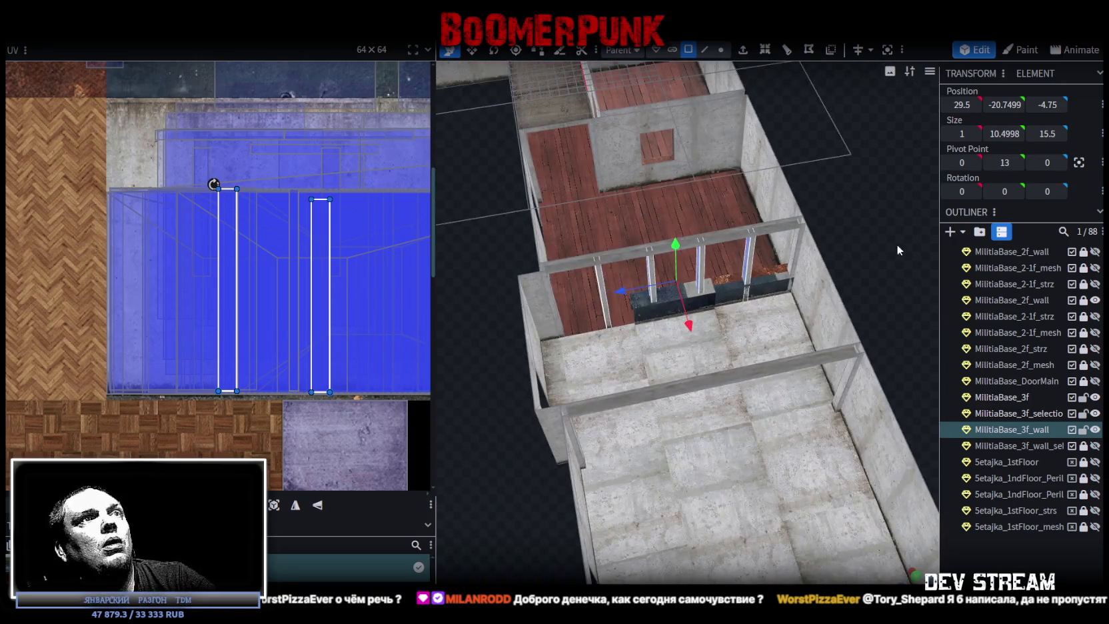
drag(897, 244, 758, 216)
key(ctrl+s)
drag(775, 403, 666, 441)
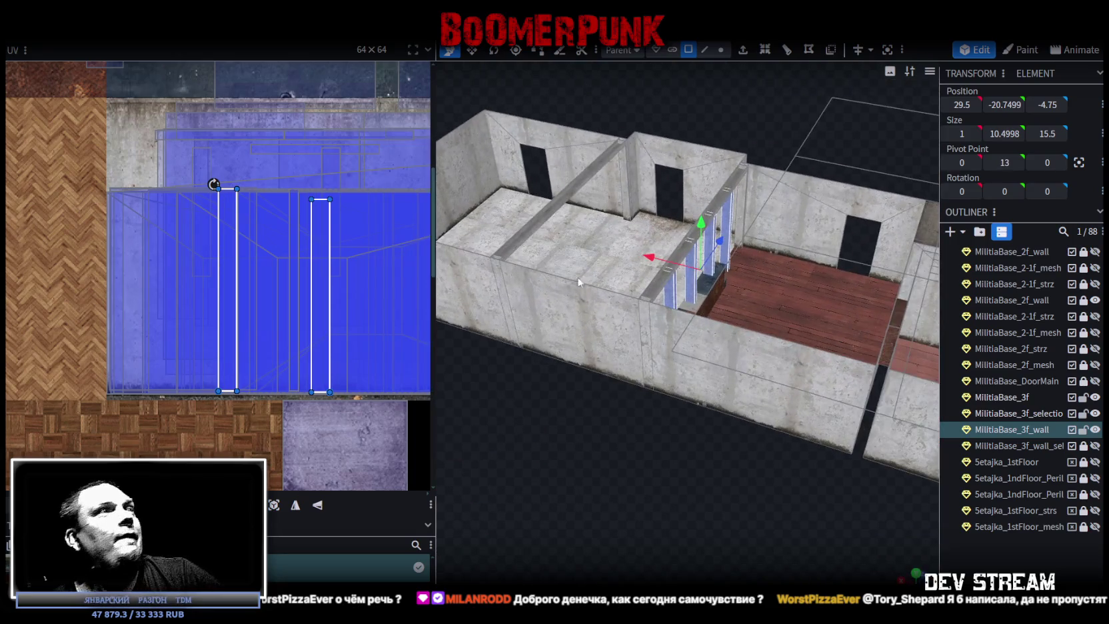
Step: Export the model as FBX to Build0Tutor.fbx in Buildings, overwriting the old file
click(104, 30)
mouse_move(120, 264)
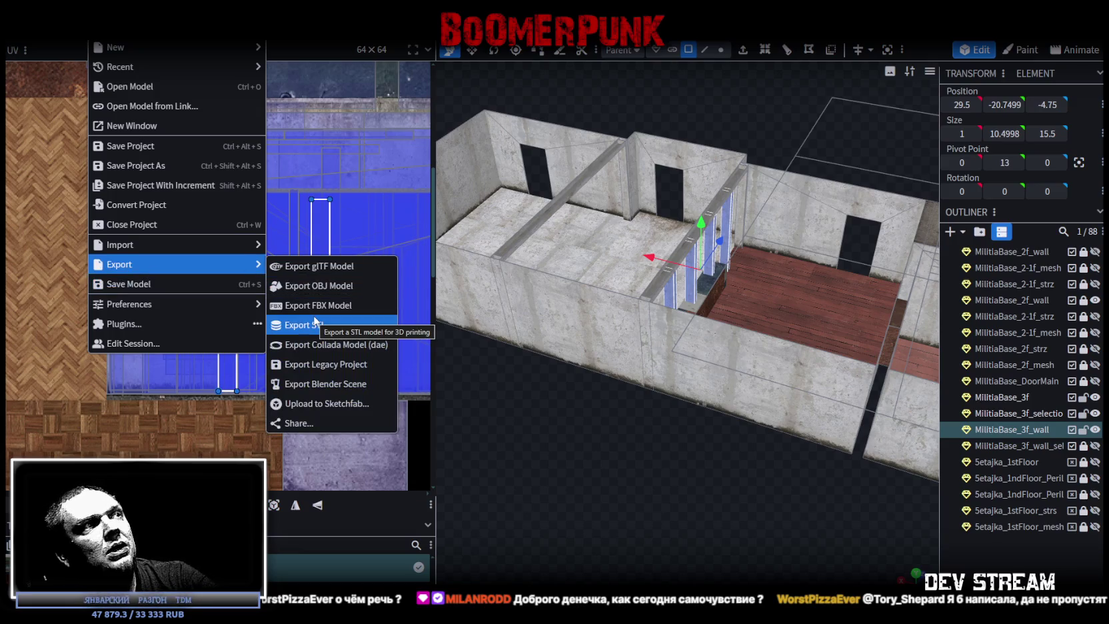
click(326, 305)
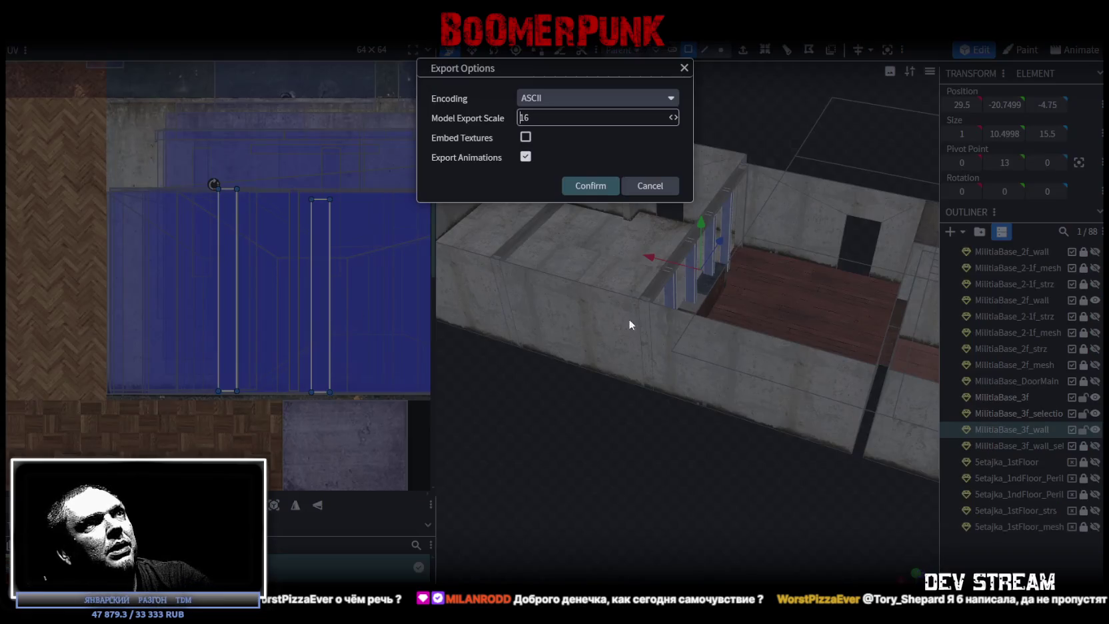
click(592, 187)
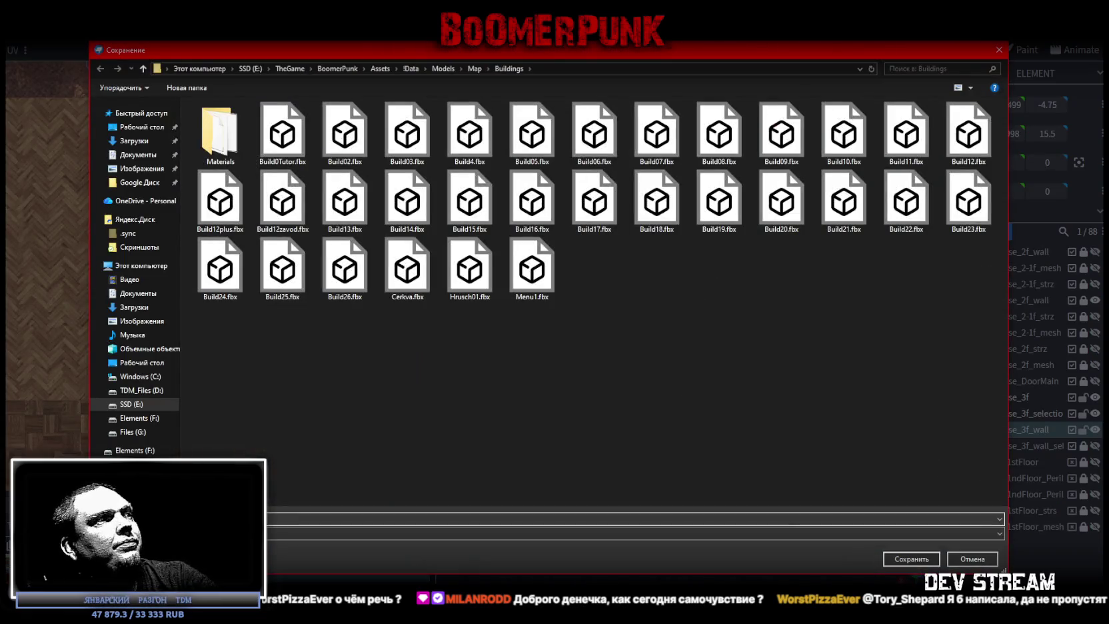
click(905, 558)
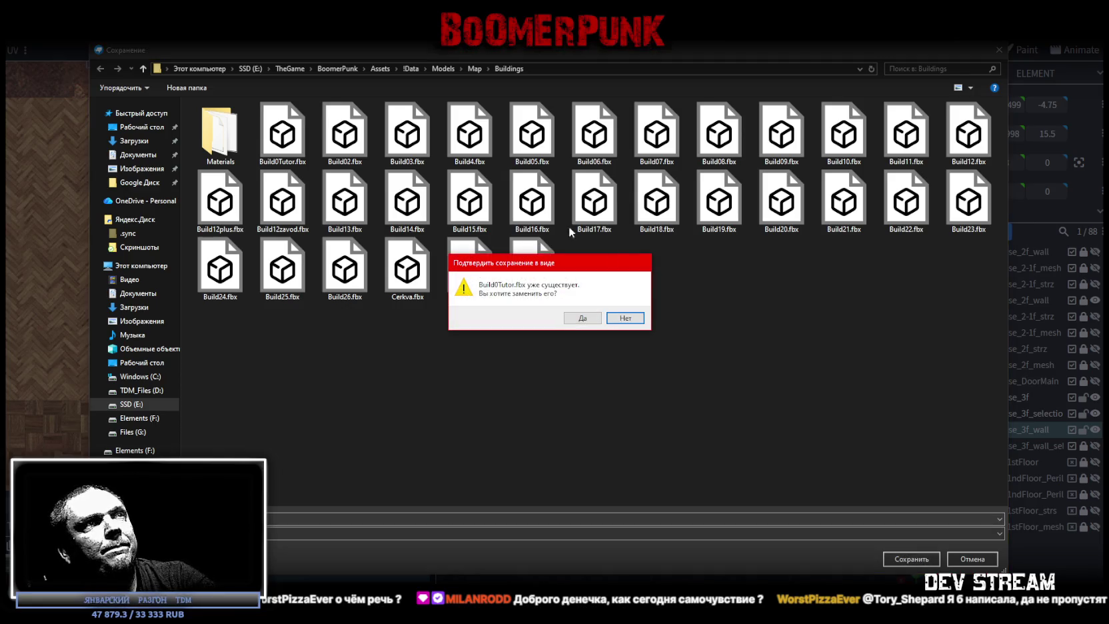
click(581, 318)
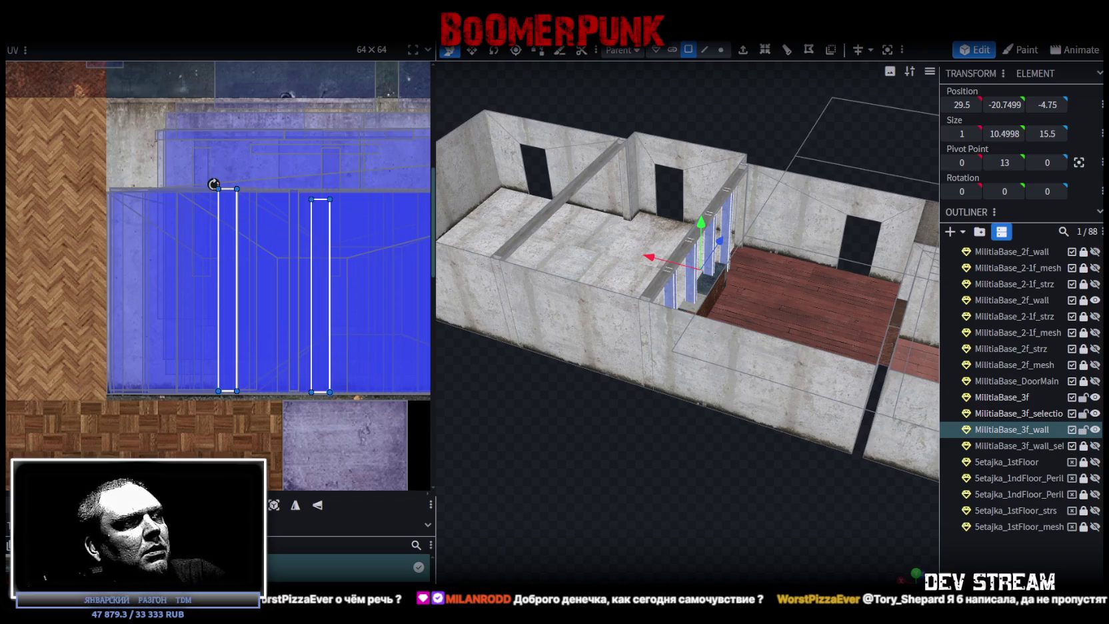
Step: Glance at the browser, zoom out on the building in Blockbench, then switch to the Unity editor
key(alt+Tab)
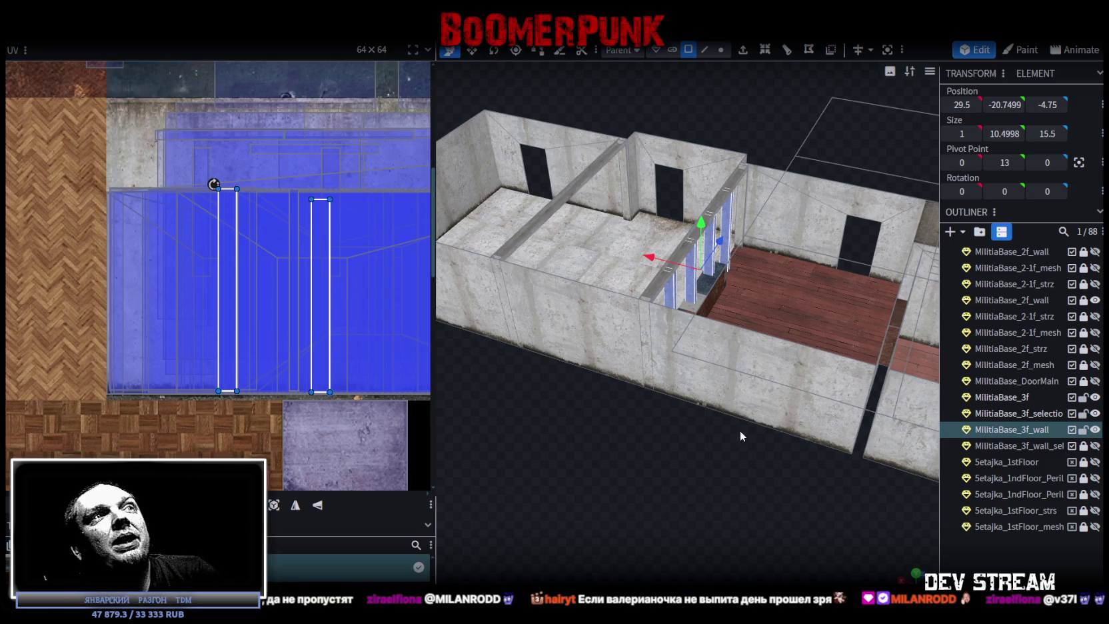
scroll(740, 430, down, 3)
mouse_move(793, 428)
mouse_down()
mouse_move(609, 432)
mouse_move(719, 437)
mouse_up()
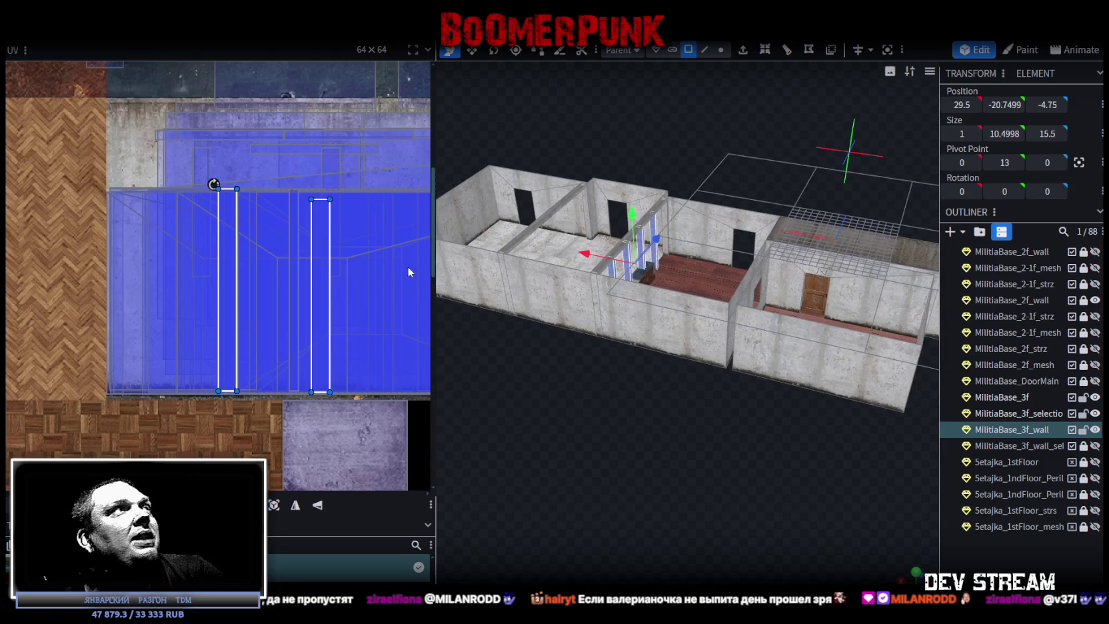
key(alt+Tab)
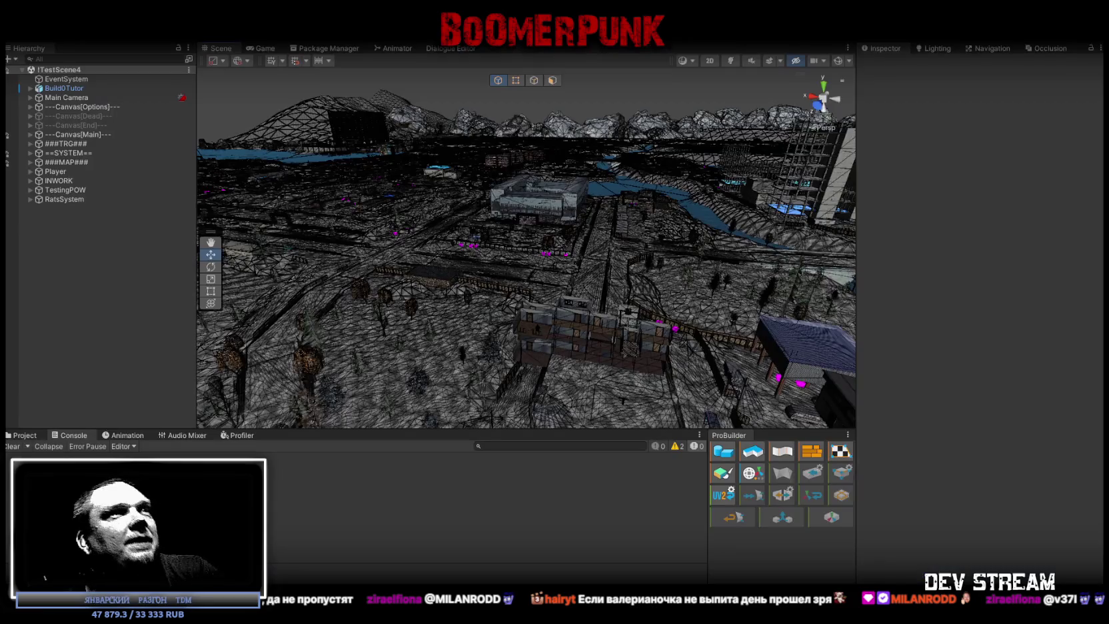
Step: Fly the scene camera to the stairwell and inspect the MilitiaBase_2-1f strz and mesh objects
alt+drag(467, 300, 463, 368)
right_drag(463, 368, 525, 293)
right_drag(603, 302, 544, 314)
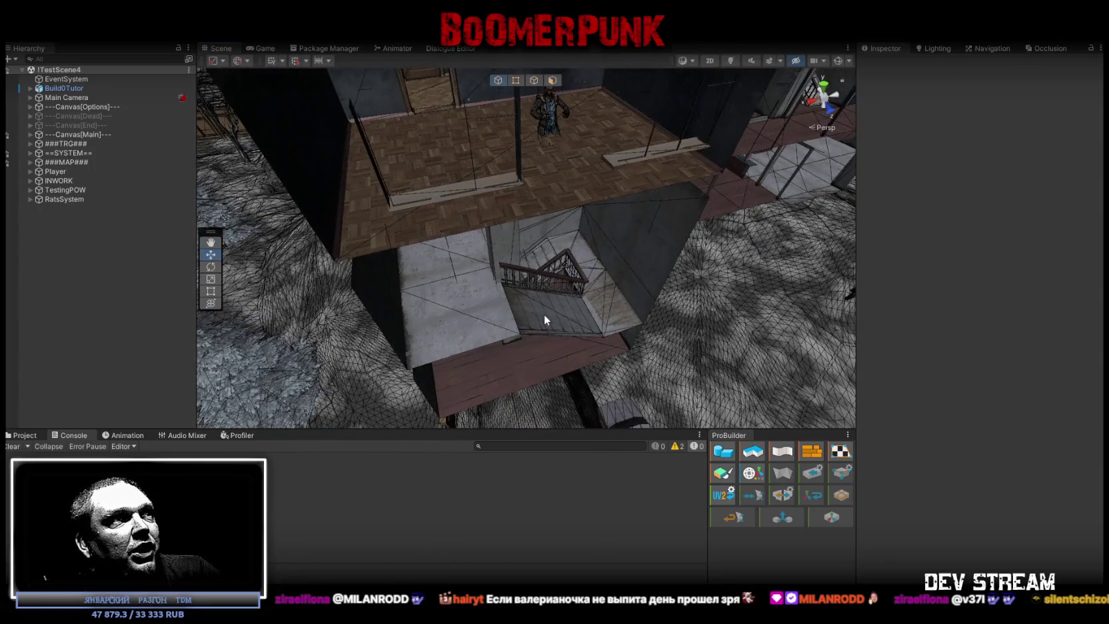
click(541, 314)
click(92, 171)
click(104, 179)
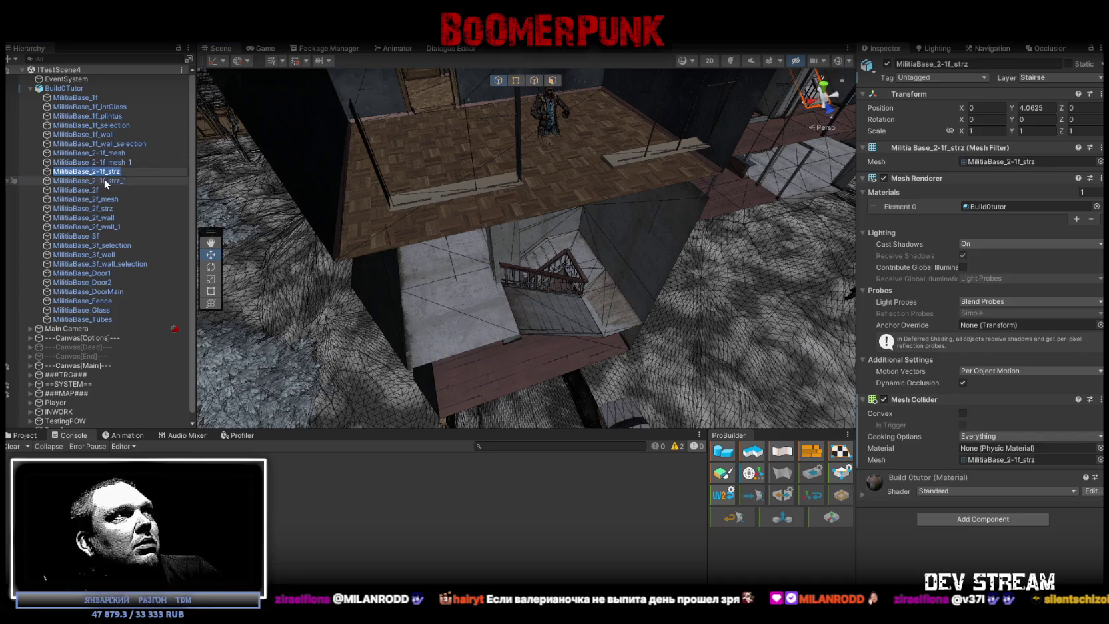
click(117, 160)
click(117, 153)
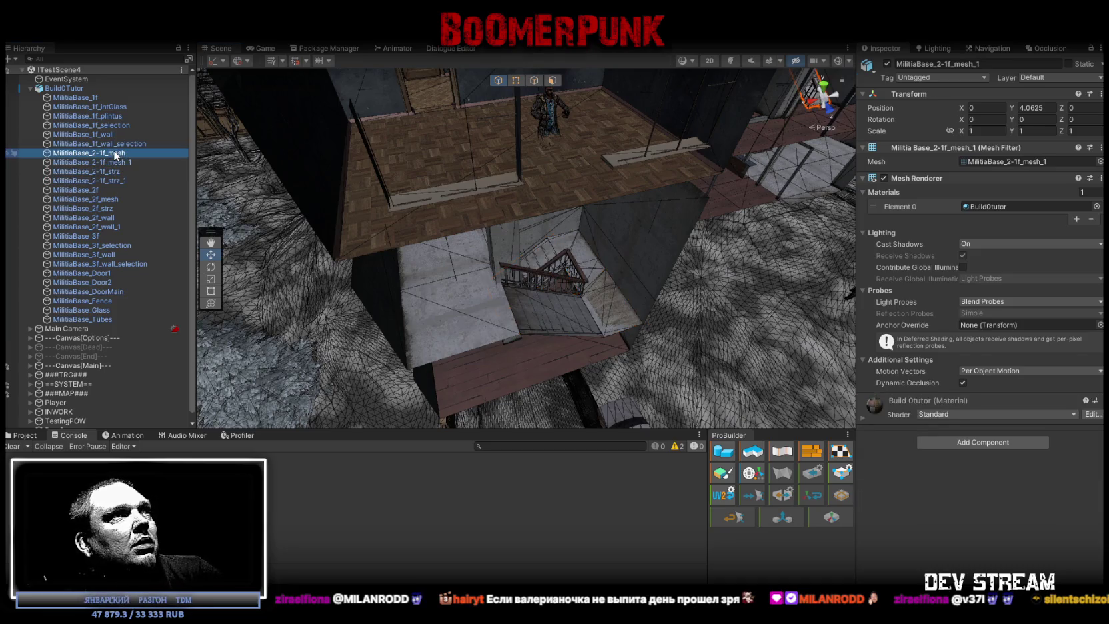
double_click(119, 162)
alt+drag(659, 262, 640, 200)
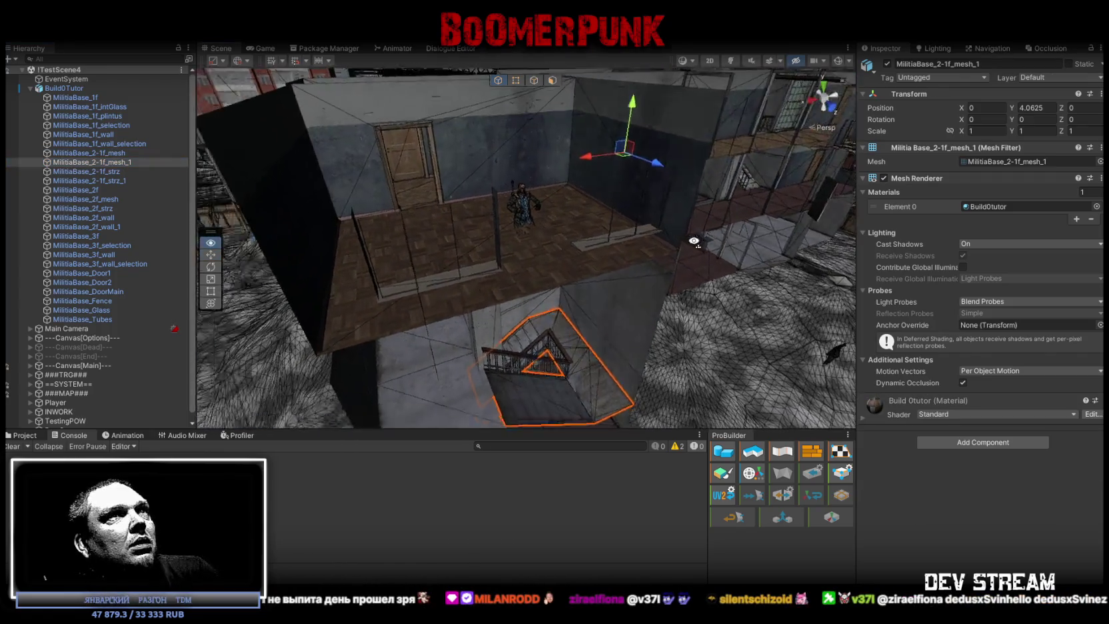
Step: Compare the colliders and layers of the 2-1f mesh and strz pieces
click(107, 154)
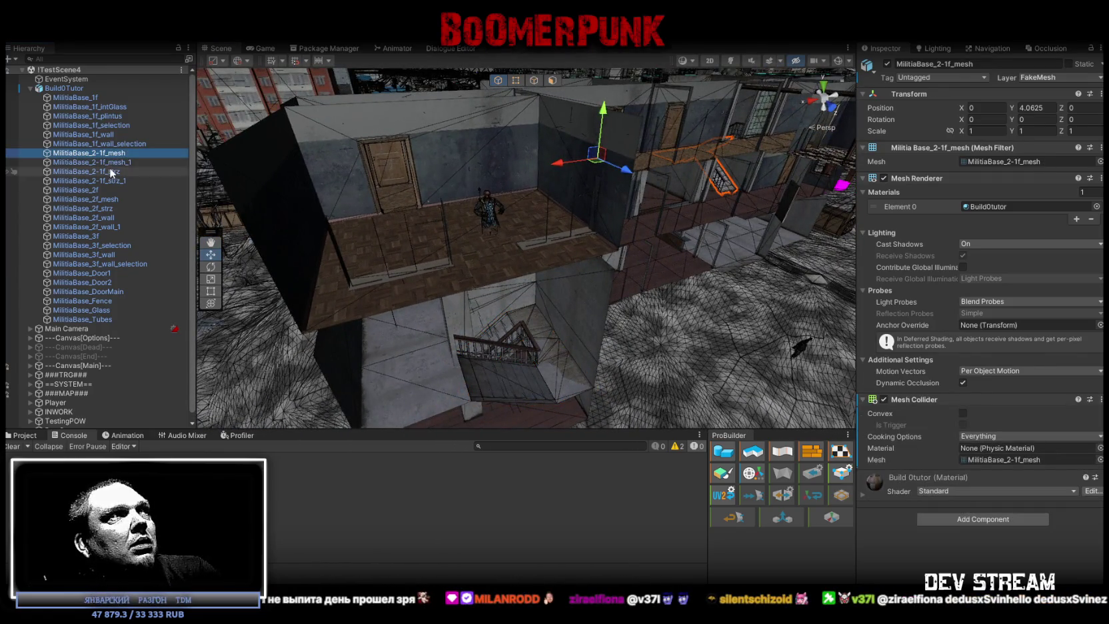
click(112, 162)
click(114, 172)
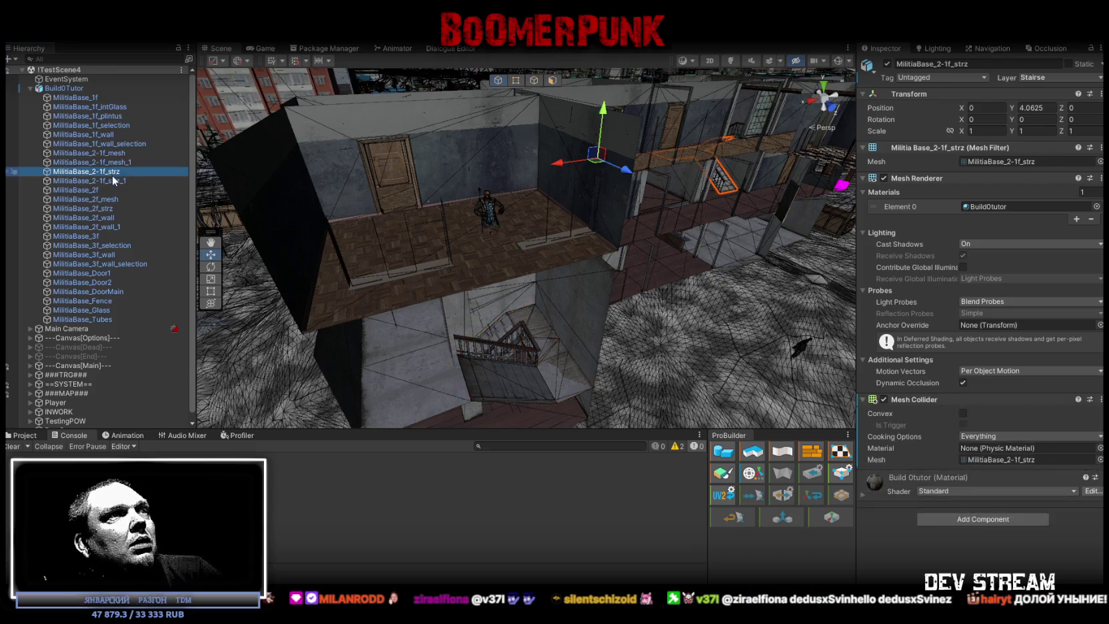
click(117, 182)
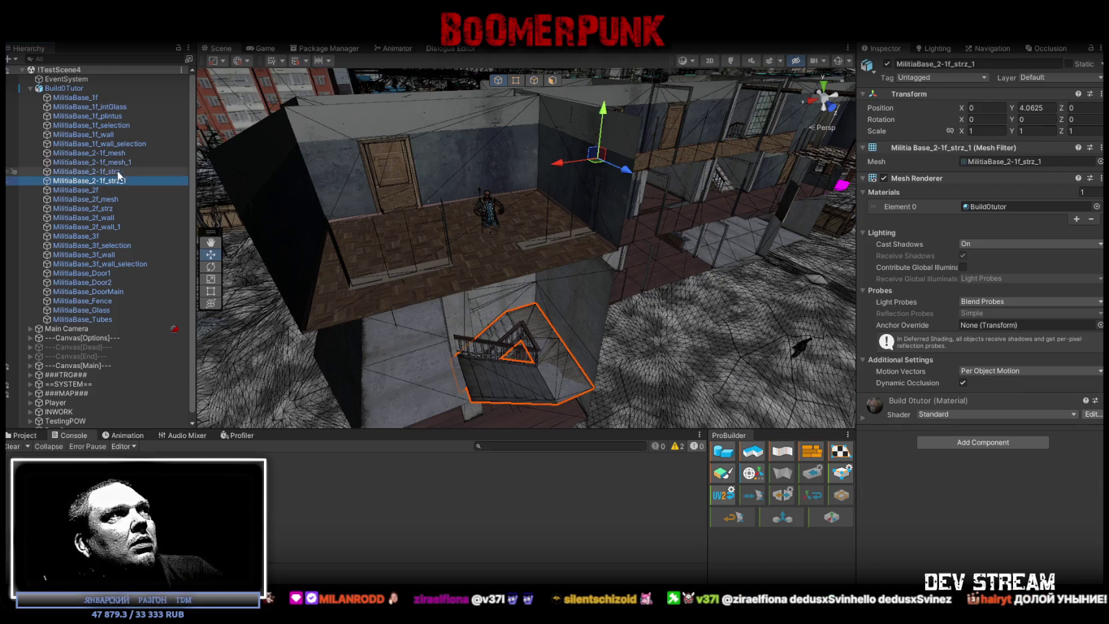
click(120, 163)
click(119, 153)
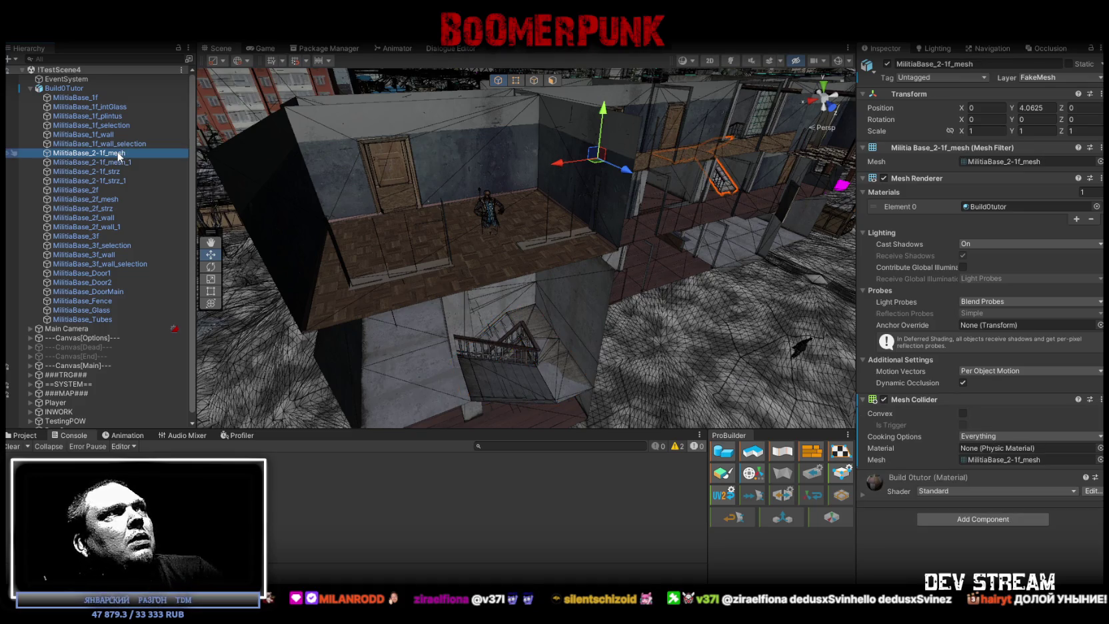
Step: Put MilitiaBase_2-1f_mesh_1 on the FakeMesh layer
click(119, 162)
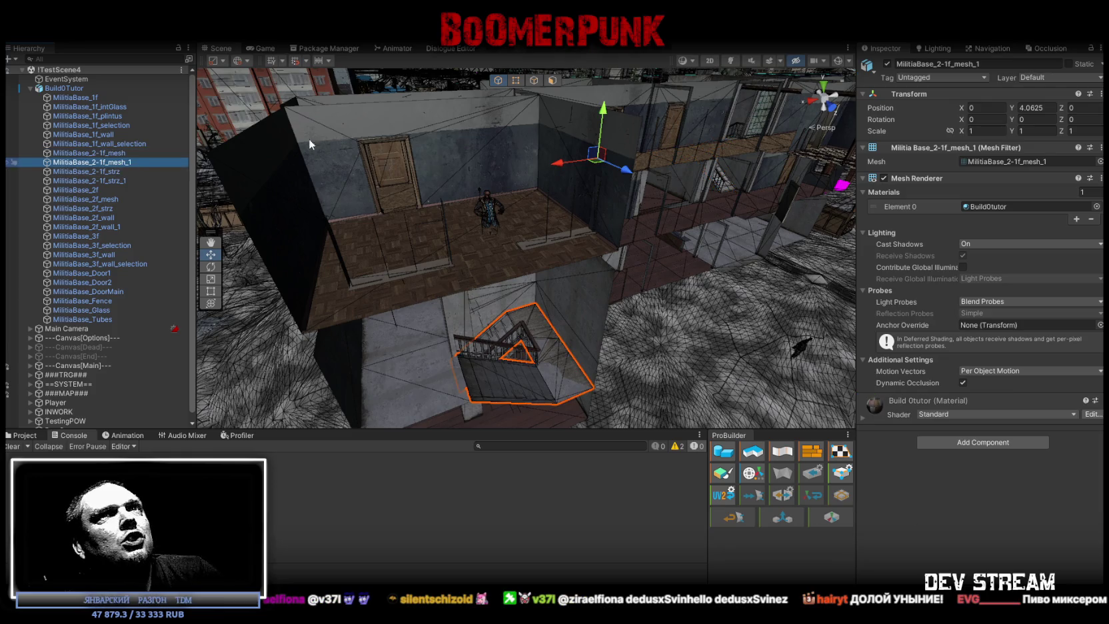
click(1066, 78)
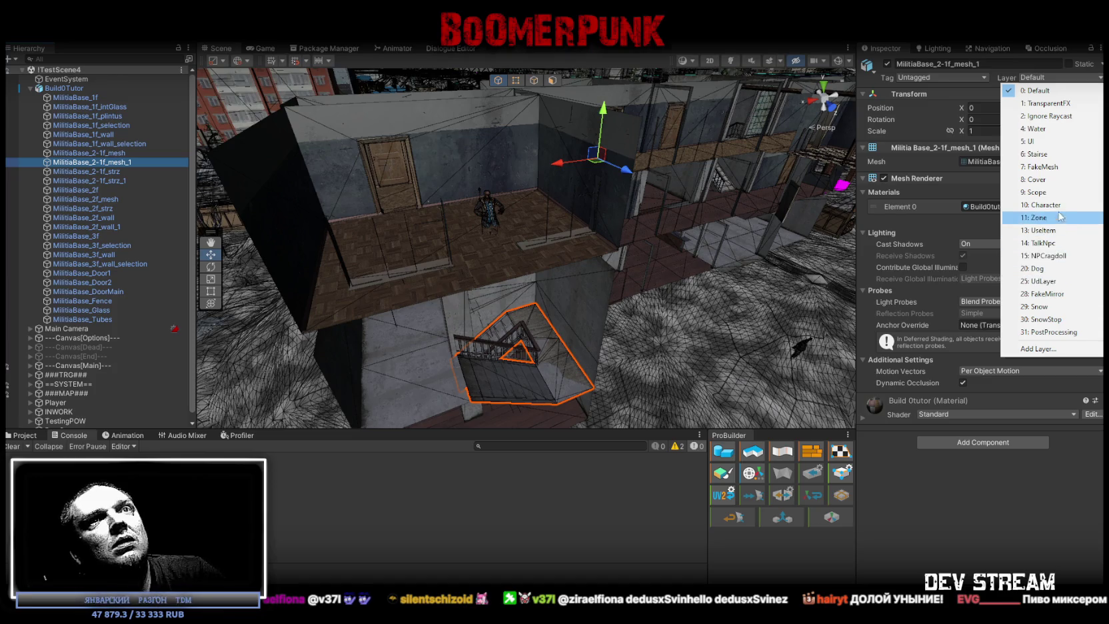
click(1049, 167)
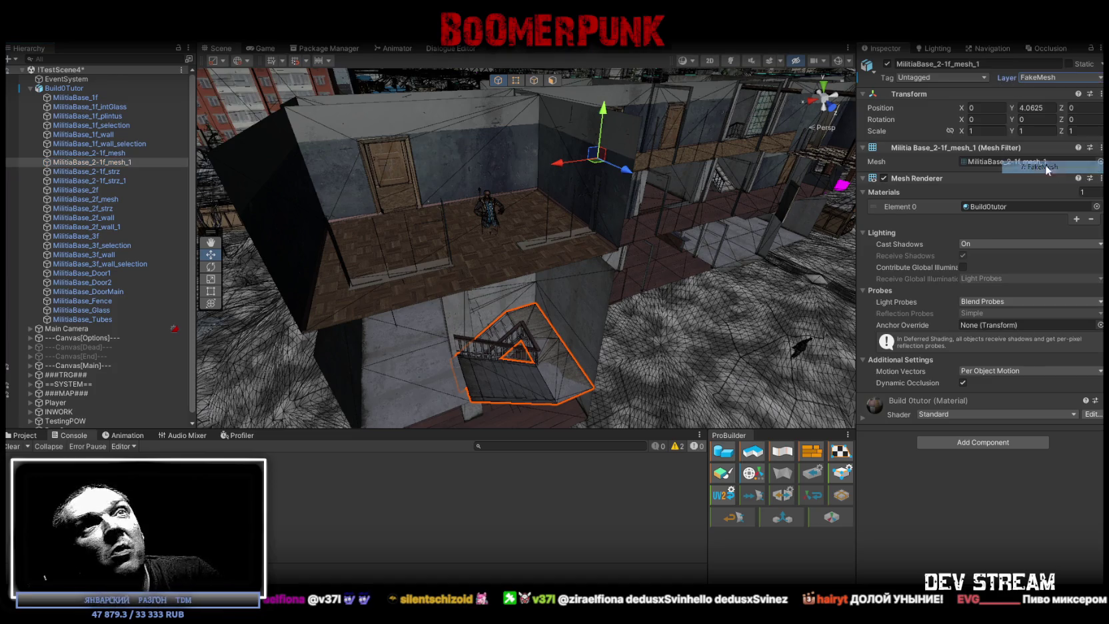
Step: Assign a layer to the MilitiaBase_2-1f_strz_1 stair piece
click(122, 180)
click(1057, 78)
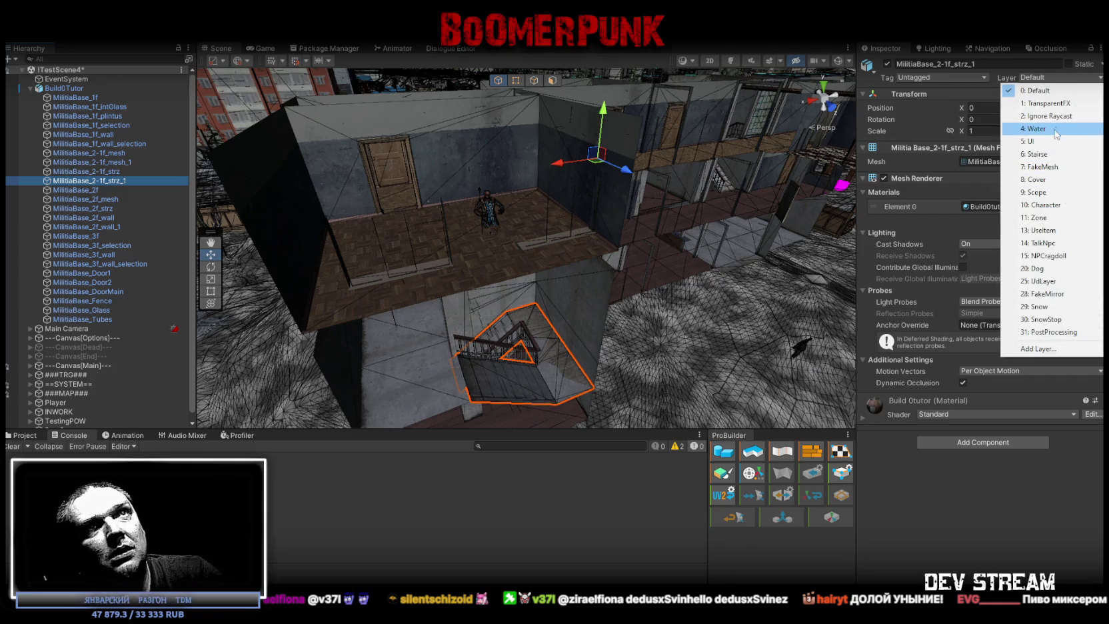
click(1040, 154)
Step: Mark the BuildOTutor root Static including children, then select both 2-1f pieces
click(64, 88)
click(1069, 63)
key(Return)
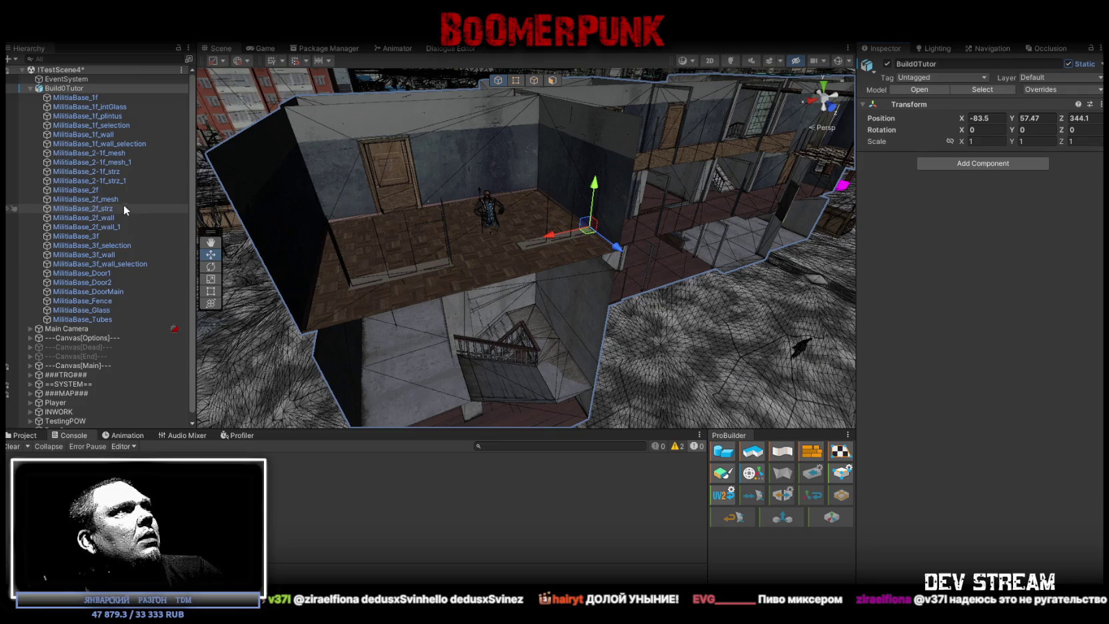
click(100, 162)
ctrl+click(100, 181)
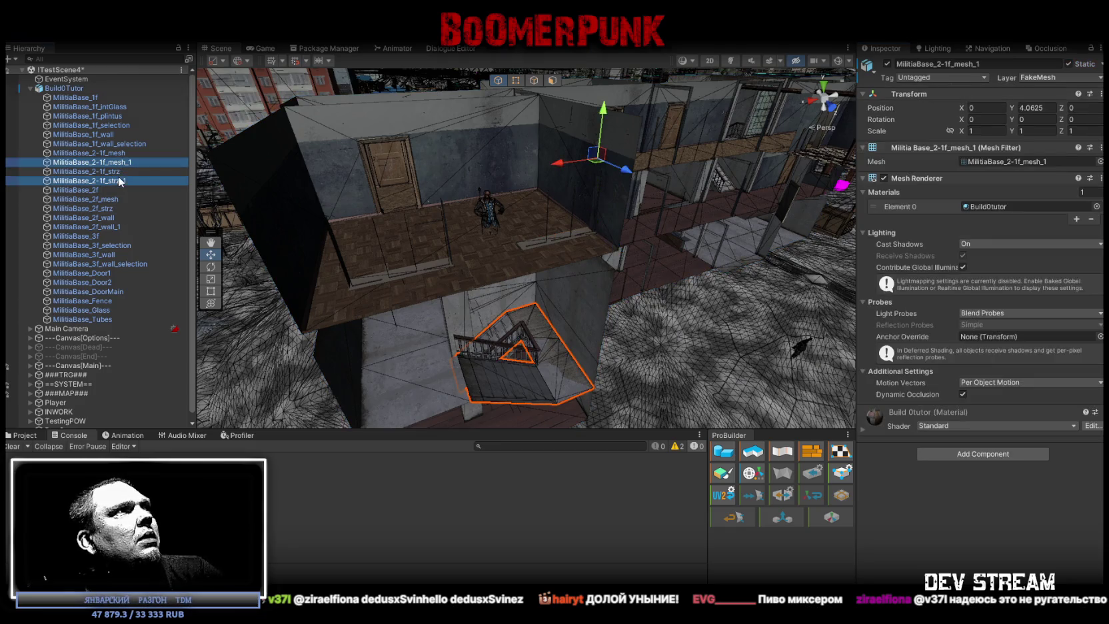
Step: Add a Mesh Collider to both selected 2-1f pieces and focus on the stairs
click(986, 453)
text(coll)
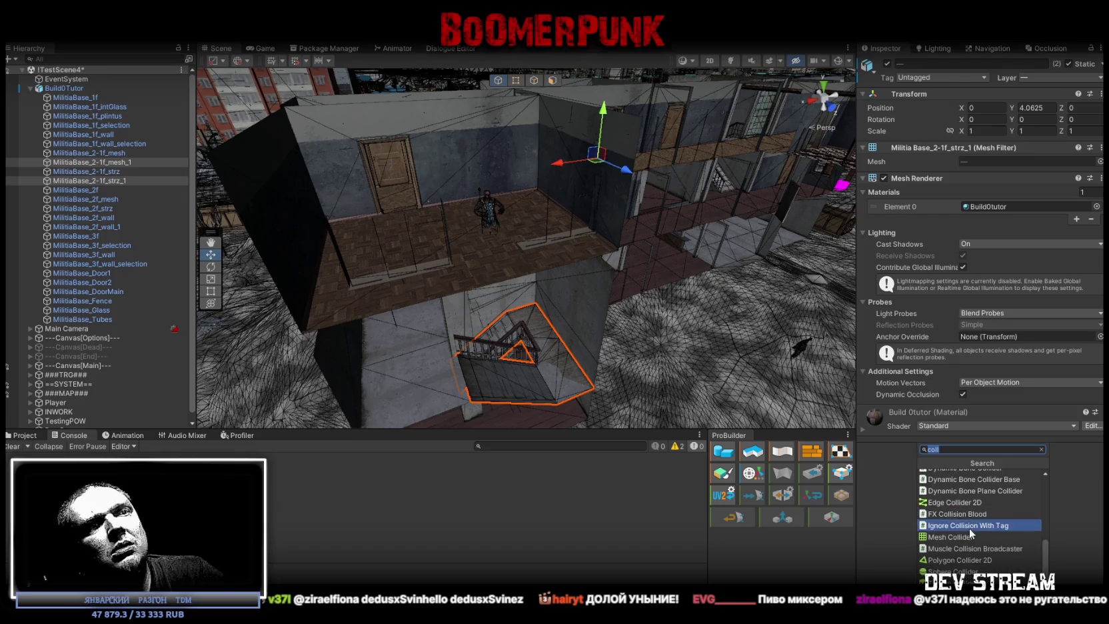
click(951, 538)
key(f)
Step: Frame and check the MilitiaBase_3f selection and wall pieces in the Scene view
click(469, 337)
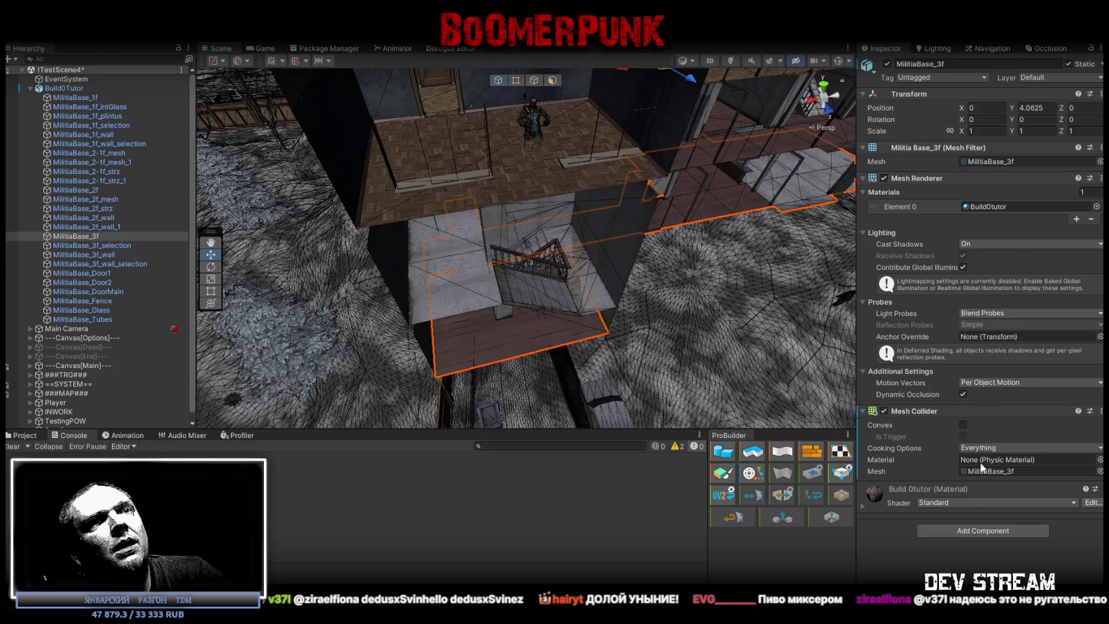
alt+drag(300, 293, 475, 319)
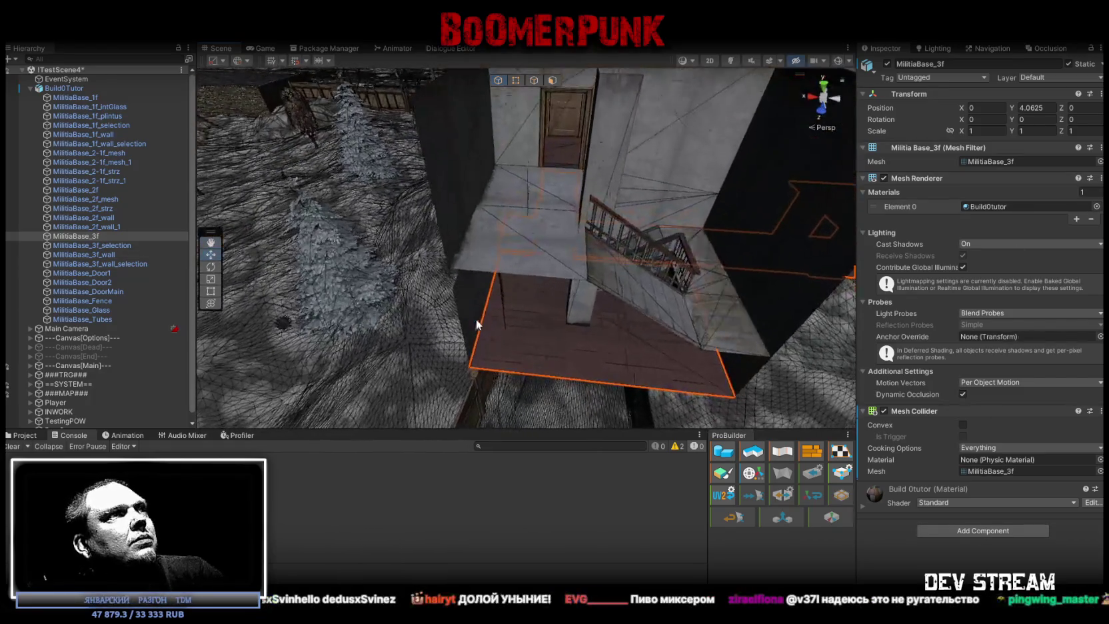
click(109, 247)
double_click(109, 248)
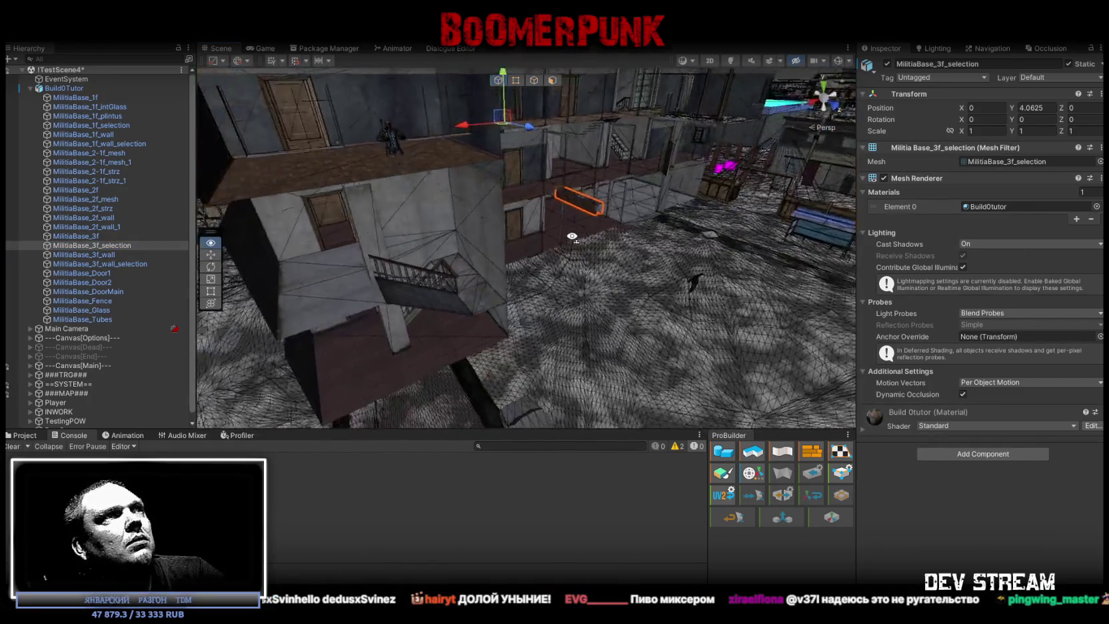
click(92, 254)
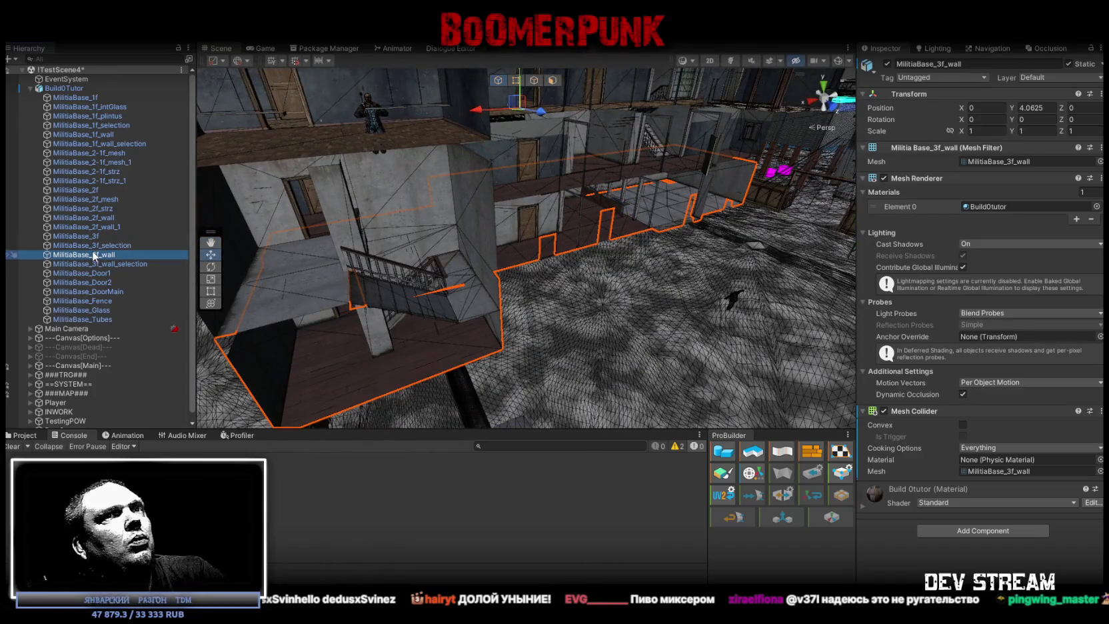
click(120, 265)
double_click(120, 265)
mouse_move(619, 220)
alt+mouse_down()
mouse_move(649, 166)
mouse_move(455, 208)
alt+mouse_up()
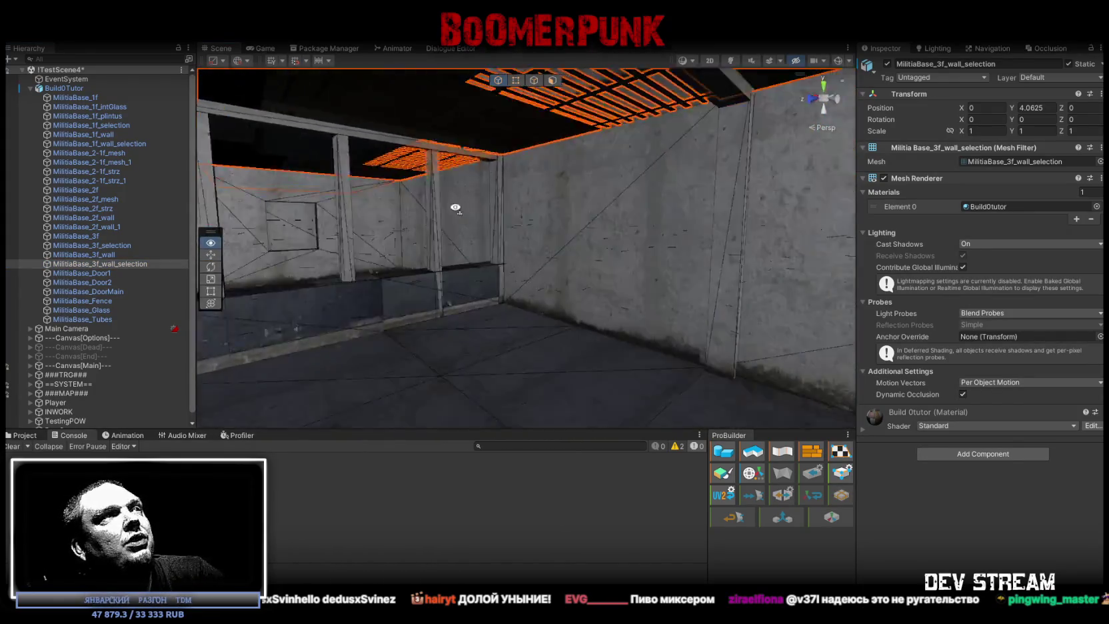
alt+drag(455, 207, 642, 327)
scroll(643, 326, down, 5)
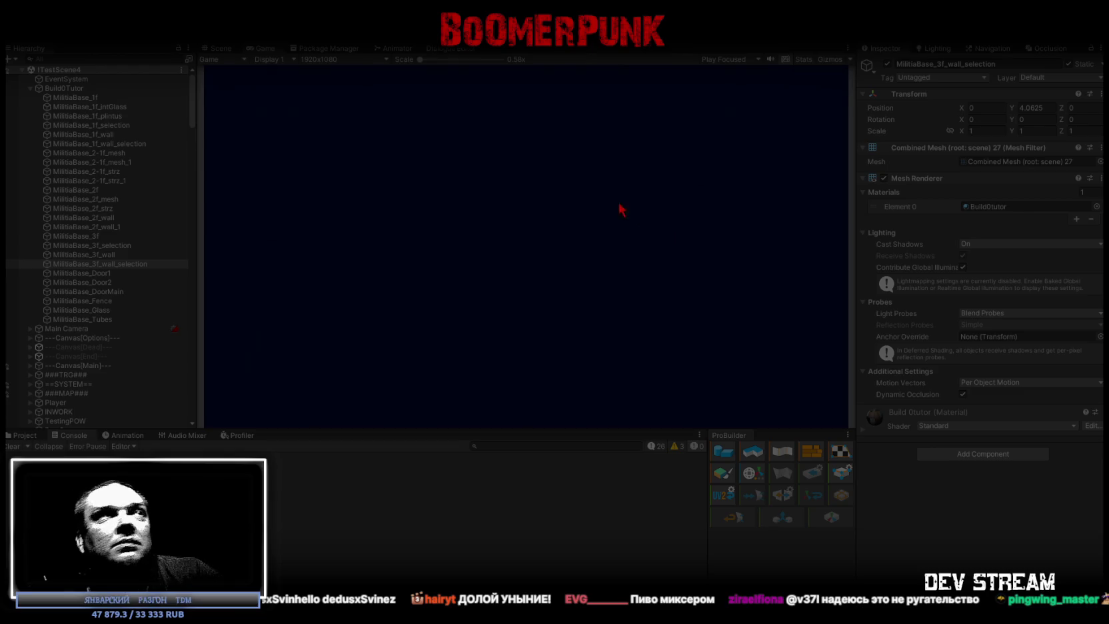
Step: Maximize the game view and walk the character downstairs, through the hallway and up the stairwell
double_click(258, 45)
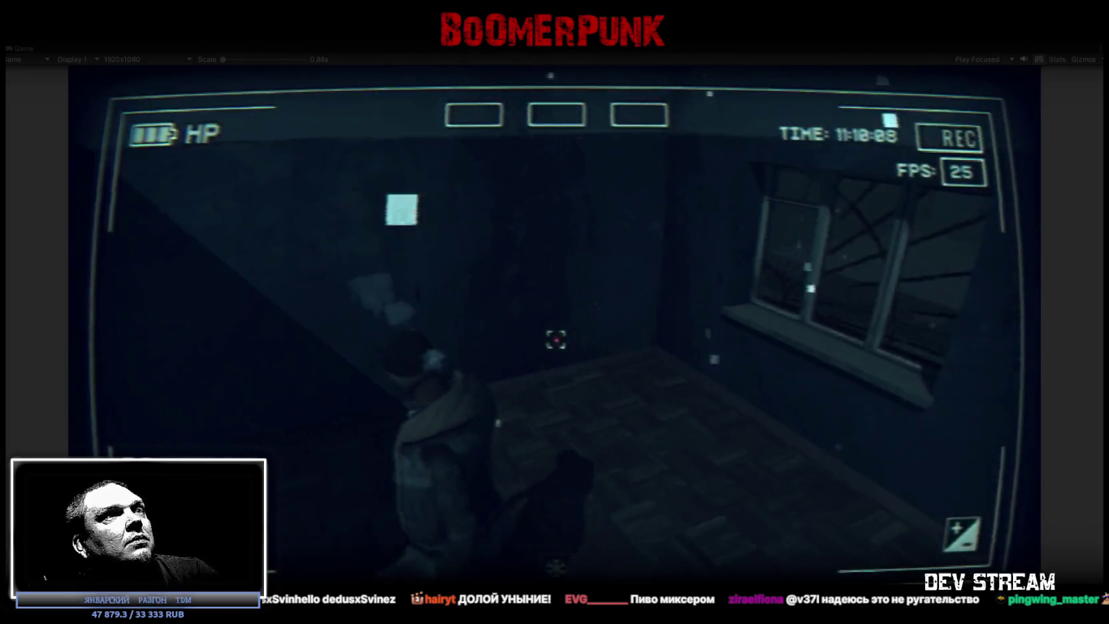
key(w)
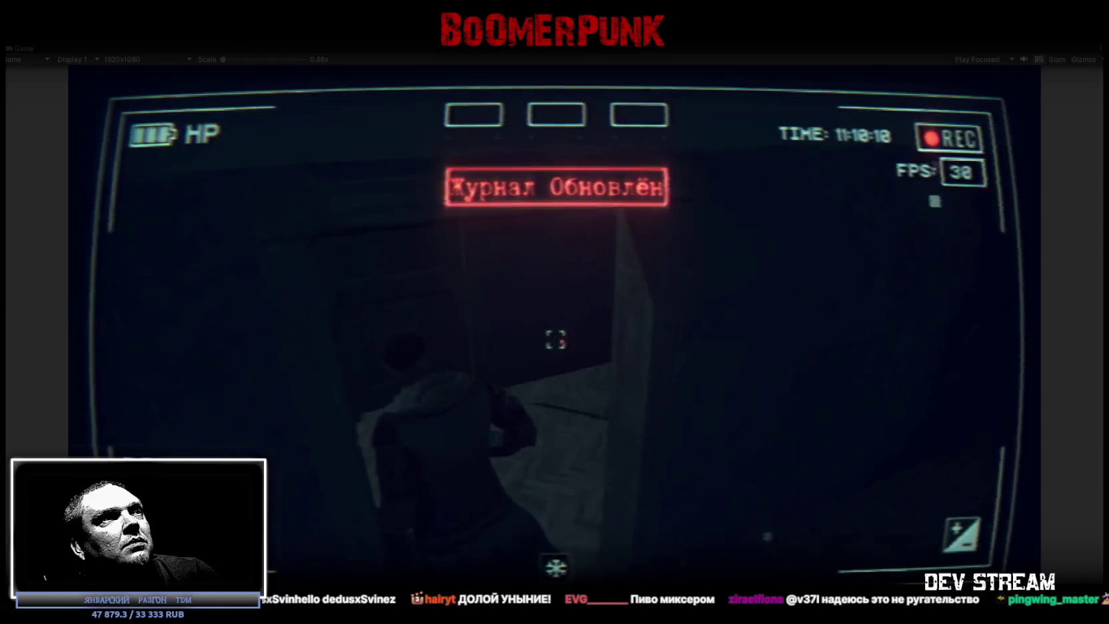
key(w)
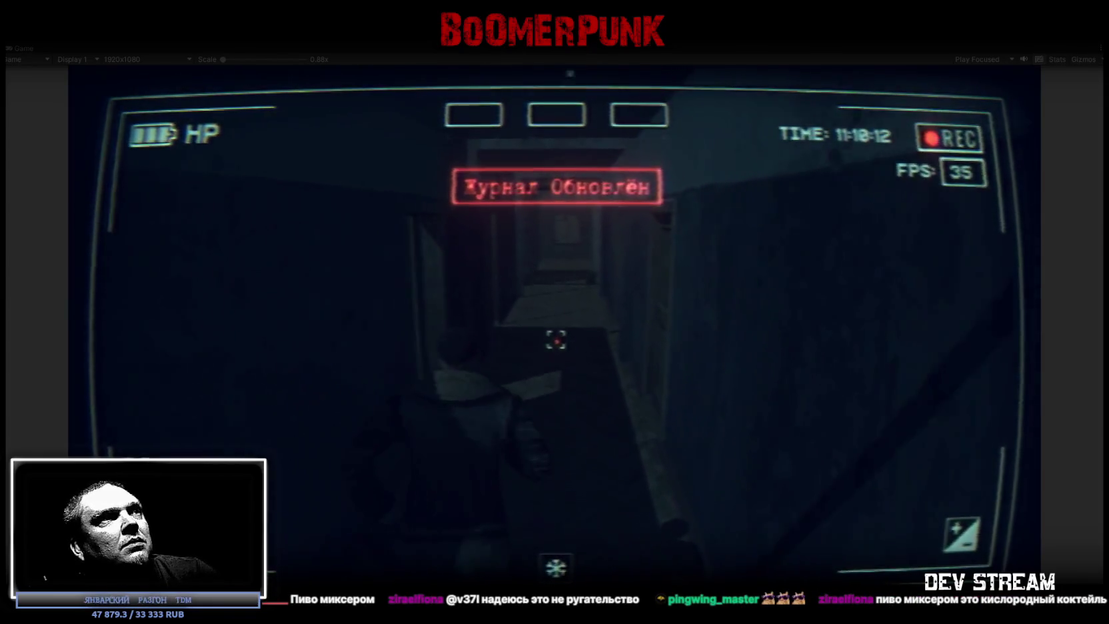
key(w)
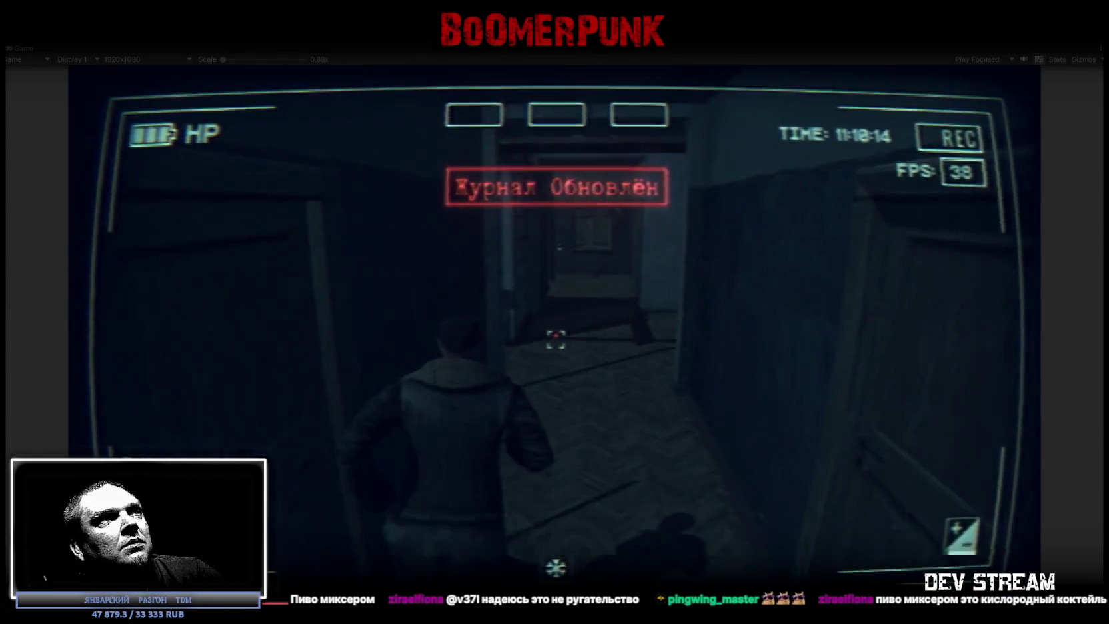
key(w)
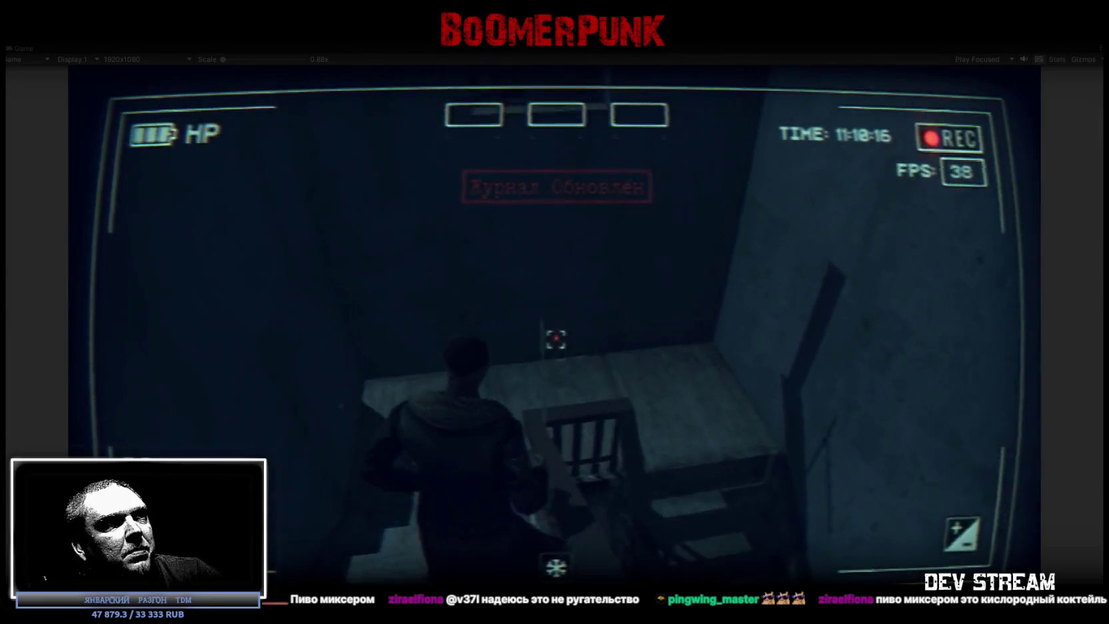
key(w)
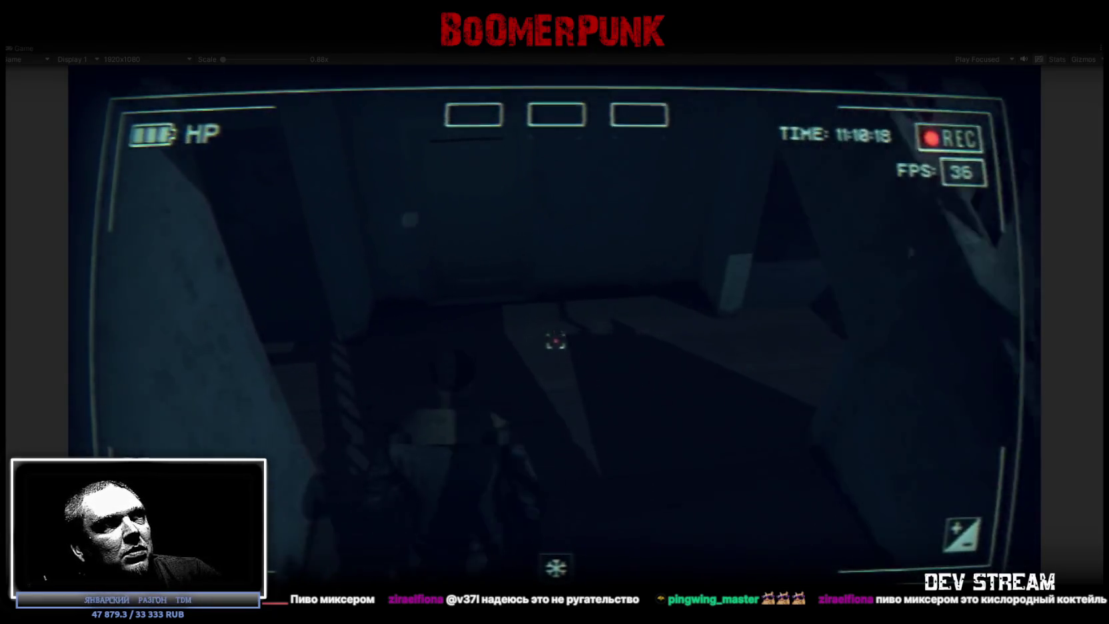
key(w)
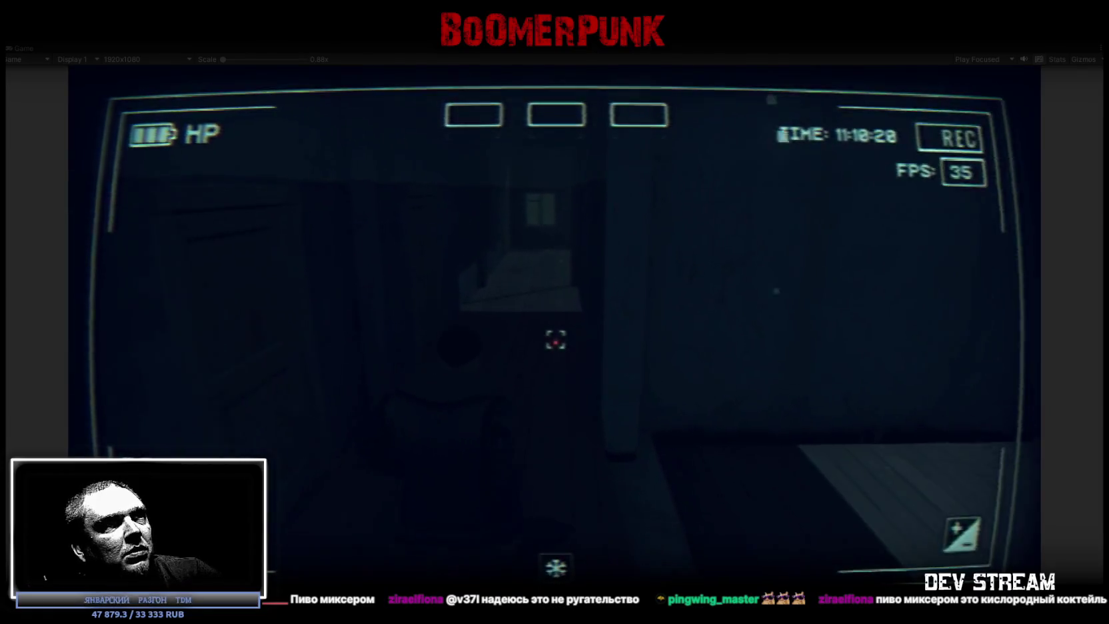
key(w)
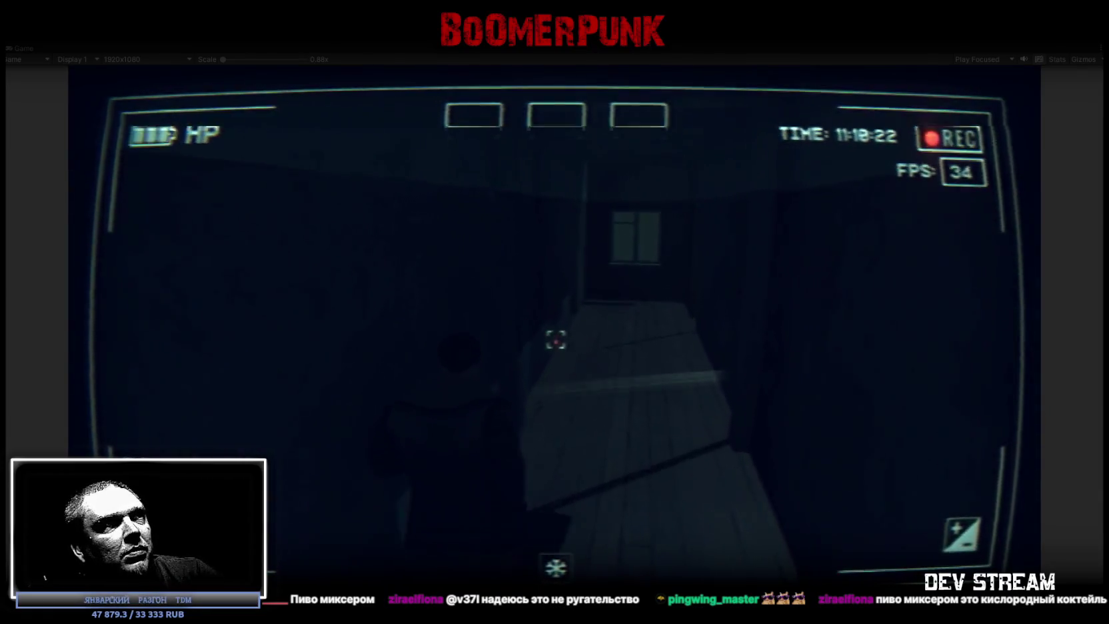
key(w)
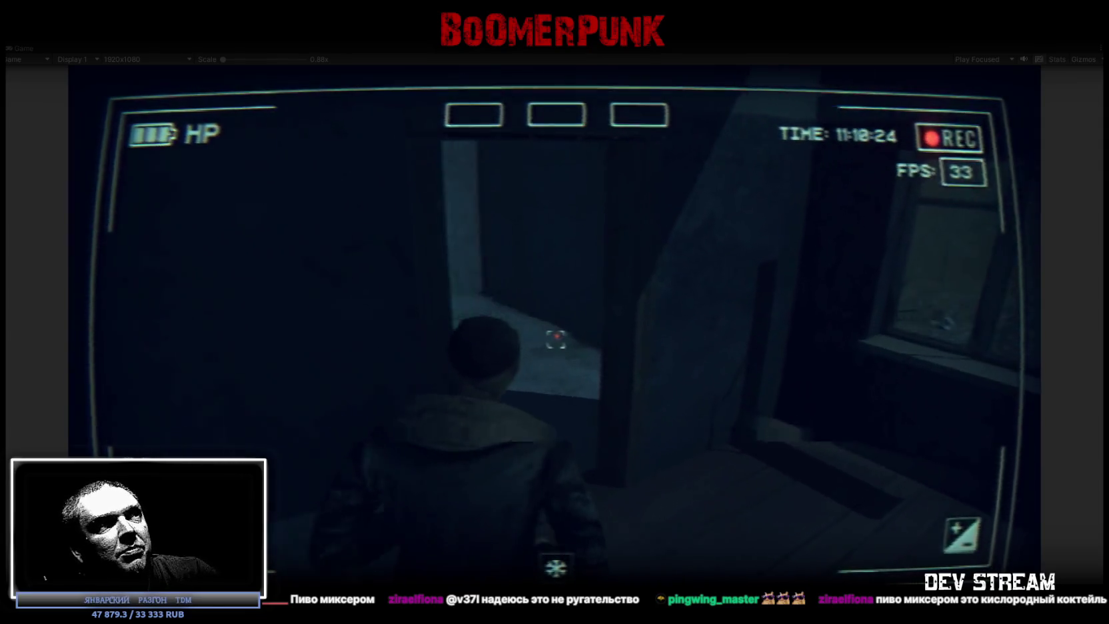
key(w)
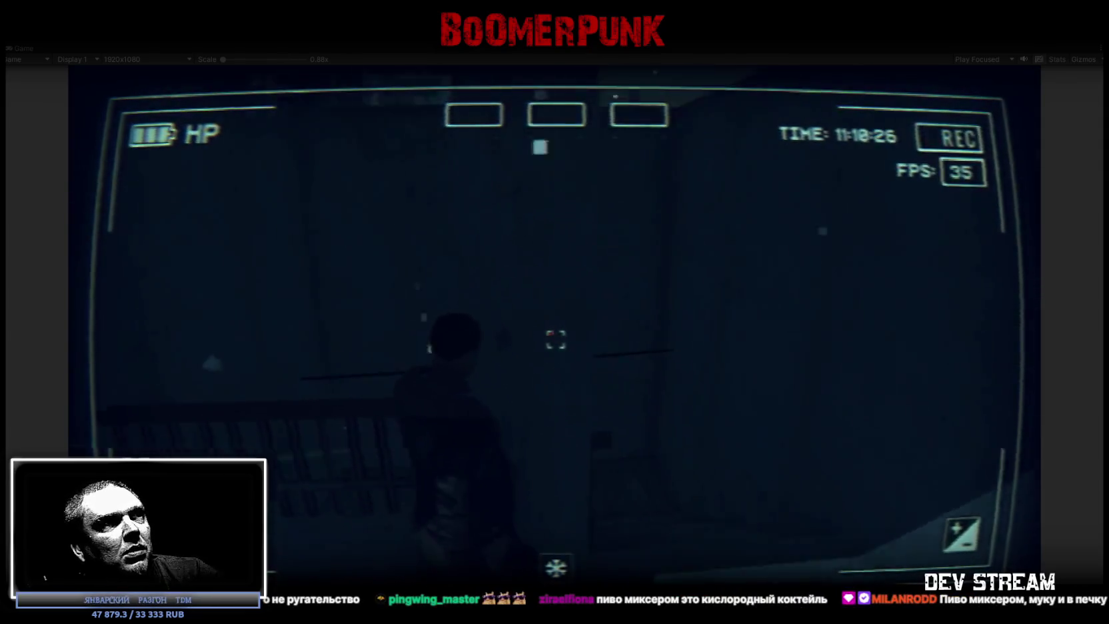
key(w)
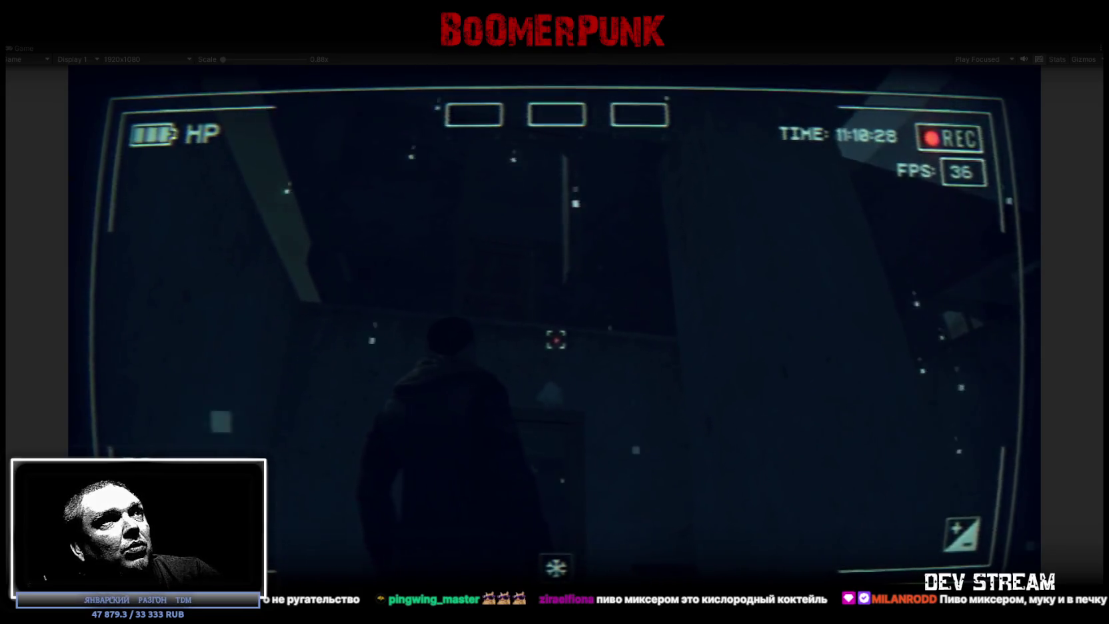
key(w)
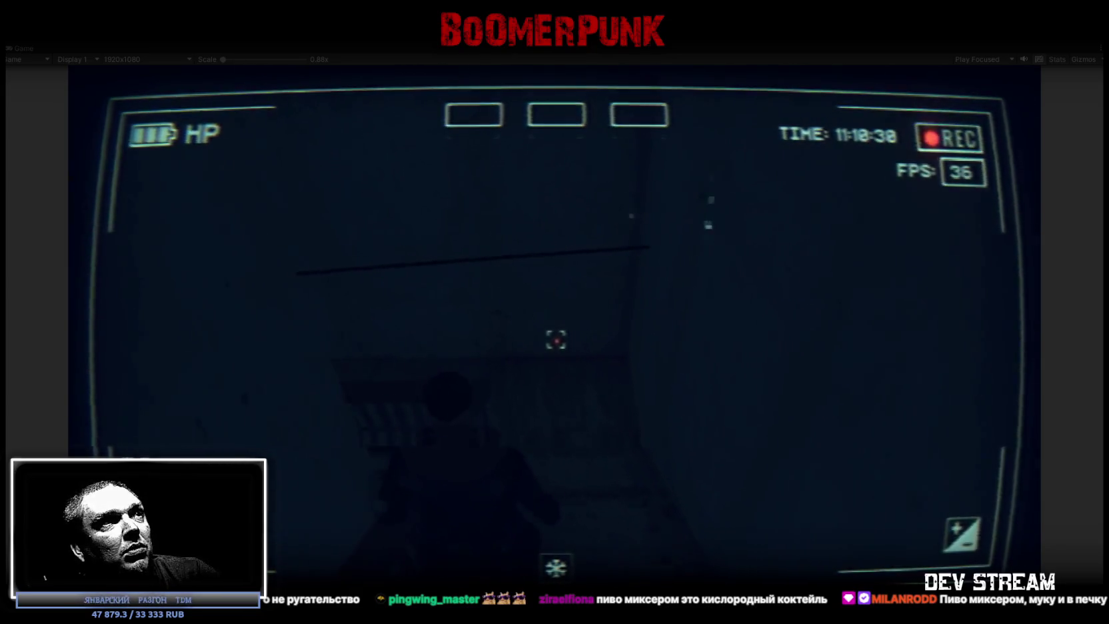
key(w)
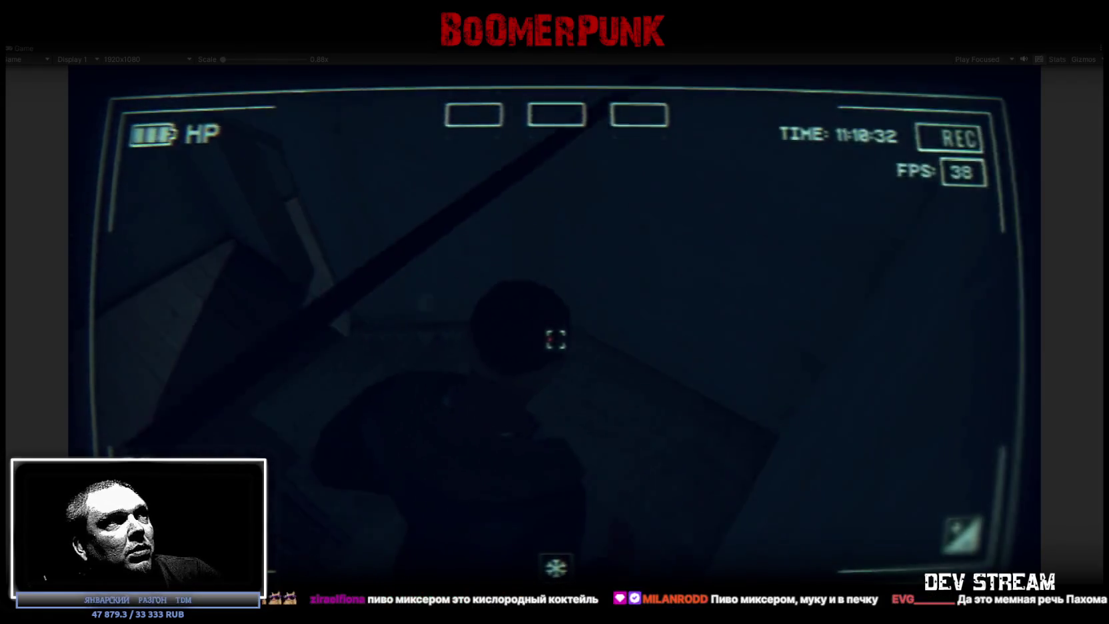
Step: Walk along the corridor, through the lit doorway, and explore the next rooms
key(w)
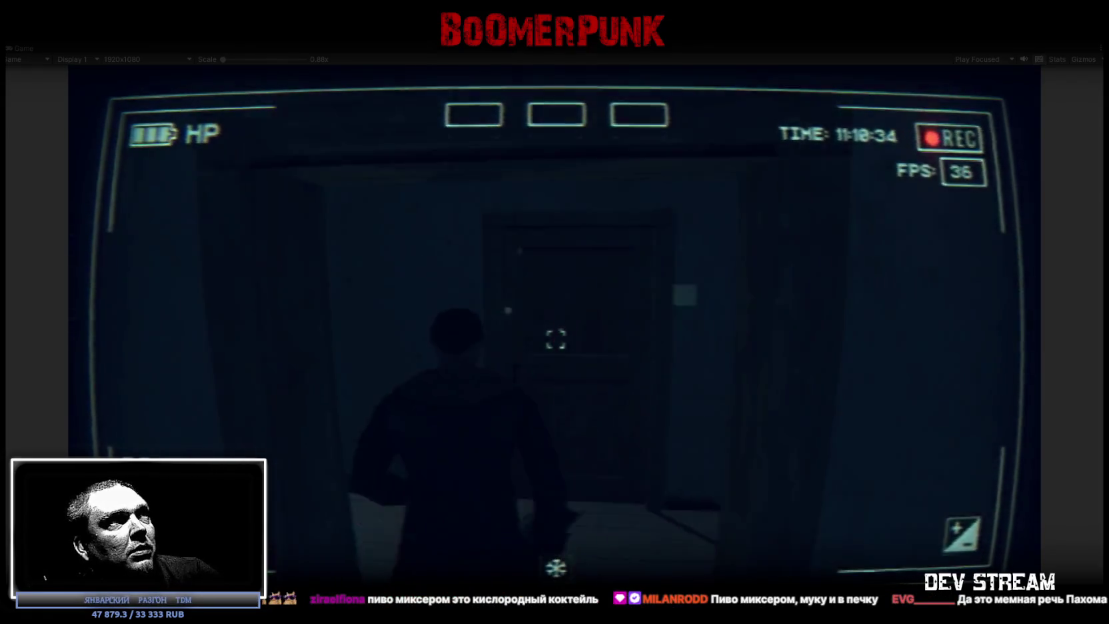
key(w)
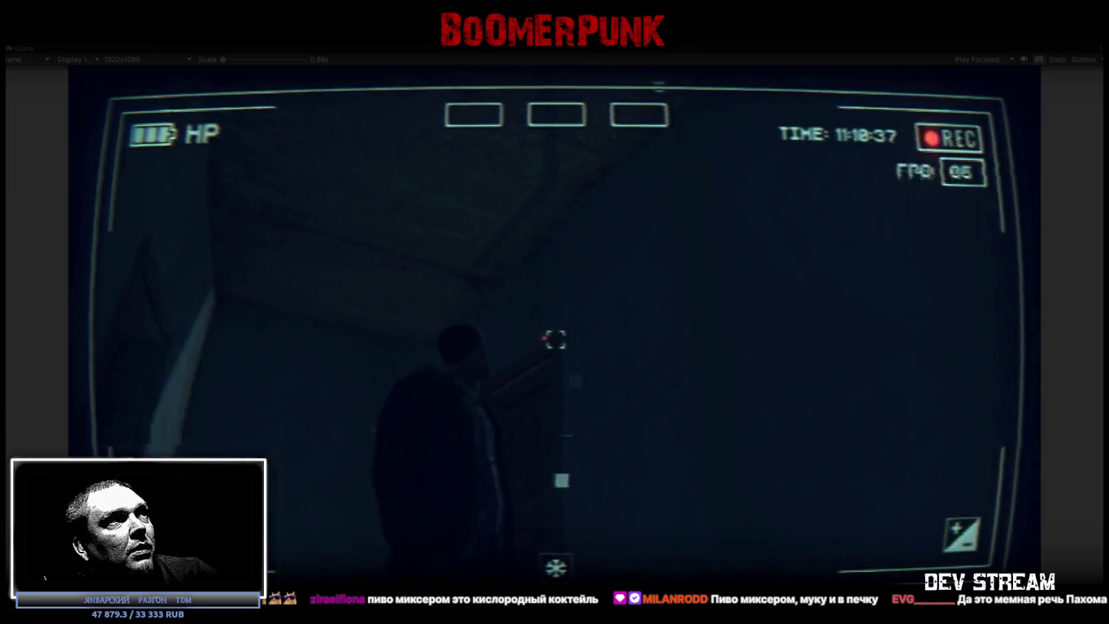
key(w)
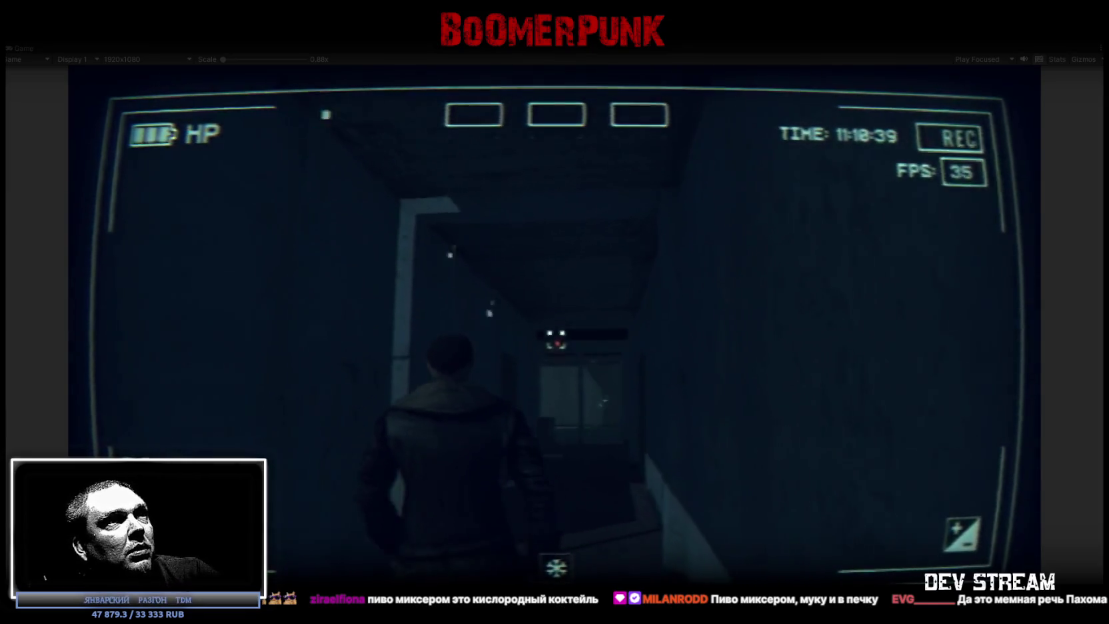
key(w)
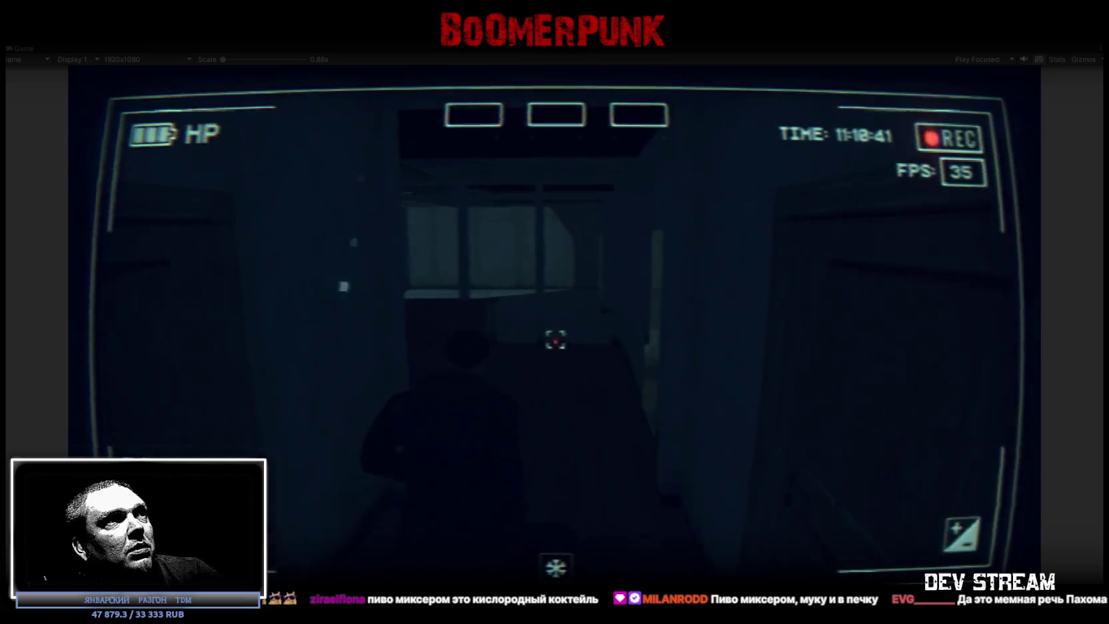
key(w)
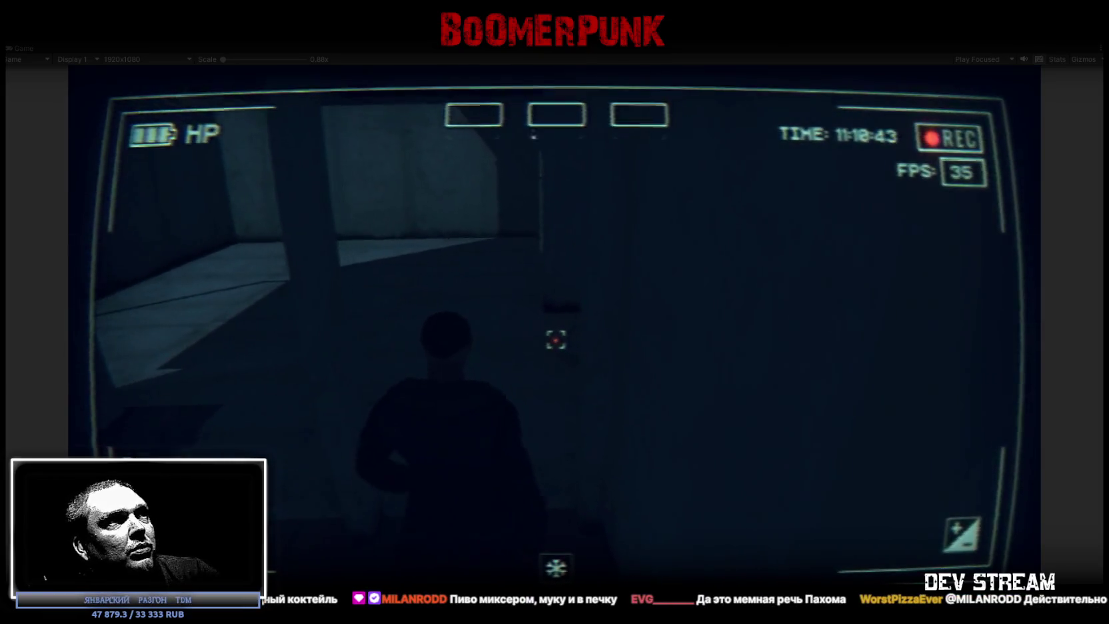
key(w)
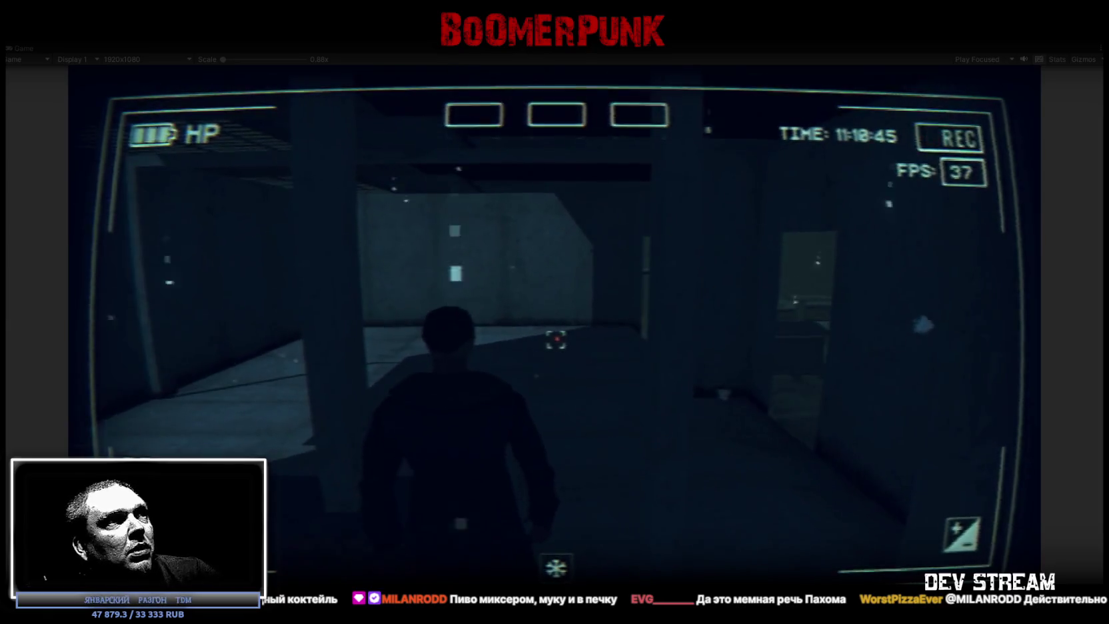
key(w)
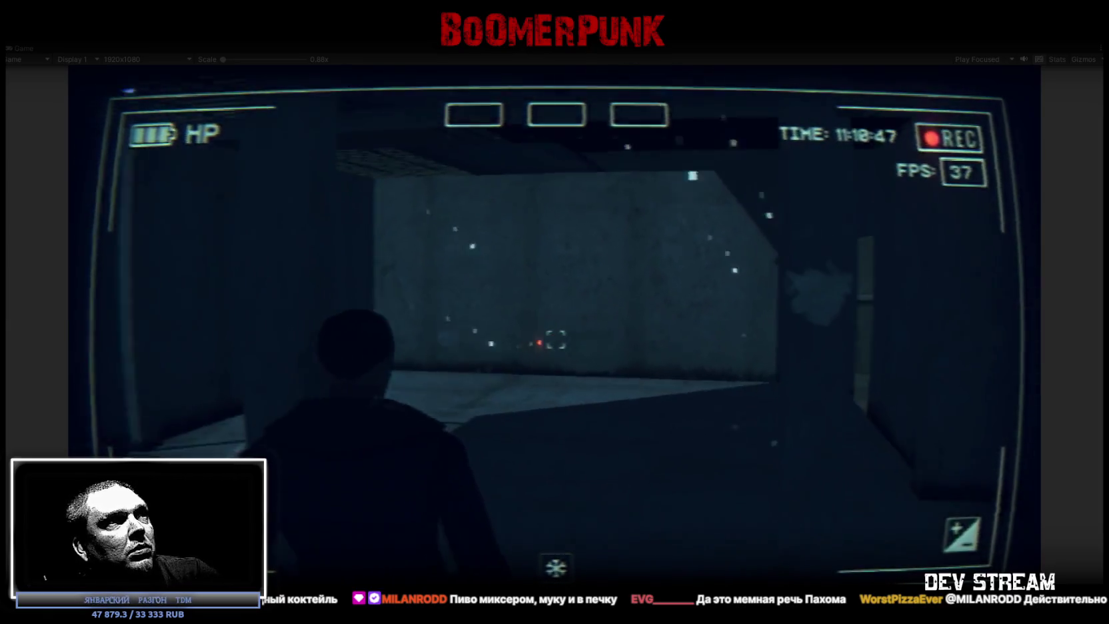
key(w)
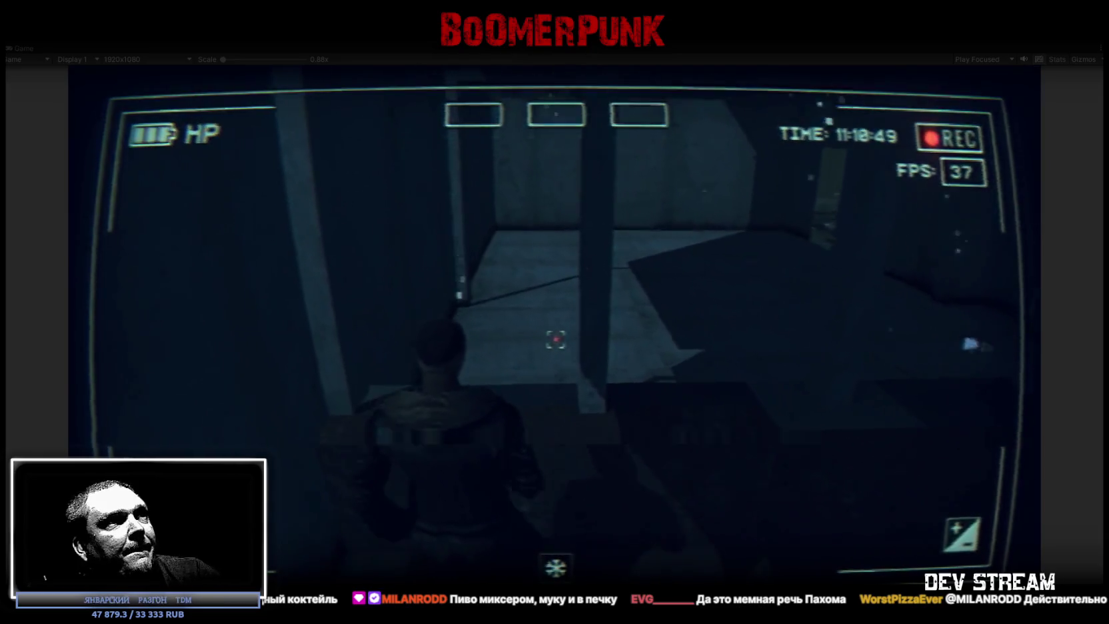
key(w)
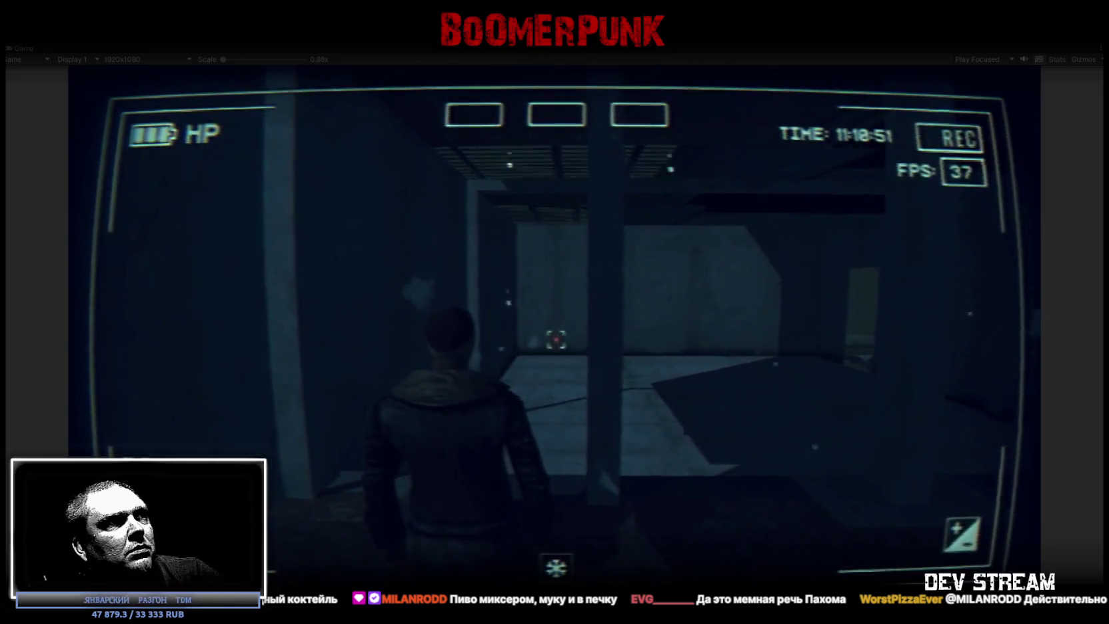
key(w)
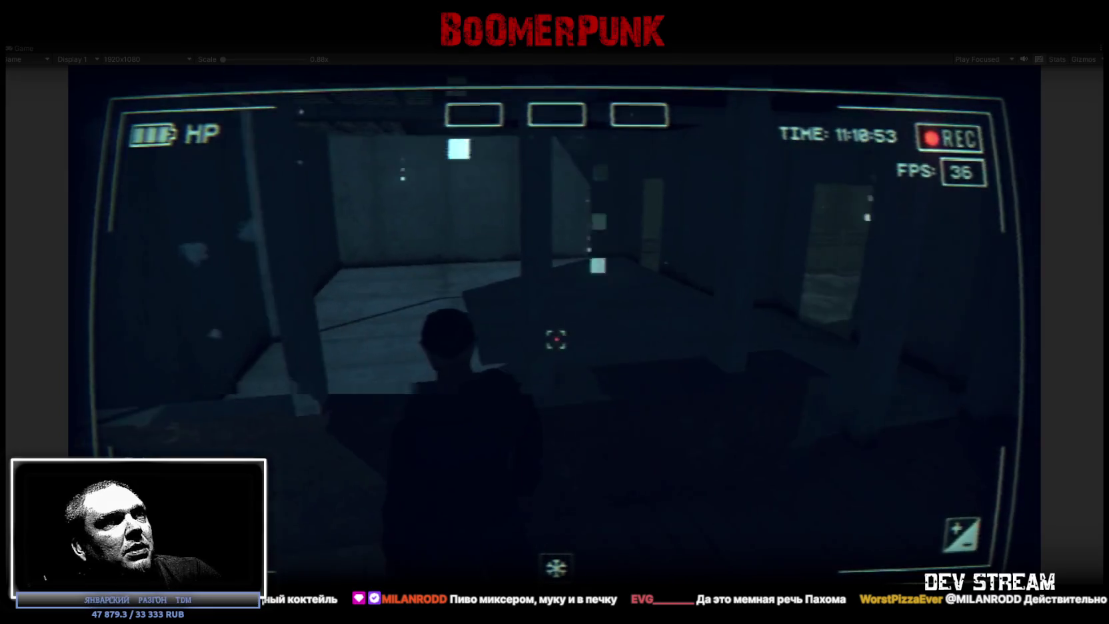
key(w)
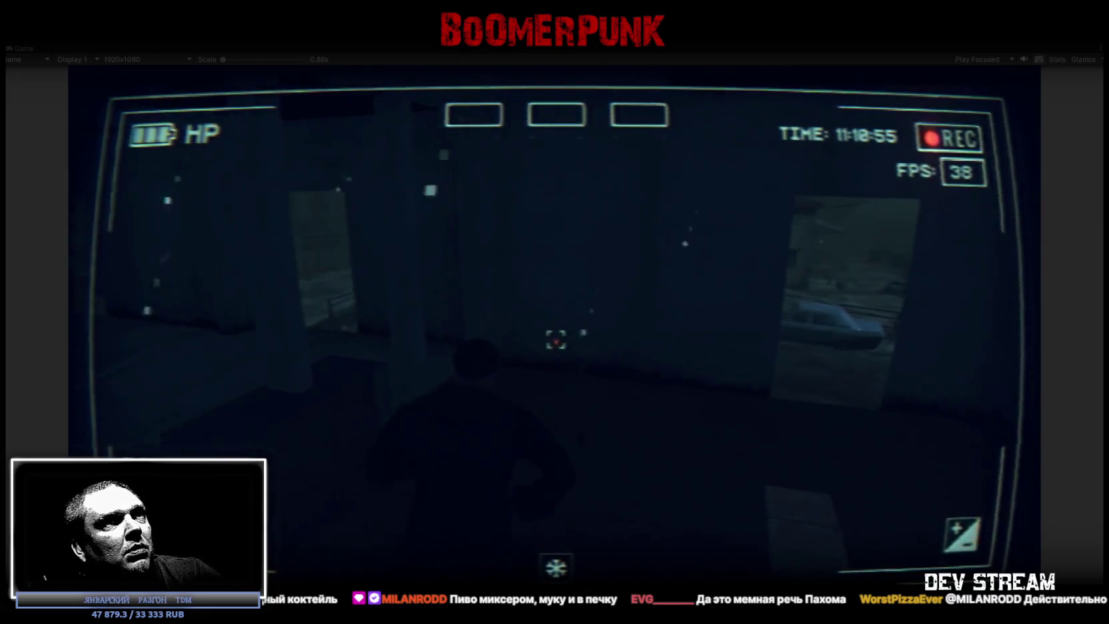
key(w)
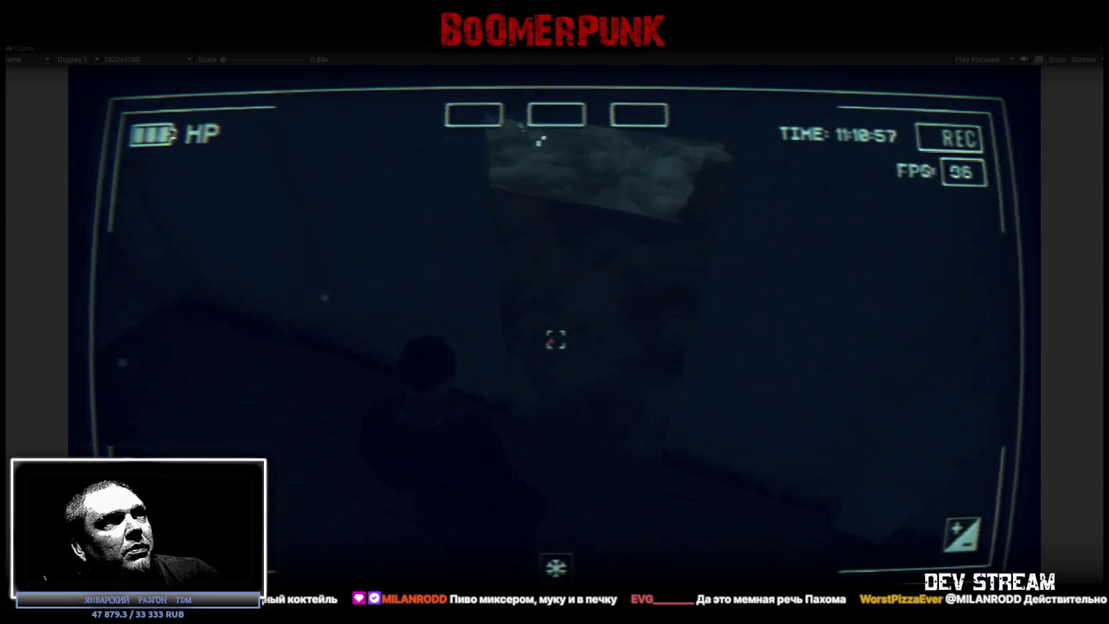
key(w)
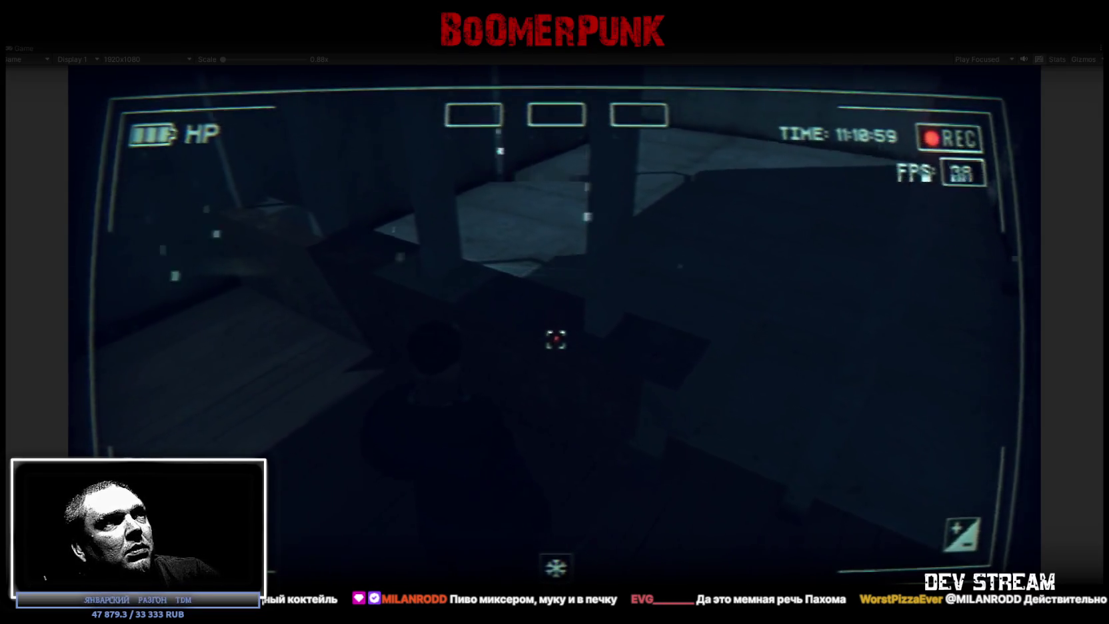
Step: Explore the pillared room, return to the corridor, and open the in-game pause menu
key(w)
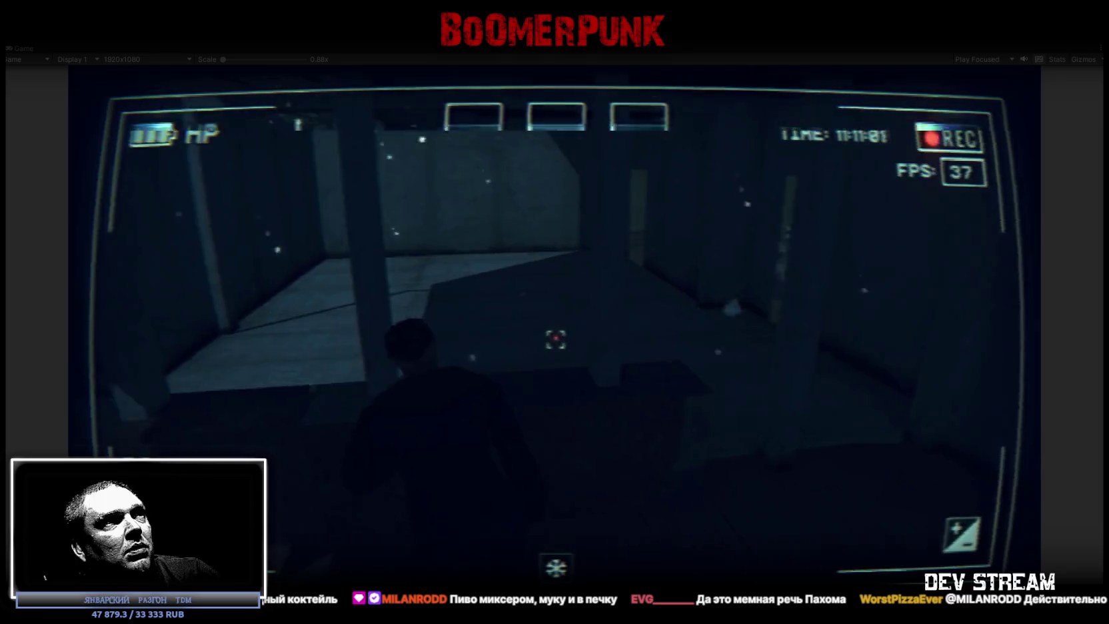
key(w)
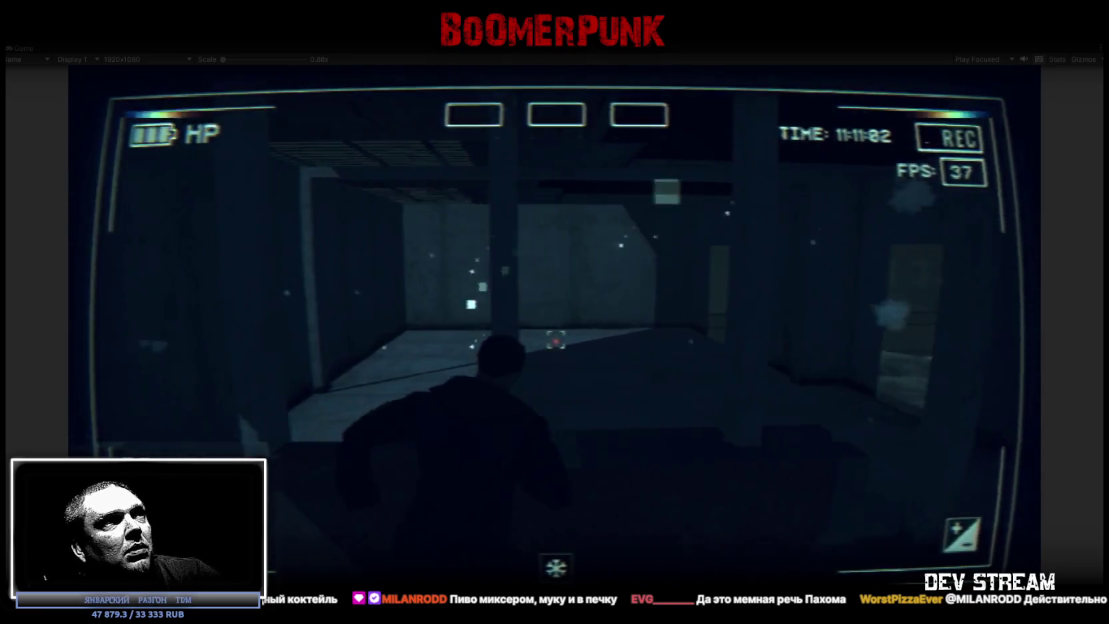
key(w)
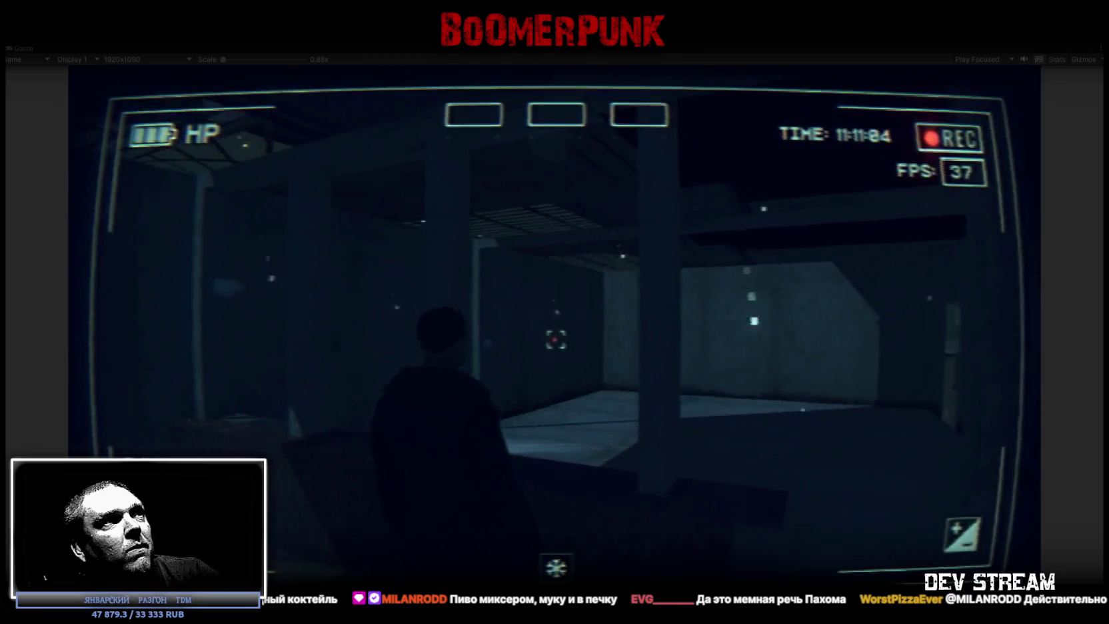
key(w)
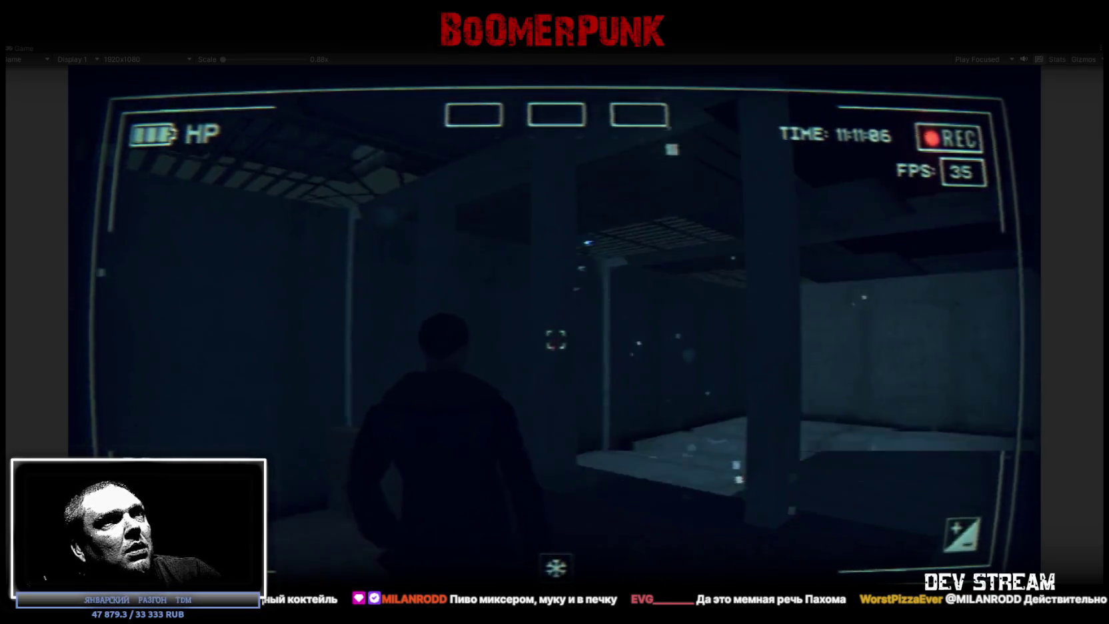
key(w)
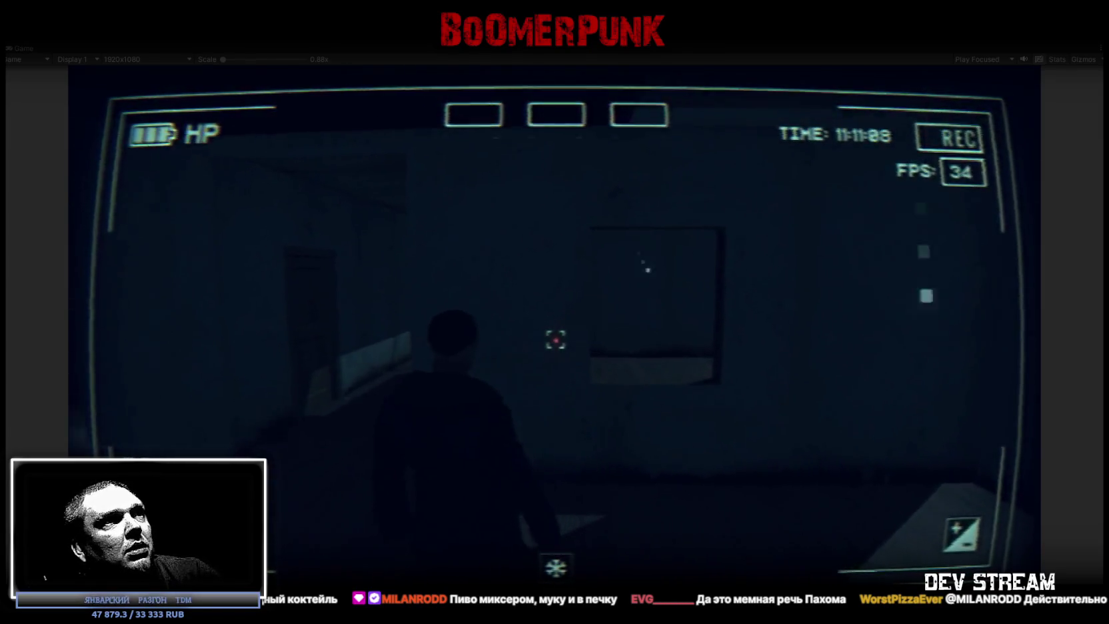
key(w)
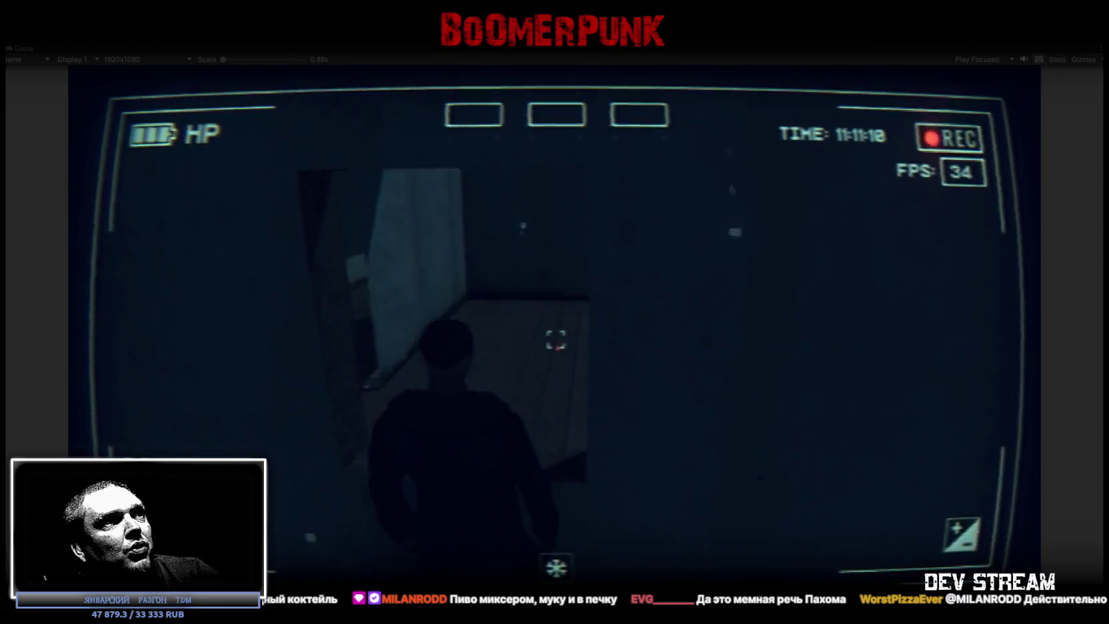
key(w)
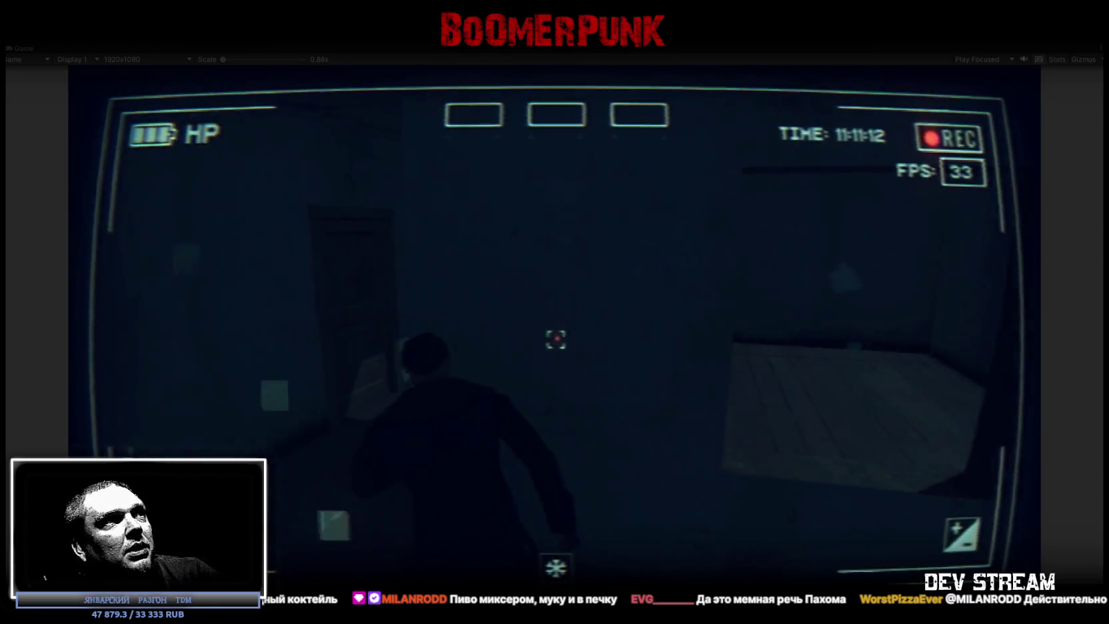
key(w)
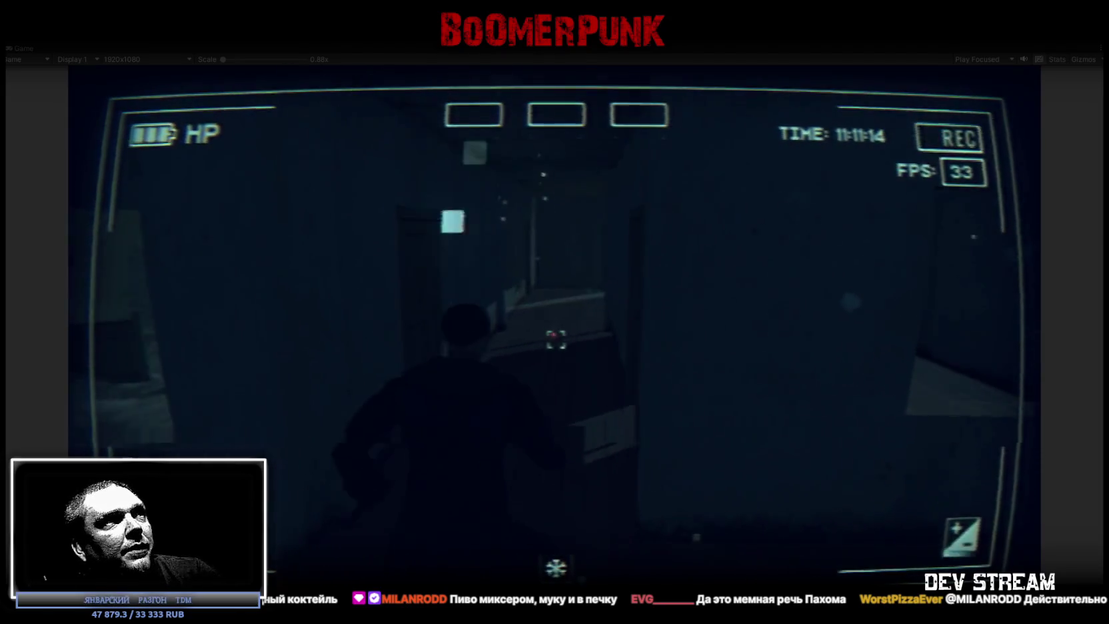
key(w)
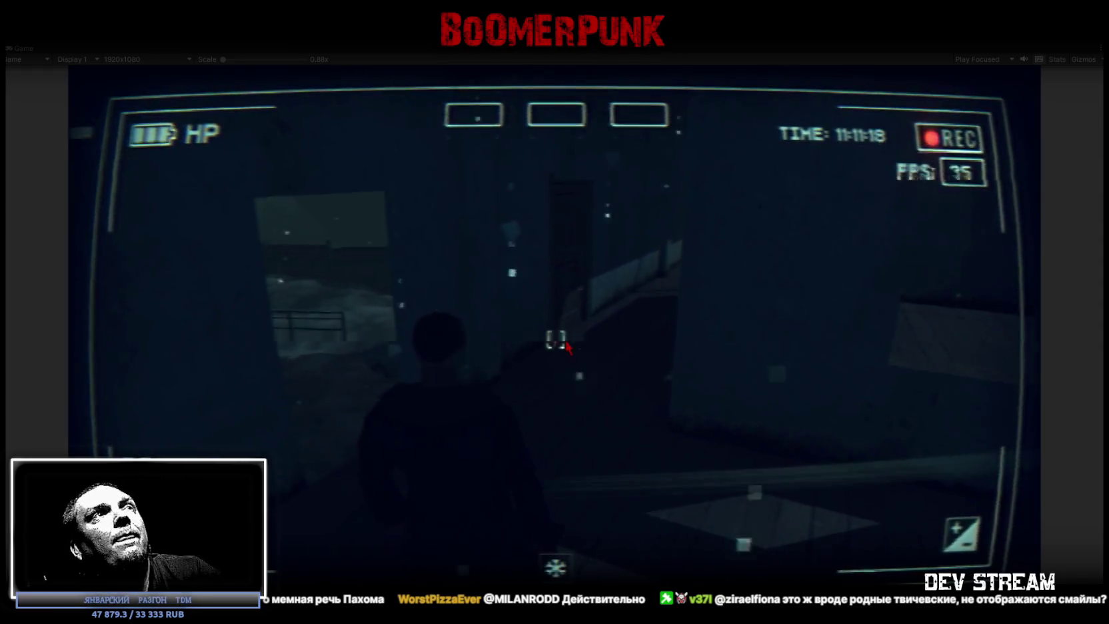
key(Escape)
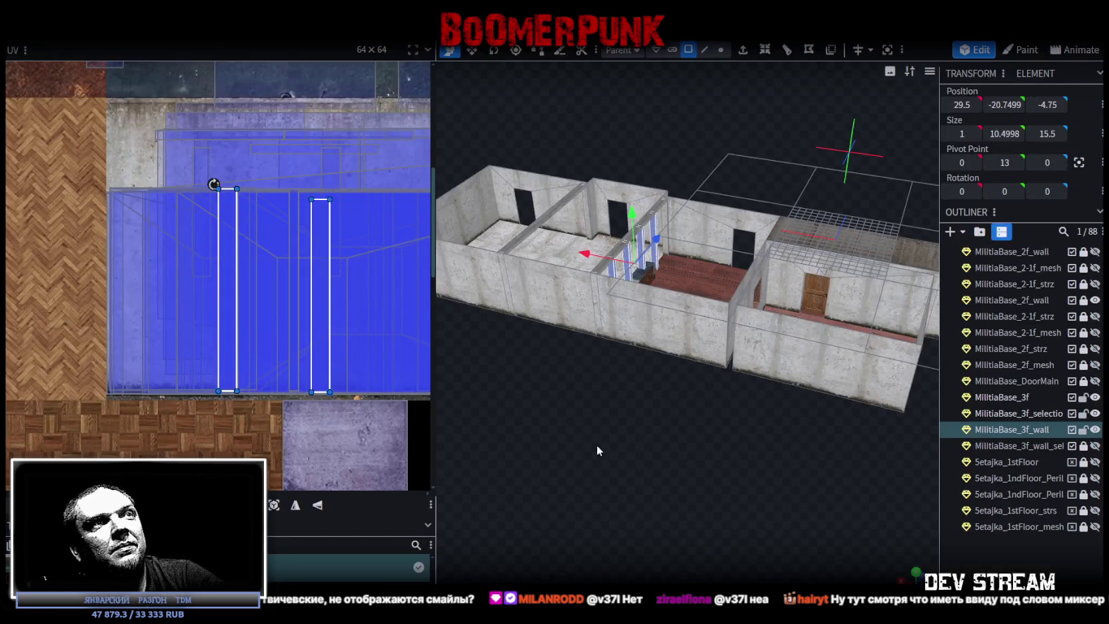
Step: Select the railing post faces on the third-floor wall
mouse_move(632, 430)
mouse_down()
mouse_move(533, 488)
mouse_move(613, 506)
mouse_move(540, 499)
mouse_move(608, 433)
mouse_up()
scroll(520, 500, up, 5)
click(643, 265)
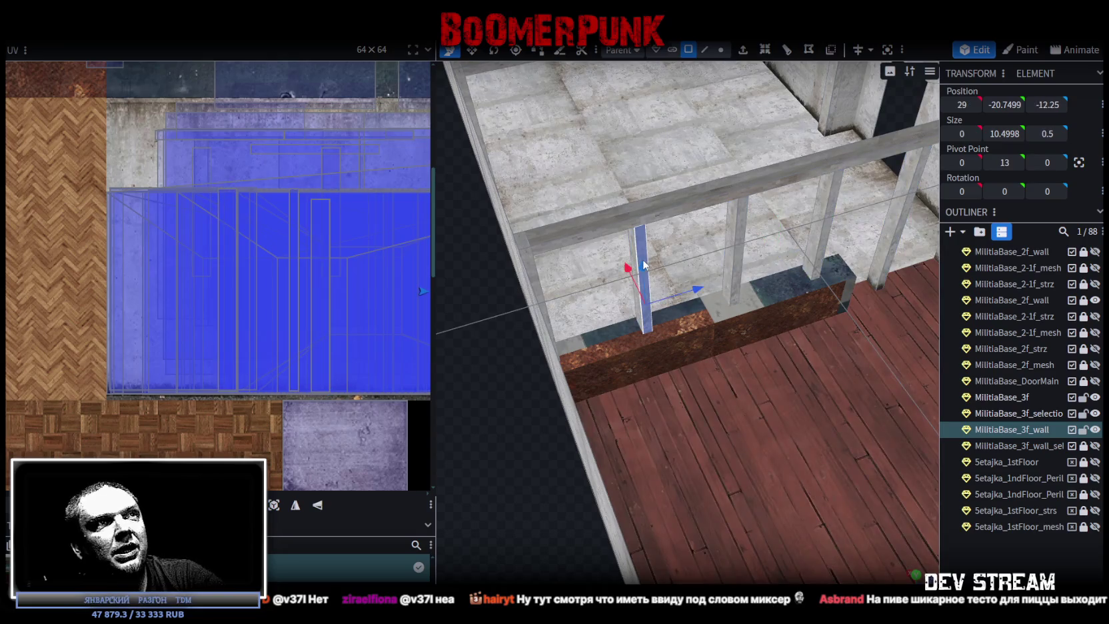
mouse_move(558, 522)
mouse_down()
mouse_move(661, 533)
mouse_move(645, 542)
mouse_move(552, 512)
mouse_move(620, 396)
mouse_move(683, 494)
mouse_up()
click(654, 315)
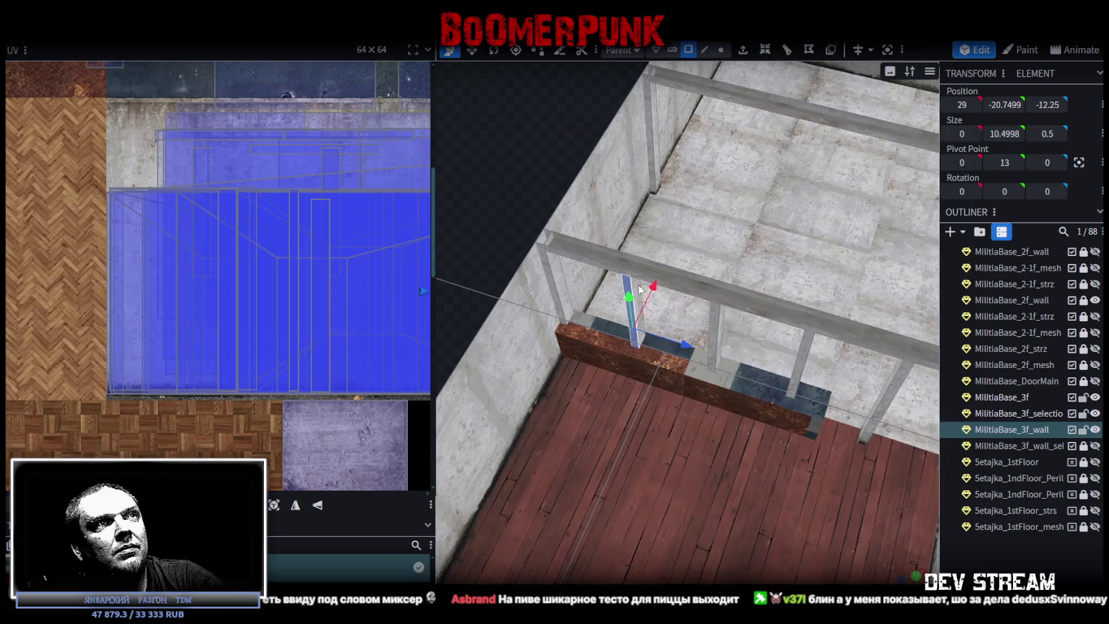
mouse_move(653, 315)
mouse_down()
mouse_move(556, 271)
mouse_move(555, 279)
mouse_move(775, 411)
mouse_move(840, 489)
mouse_move(829, 530)
mouse_move(561, 256)
mouse_move(838, 270)
mouse_move(837, 349)
mouse_move(779, 460)
mouse_move(823, 451)
mouse_move(829, 465)
mouse_move(801, 465)
mouse_move(721, 395)
mouse_up()
scroll(823, 458, up, 2)
scroll(820, 455, up, 2)
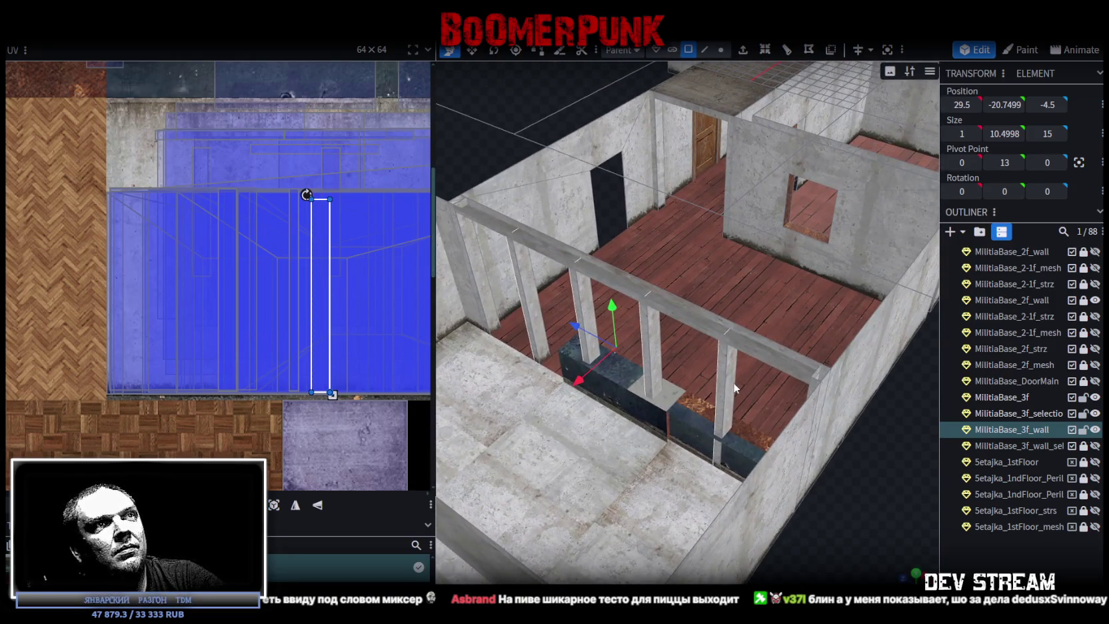
shift+click(733, 387)
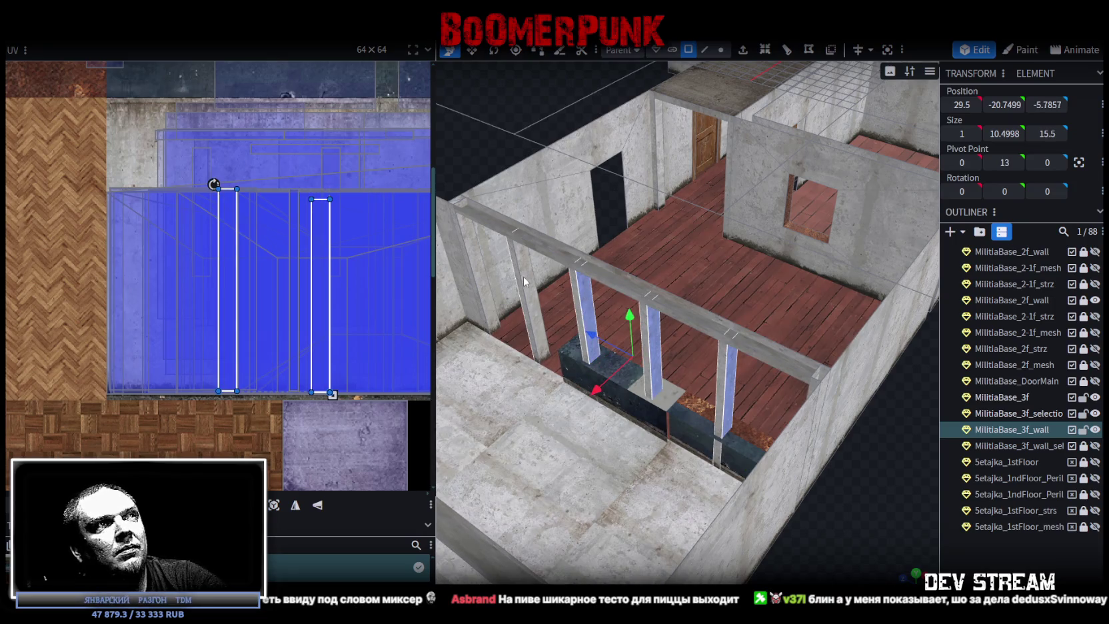
mouse_move(527, 278)
mouse_down()
mouse_move(796, 500)
mouse_move(648, 491)
mouse_up()
scroll(698, 508, up, 2)
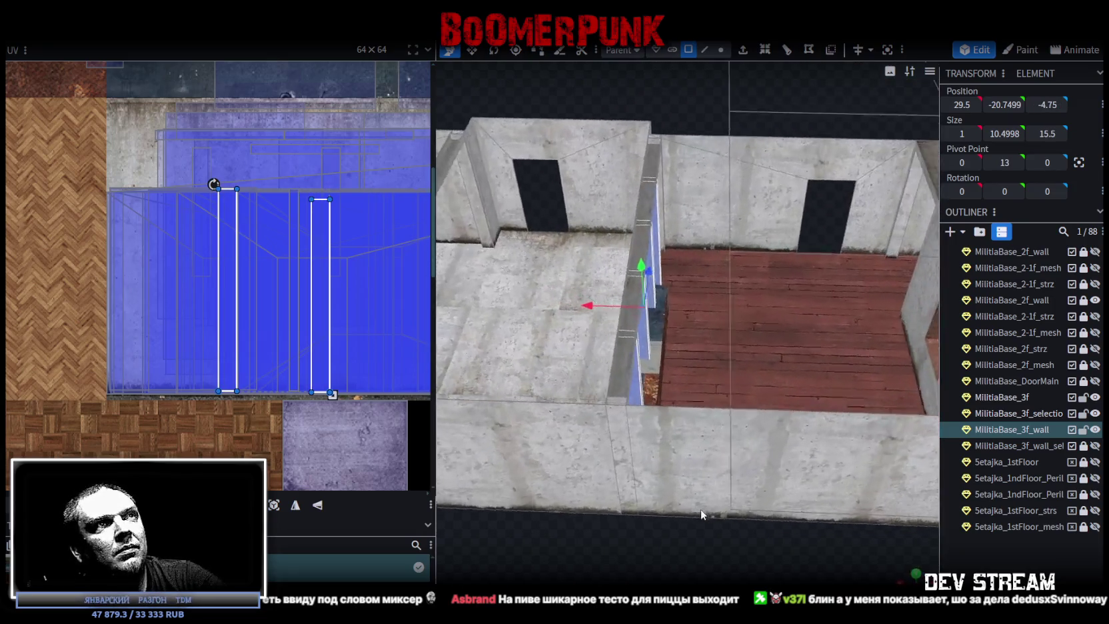
scroll(702, 539, up, 1)
scroll(706, 543, down, 2)
mouse_move(710, 546)
mouse_down()
mouse_move(734, 549)
mouse_move(673, 551)
mouse_move(666, 522)
mouse_move(609, 453)
mouse_up()
Step: Move the selected posts along X from 29.5 to 25.5
drag(540, 299, 581, 310)
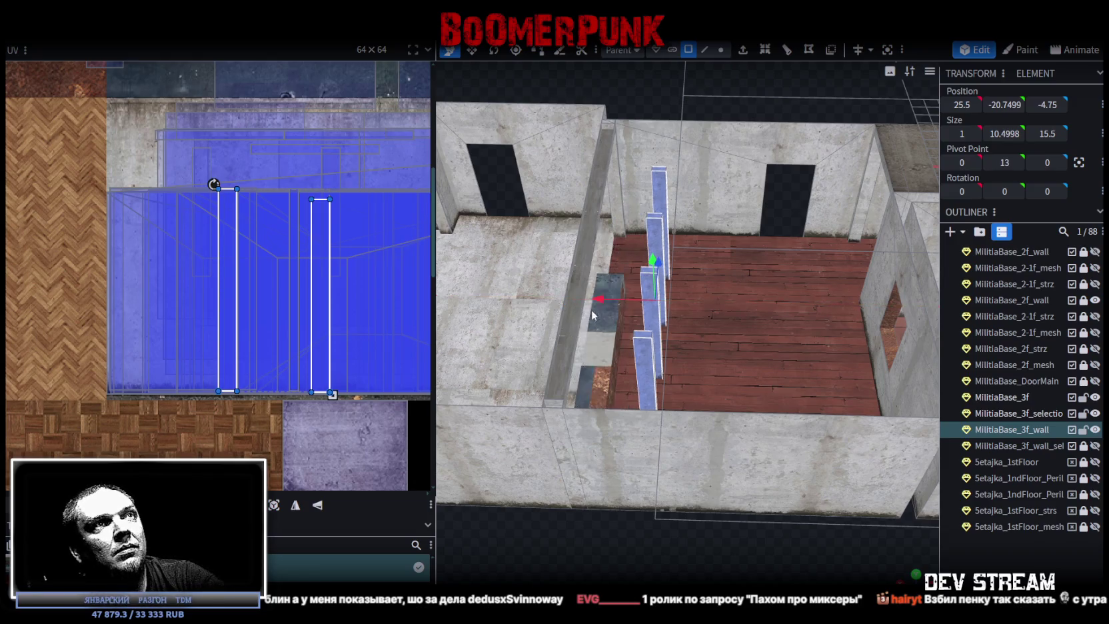
drag(683, 577, 693, 467)
mouse_move(719, 128)
mouse_down()
mouse_move(686, 168)
mouse_move(681, 199)
mouse_up()
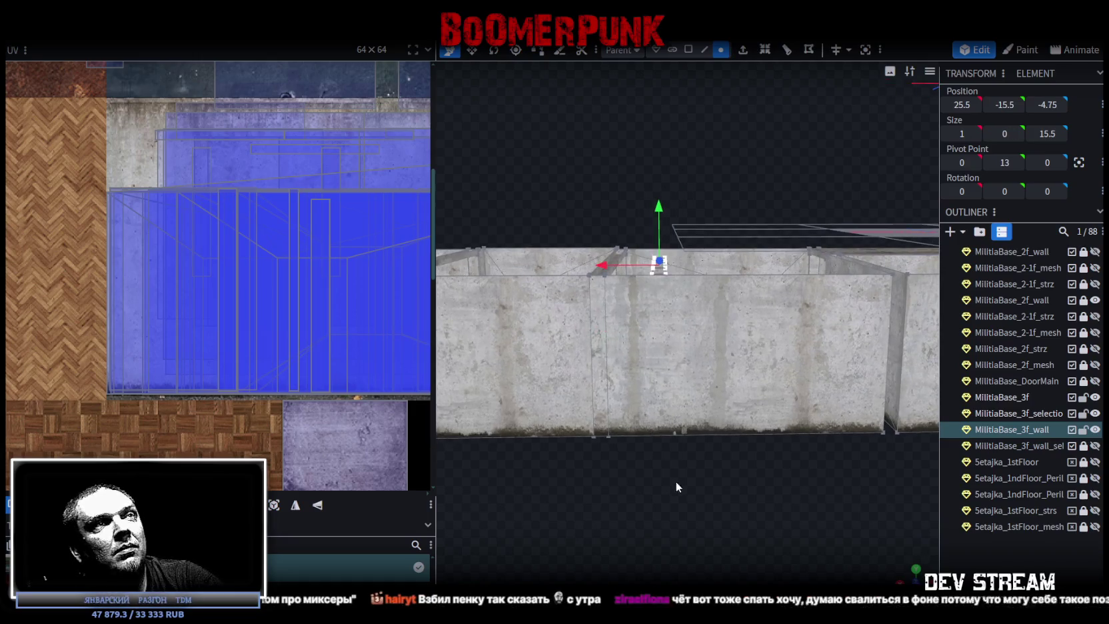
Step: Stretch the posts to 15.5 along Z and thicken them to 2 units
drag(675, 478, 673, 291)
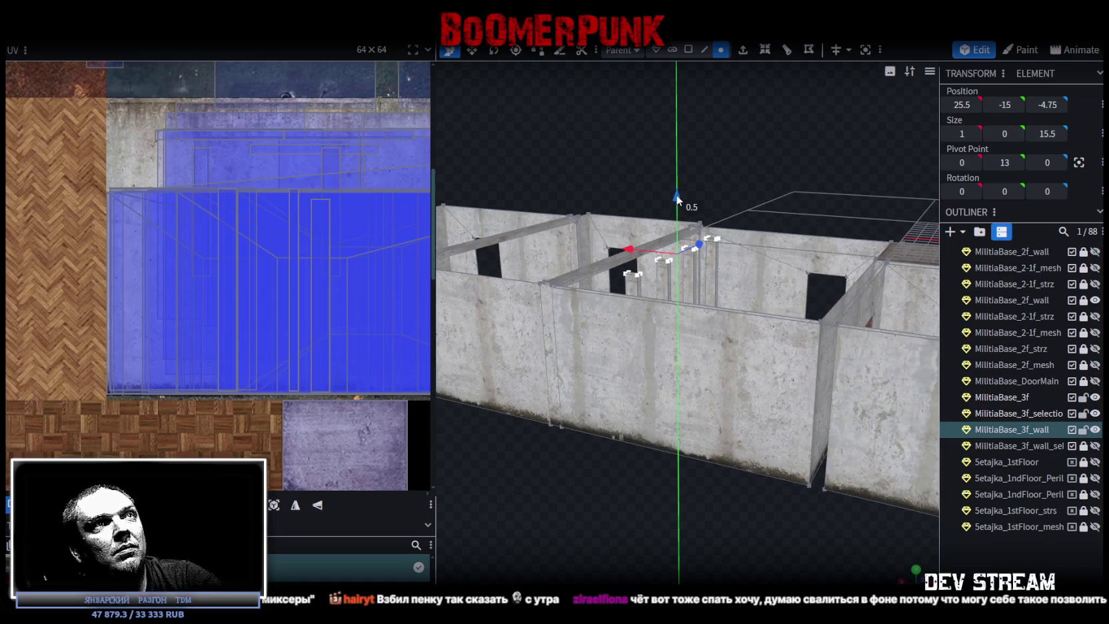
drag(523, 520, 639, 89)
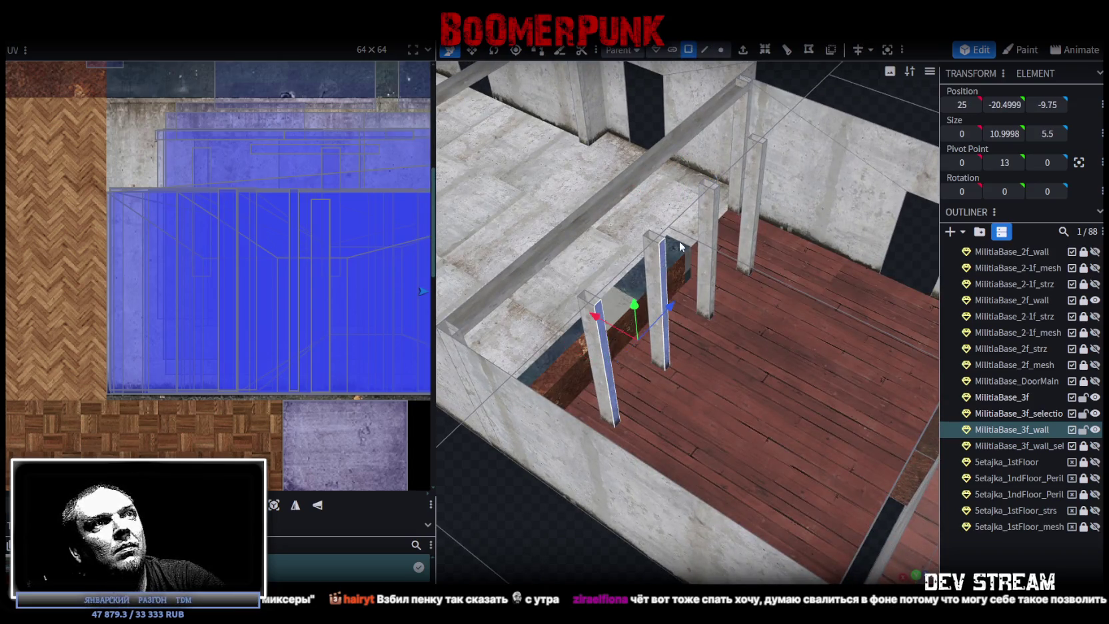
mouse_move(697, 278)
mouse_down()
mouse_move(650, 361)
mouse_move(665, 516)
mouse_up()
mouse_move(611, 294)
mouse_down()
mouse_move(640, 298)
mouse_move(630, 293)
mouse_move(626, 503)
mouse_up()
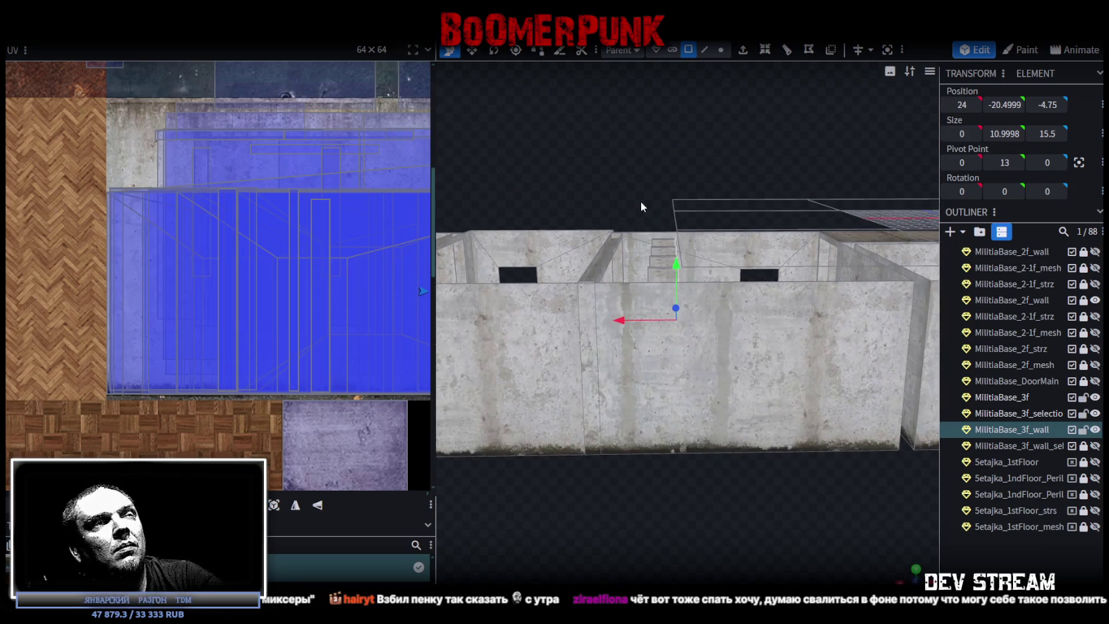
Step: Slide the post faces to X 29.25 against the inner wall
click(675, 272)
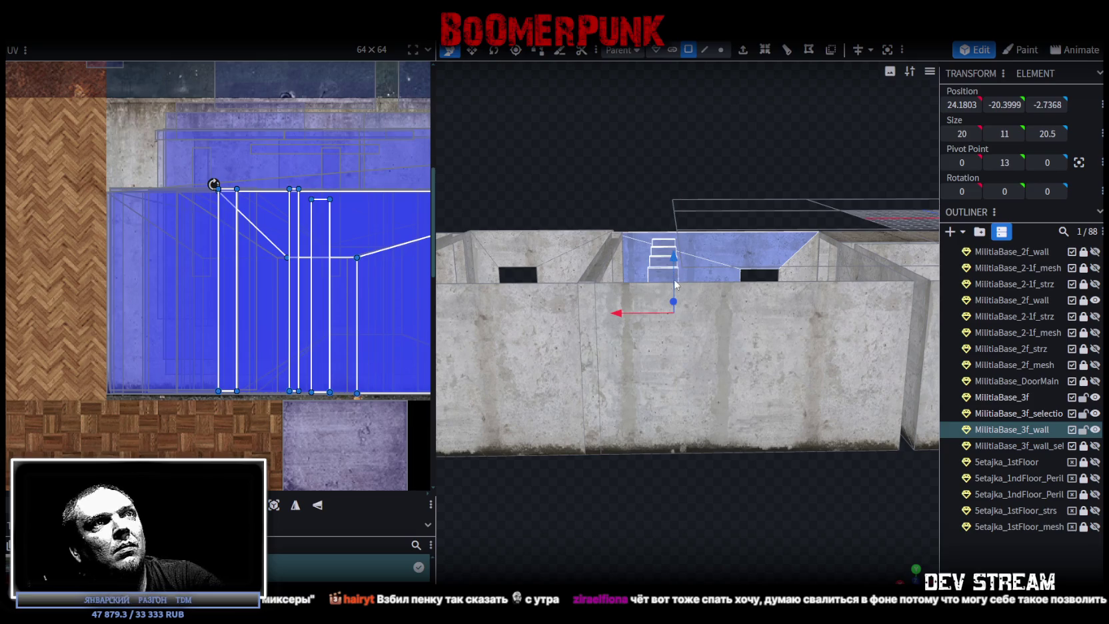
drag(667, 517, 666, 399)
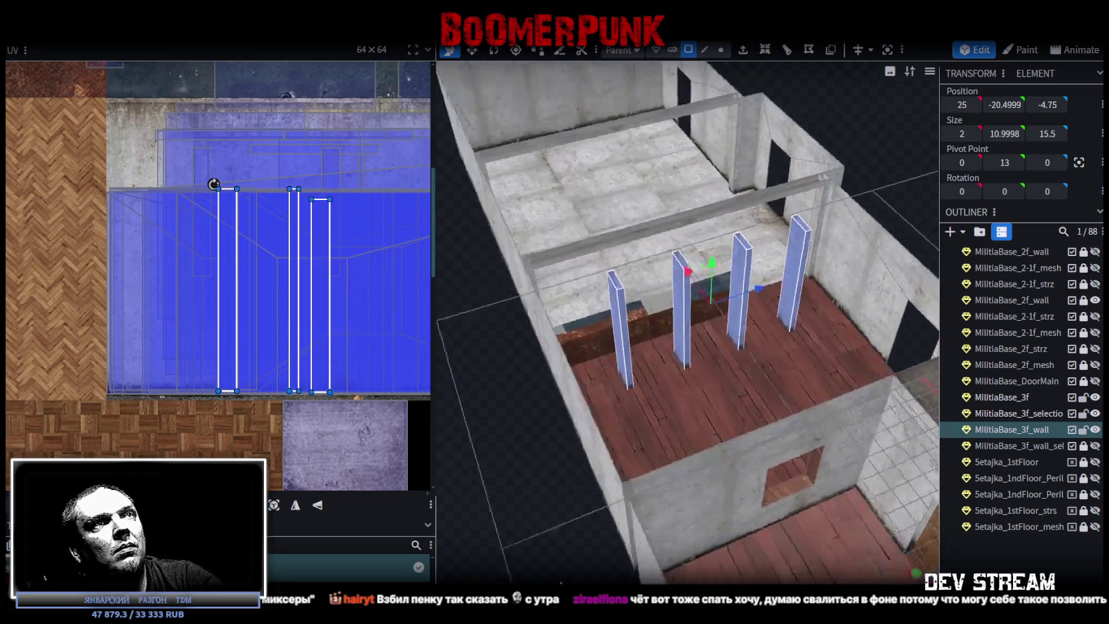
drag(608, 307, 574, 310)
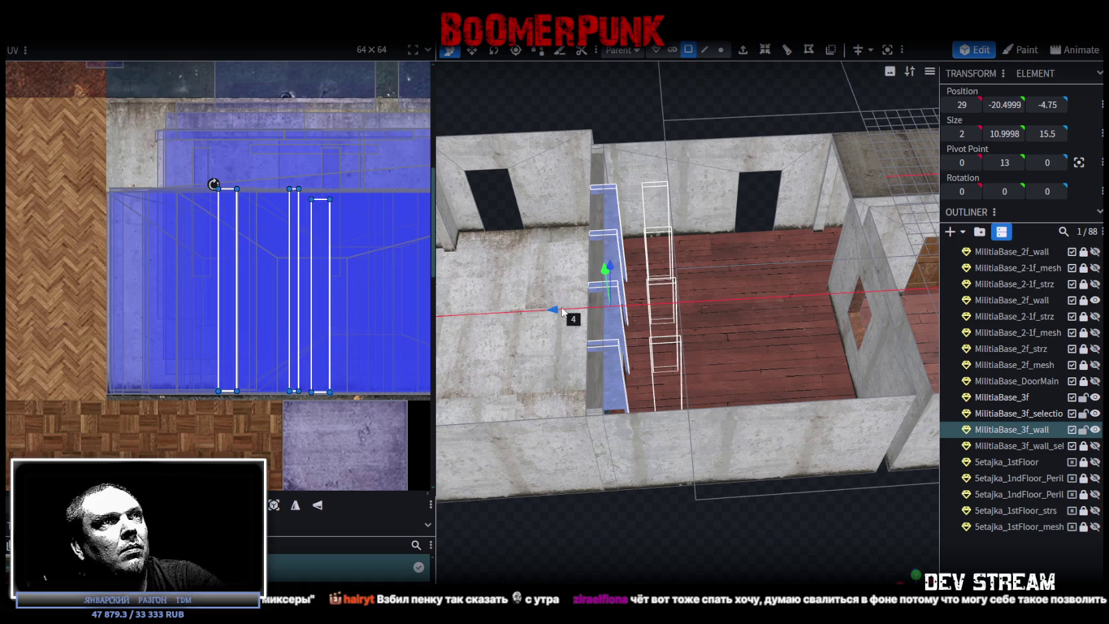
mouse_move(562, 312)
mouse_down()
mouse_move(550, 314)
mouse_move(745, 466)
mouse_up()
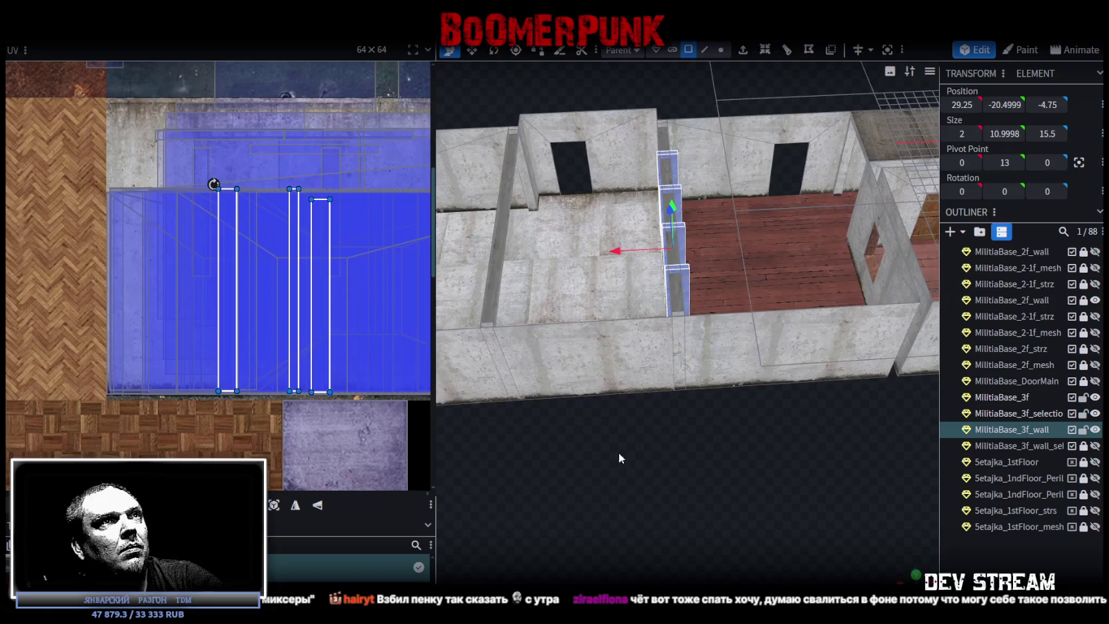
scroll(745, 466, up, 5)
drag(780, 429, 880, 413)
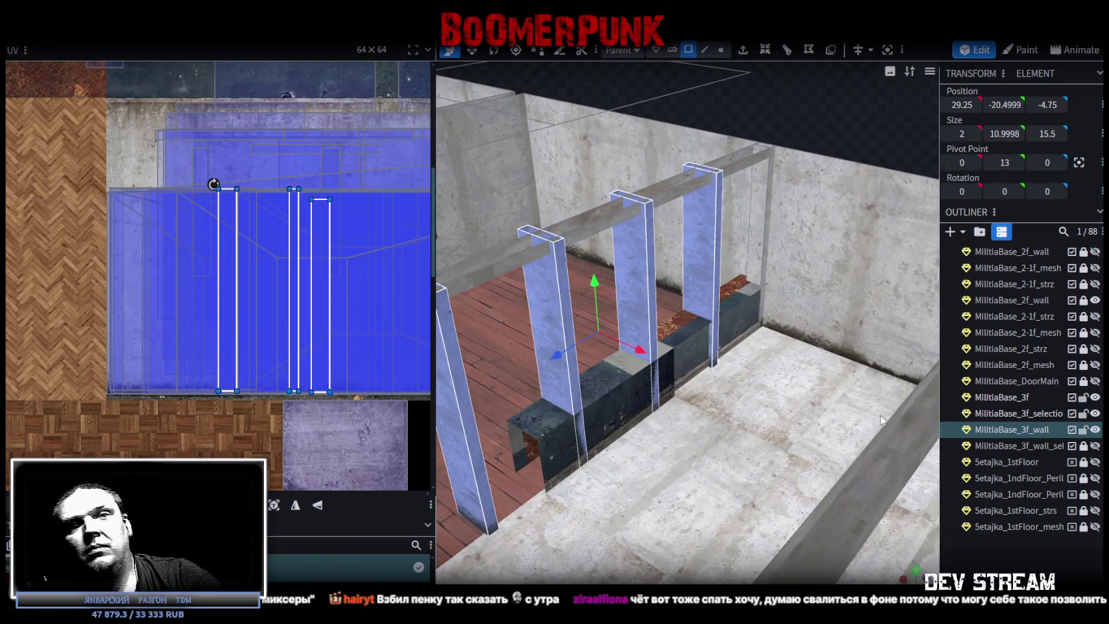
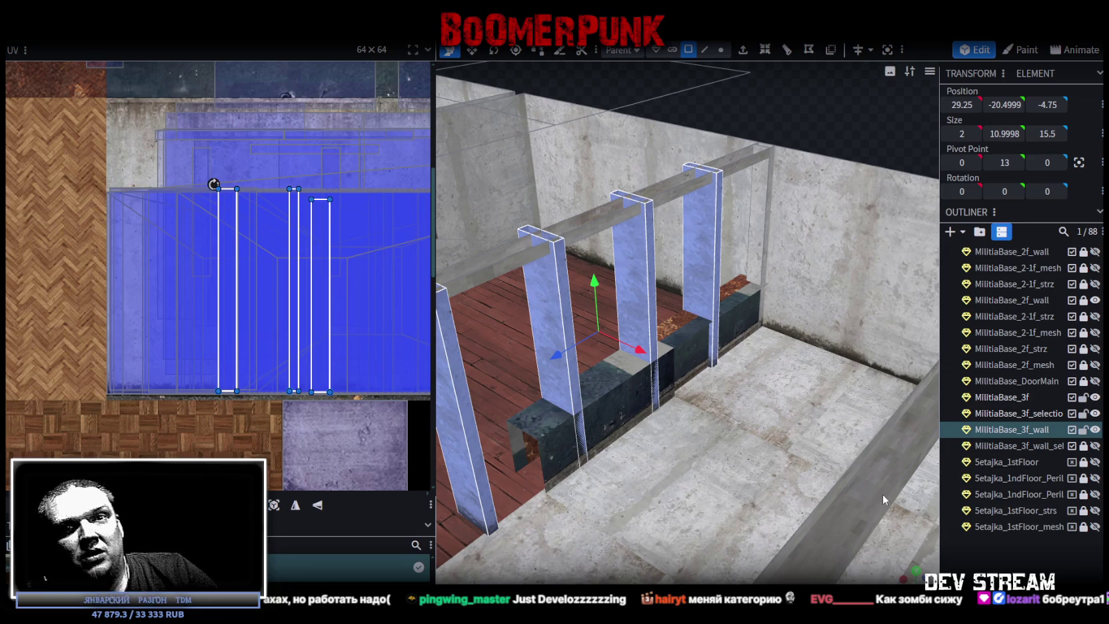
Step: Zoom in on the third-floor pillars and select the base piece between them
scroll(847, 460, down, 5)
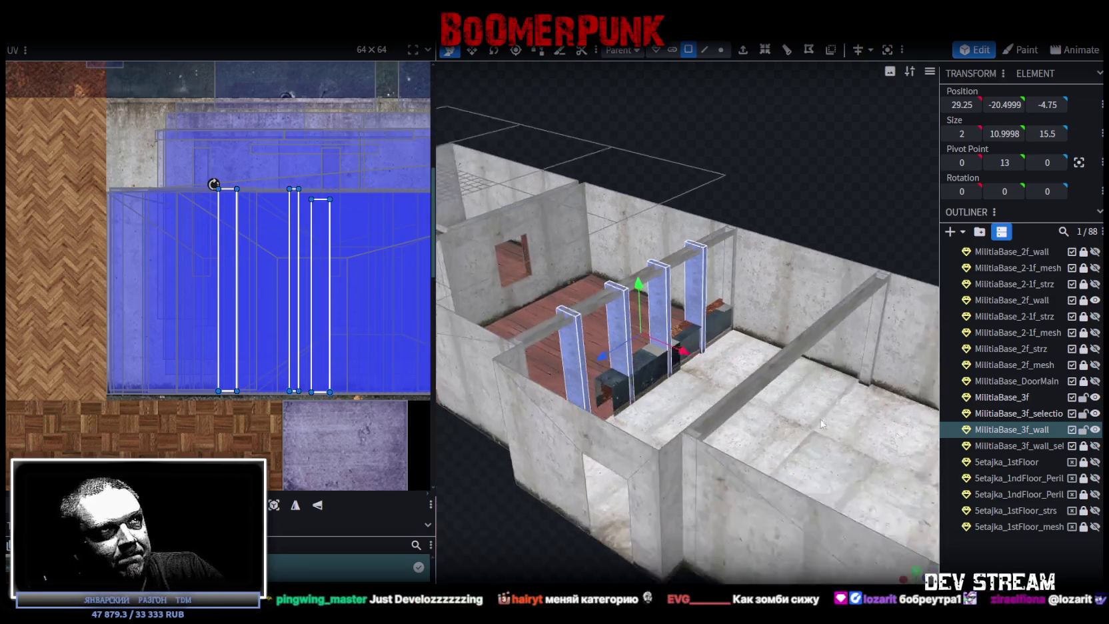
mouse_move(832, 209)
mouse_down()
mouse_move(828, 238)
mouse_move(879, 235)
mouse_up()
scroll(874, 257, up, 5)
scroll(884, 236, up, 3)
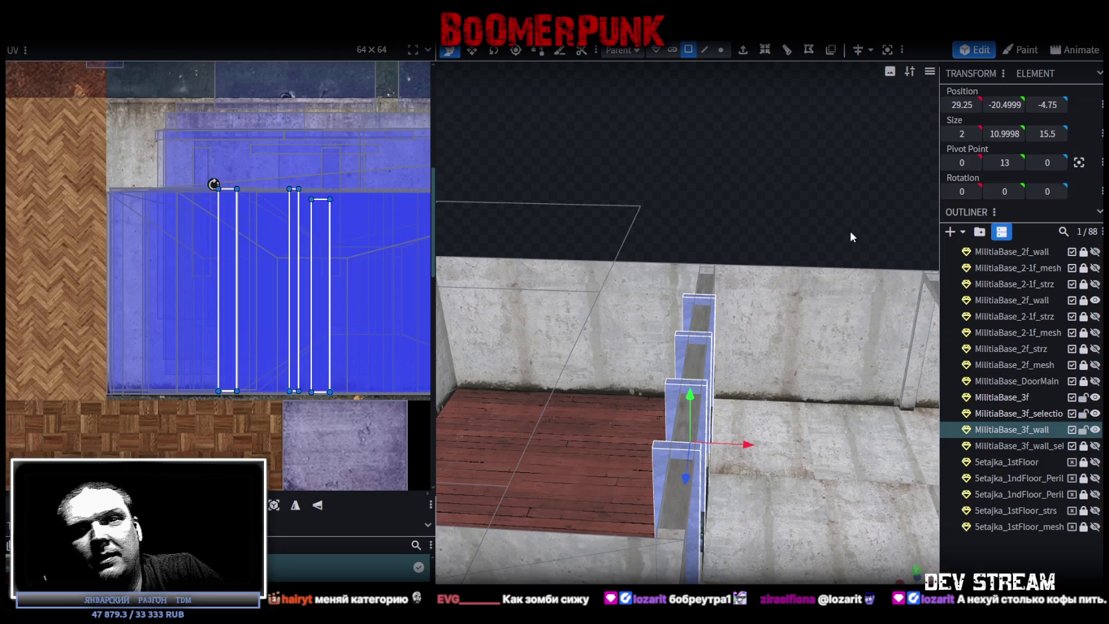
drag(839, 253, 833, 290)
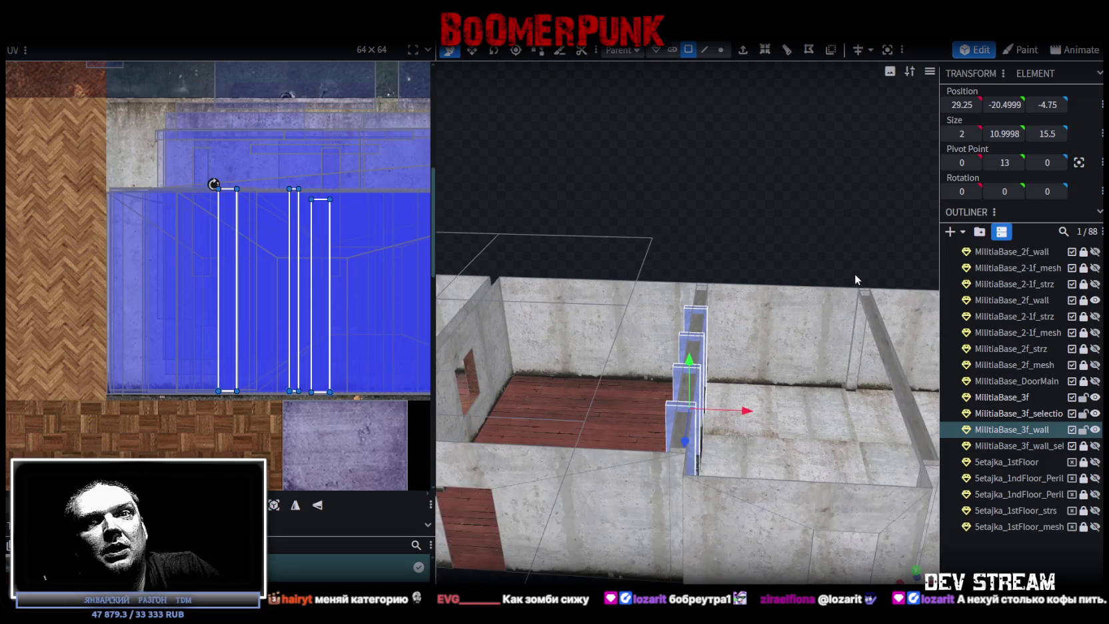
scroll(787, 238, up, 4)
scroll(783, 238, up, 4)
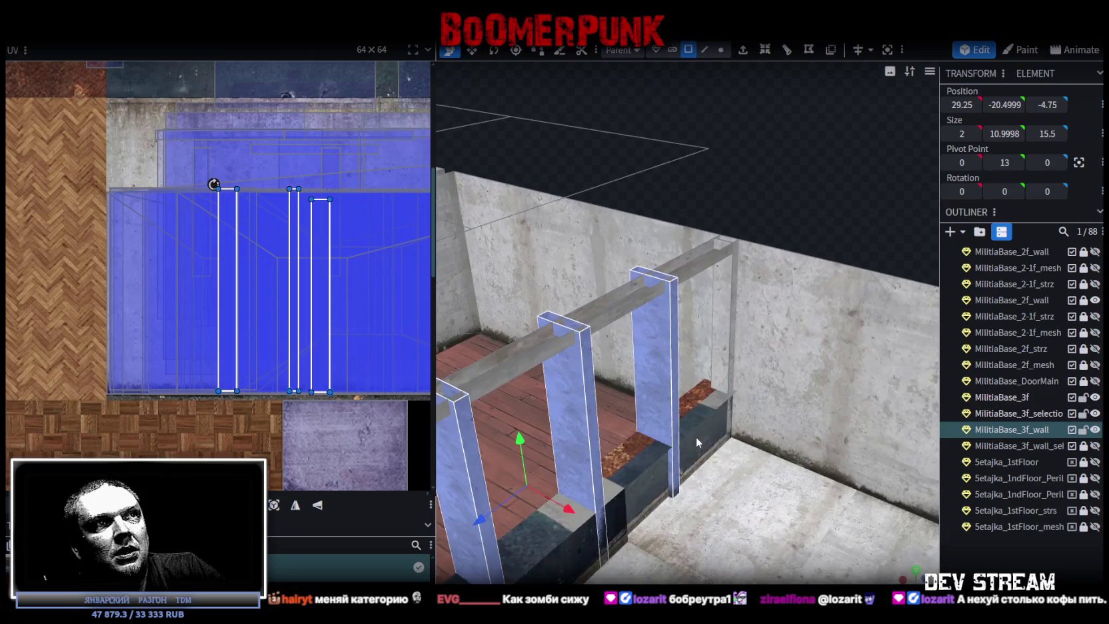
click(697, 436)
click(631, 478)
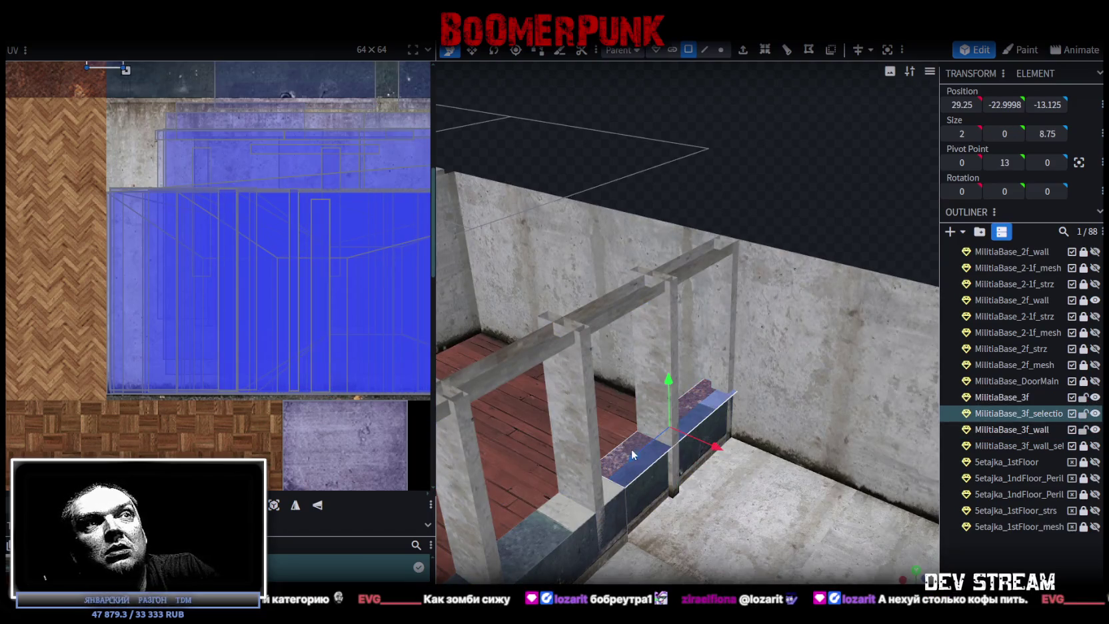
scroll(790, 230, up, 2)
scroll(800, 228, up, 2)
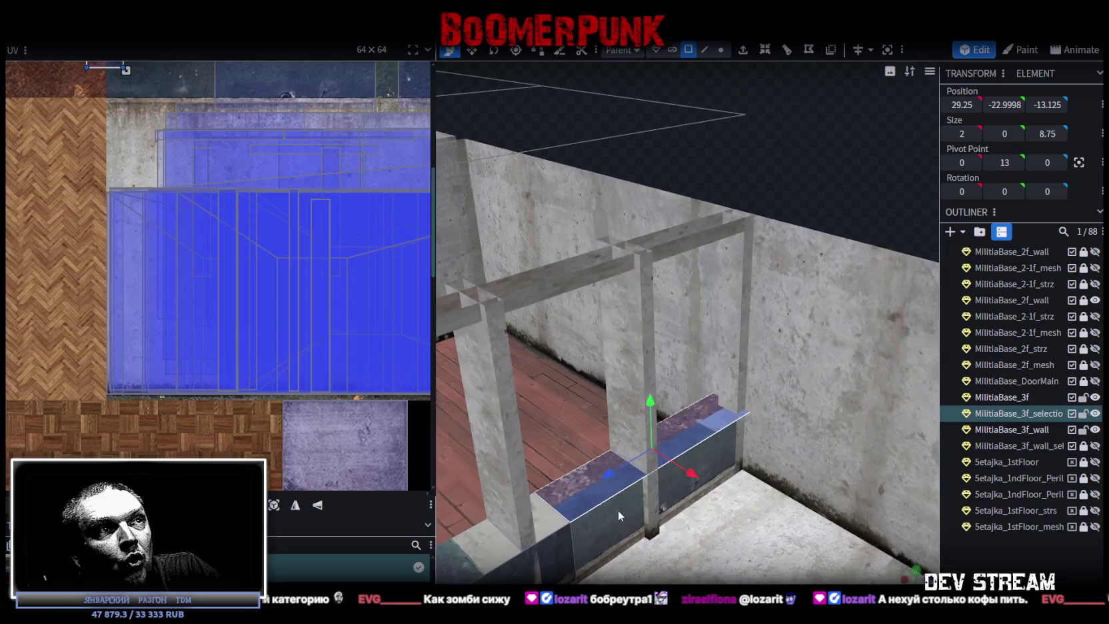
Step: Select the MilitiaBase_3f_selection sill piece between the pillars and view it close up
click(619, 507)
drag(619, 507, 727, 357)
scroll(839, 220, up, 2)
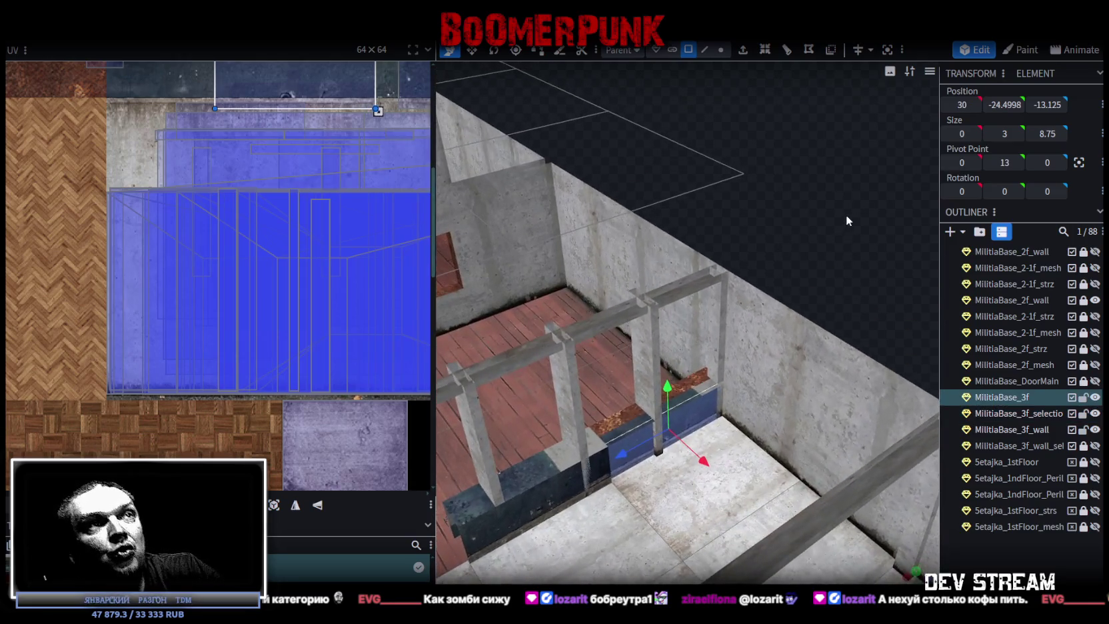
key(ctrl+z)
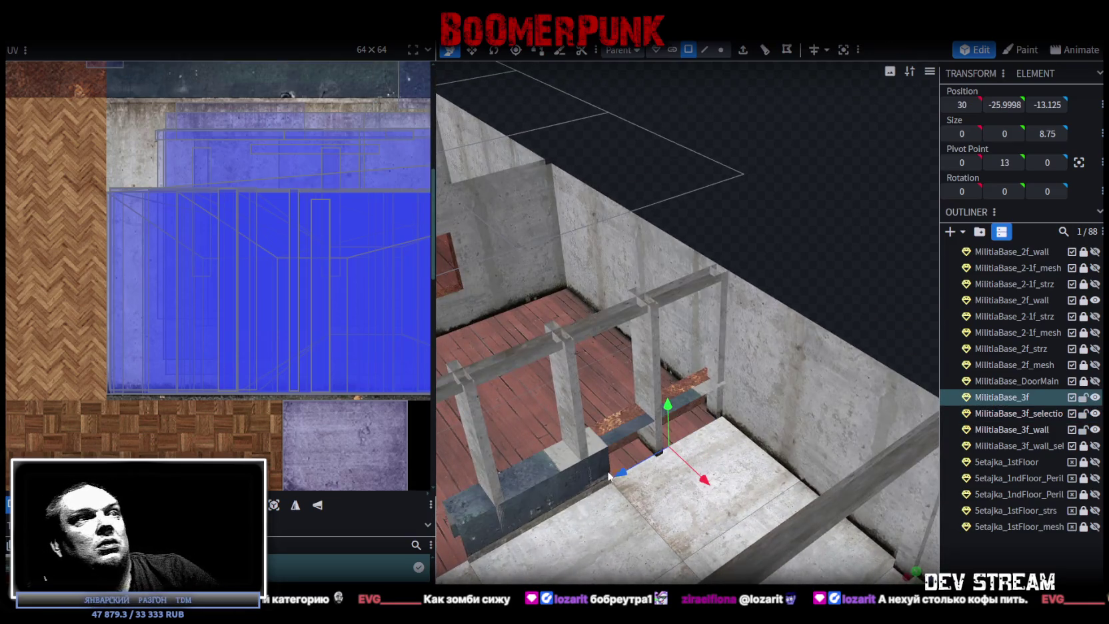
click(612, 449)
mouse_move(624, 368)
mouse_down()
mouse_move(810, 210)
mouse_move(873, 219)
mouse_move(882, 209)
mouse_up()
mouse_move(769, 247)
mouse_down()
mouse_move(752, 247)
mouse_move(853, 220)
mouse_up()
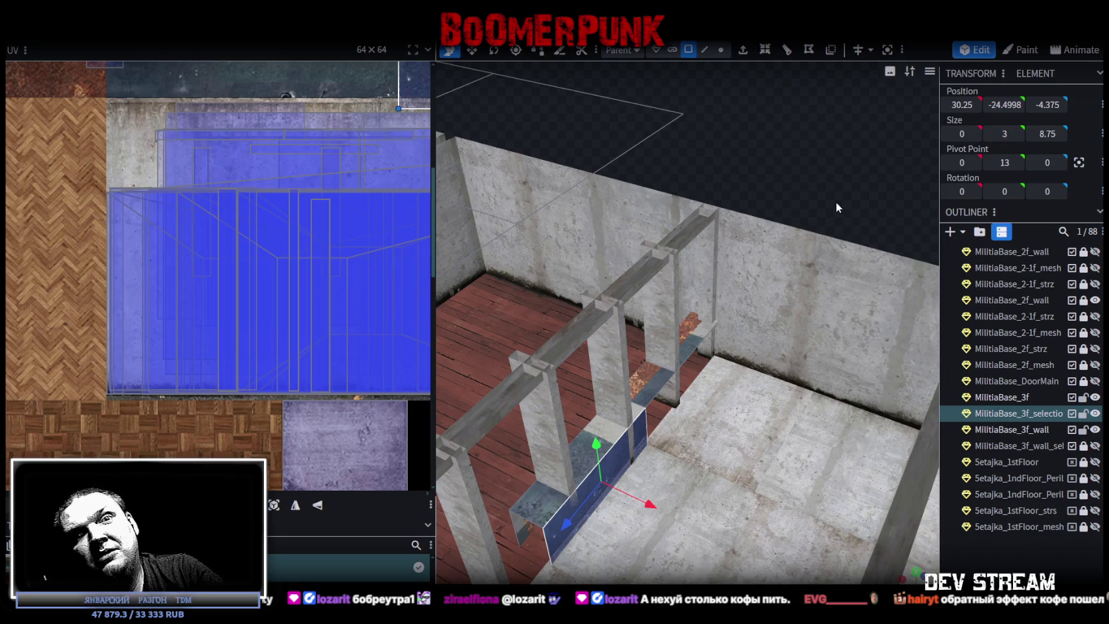
mouse_move(833, 200)
mouse_down()
mouse_move(737, 339)
mouse_move(793, 288)
mouse_up()
scroll(793, 334, up, 3)
Step: Raise the flat sill face at the pillars' base 2.75 units to window height
scroll(793, 334, up, 3)
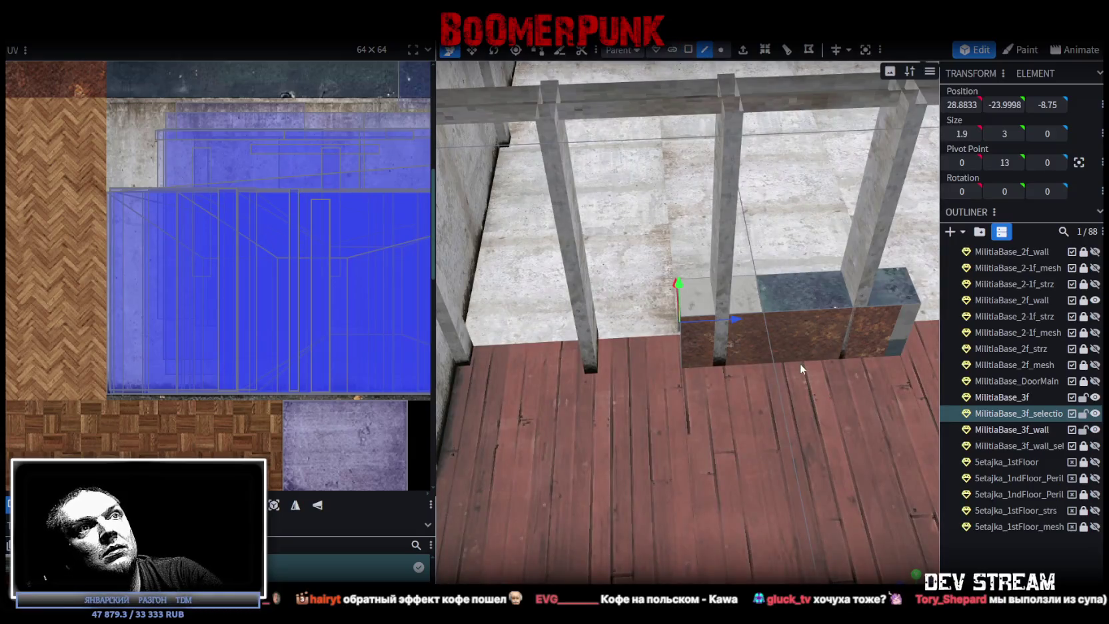
click(798, 363)
drag(804, 324, 812, 276)
scroll(790, 374, down, 2)
scroll(778, 363, down, 3)
mouse_move(778, 364)
mouse_down()
mouse_move(802, 340)
mouse_move(677, 320)
mouse_up()
drag(867, 327, 944, 320)
scroll(960, 317, up, 3)
scroll(769, 294, up, 2)
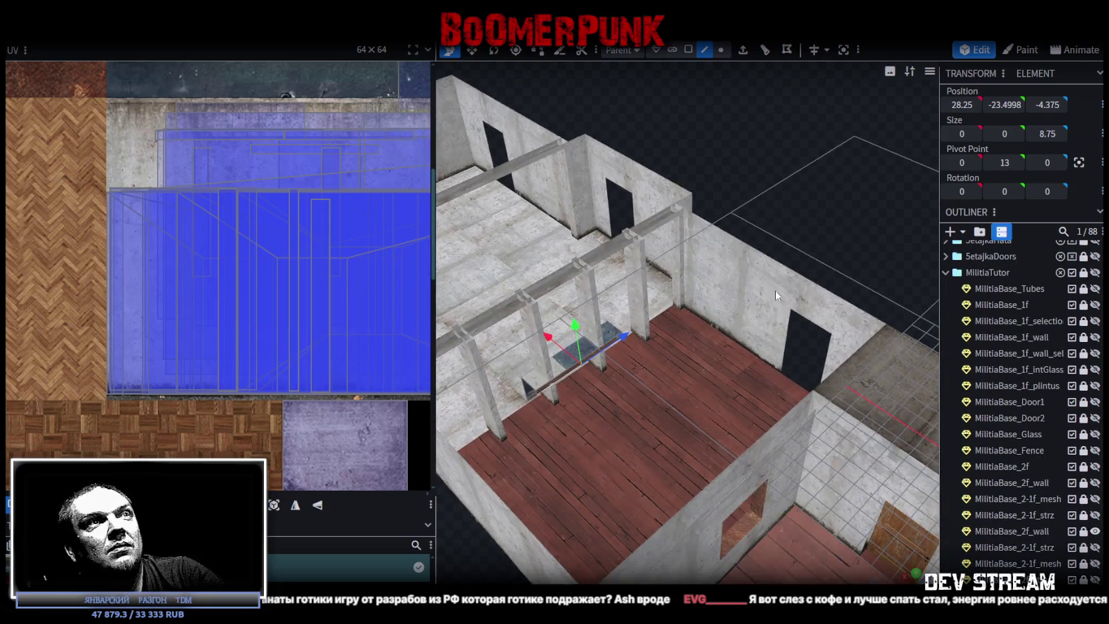
drag(770, 293, 779, 160)
scroll(834, 140, up, 3)
Step: In face selection mode, shift the thin sill face -0.25 along X
click(691, 50)
scroll(814, 290, down, 3)
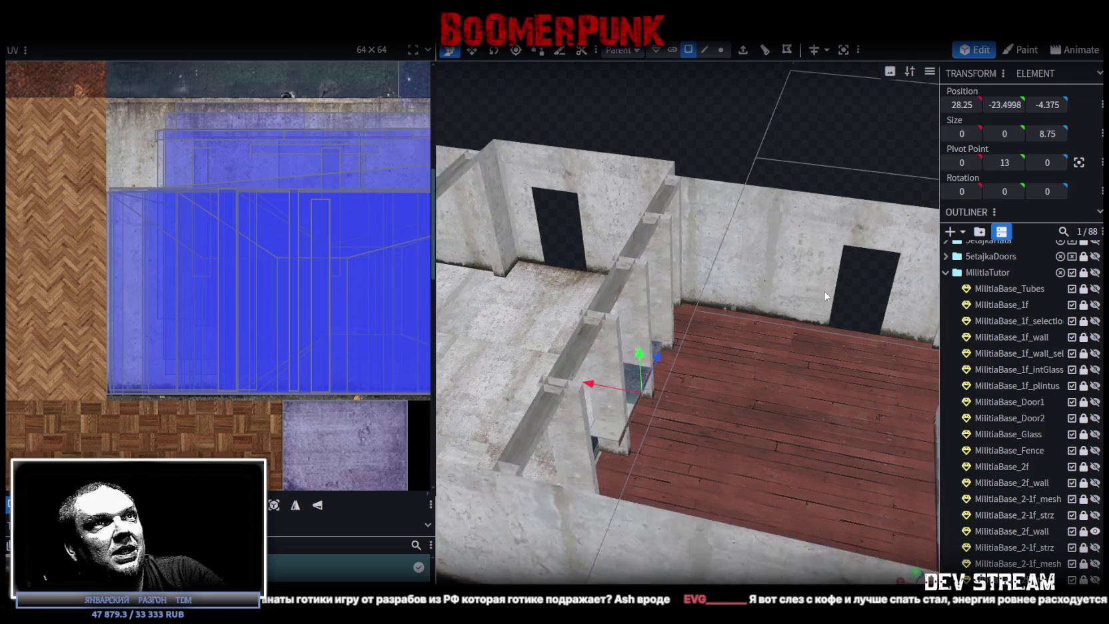
mouse_move(833, 308)
mouse_down()
mouse_move(764, 160)
mouse_move(807, 137)
mouse_move(708, 325)
mouse_up()
scroll(799, 146, up, 3)
click(669, 343)
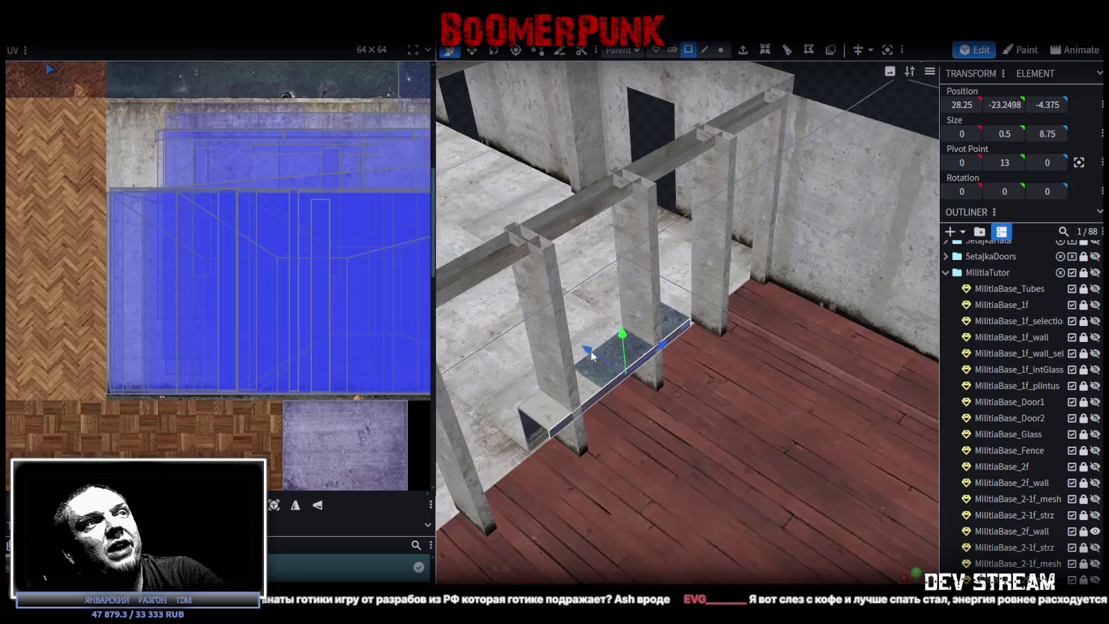
drag(668, 343, 594, 356)
scroll(830, 129, down, 3)
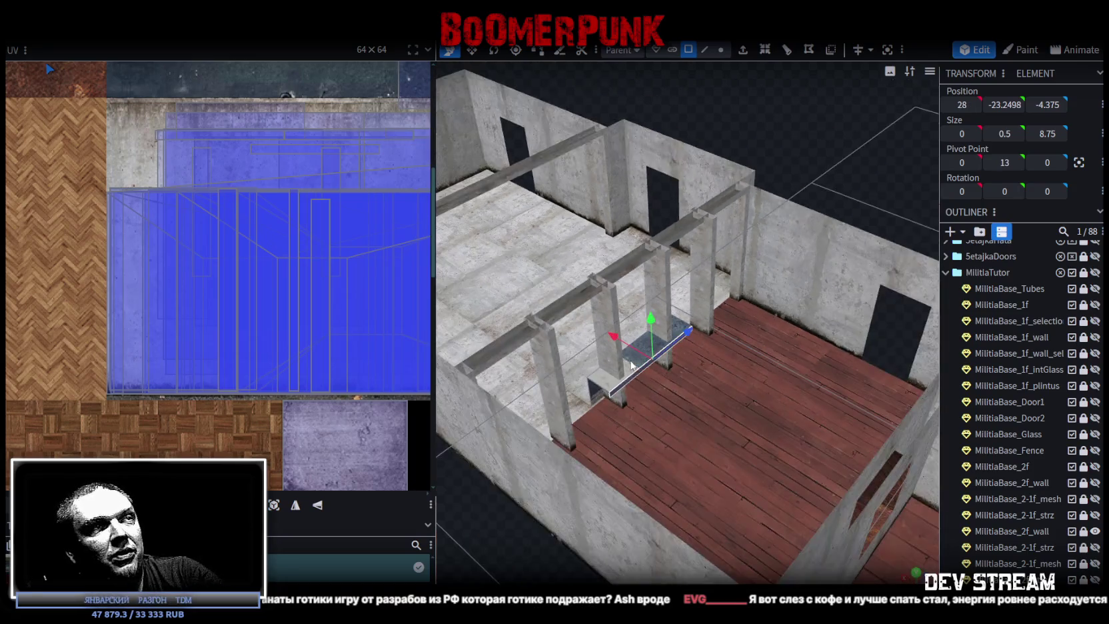
drag(828, 128, 819, 150)
scroll(822, 140, up, 3)
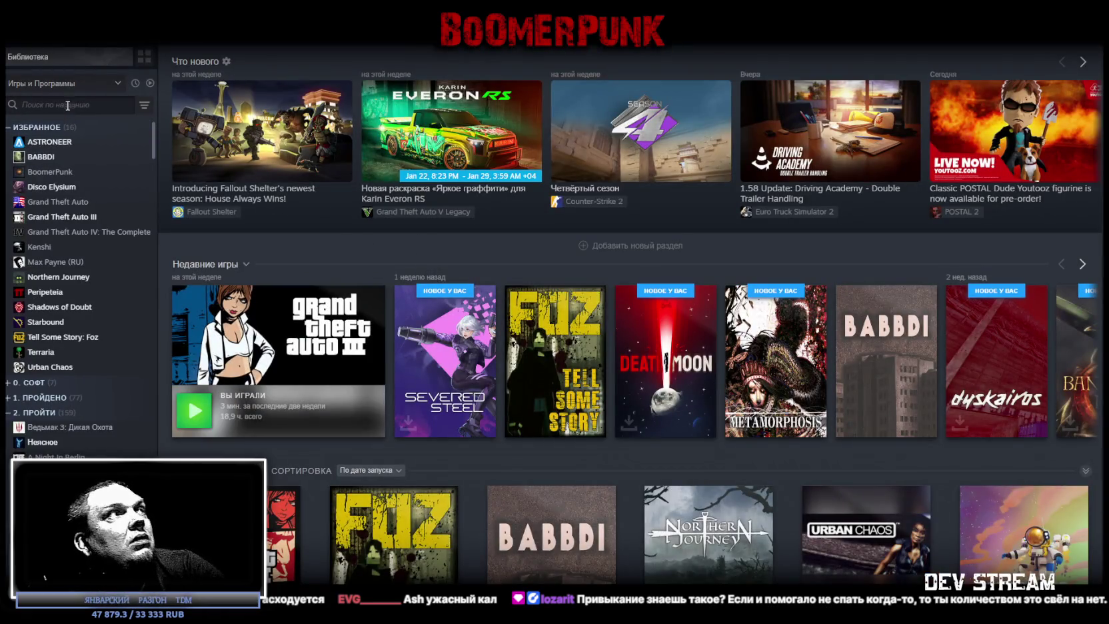
Step: Search the library for 'ash' and open the Of Ash and Steel store page
text(as)
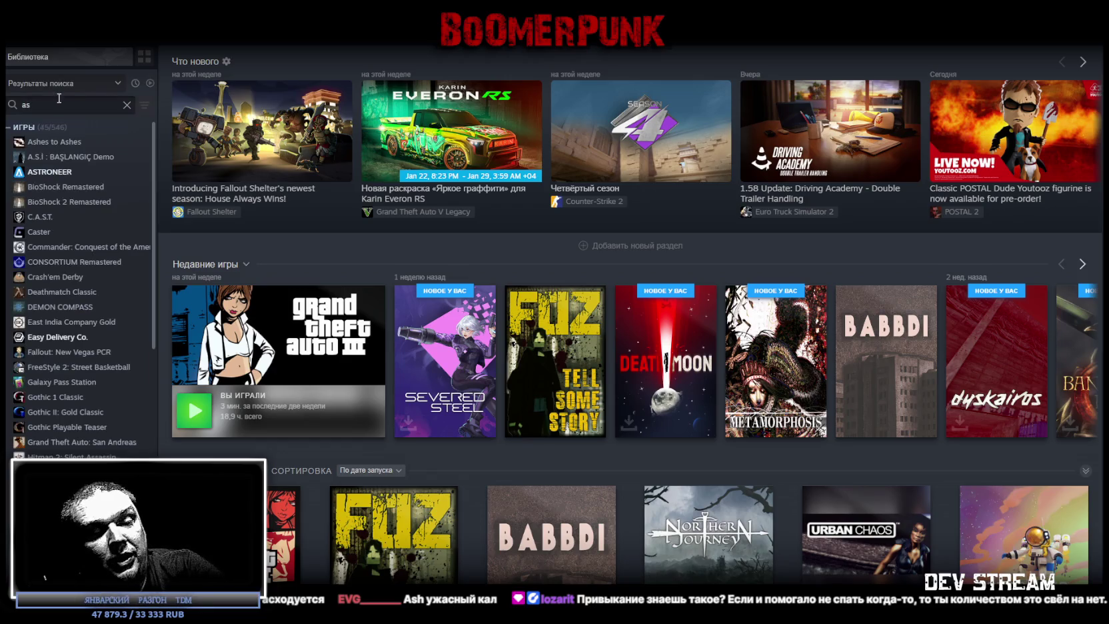
text(h)
click(69, 142)
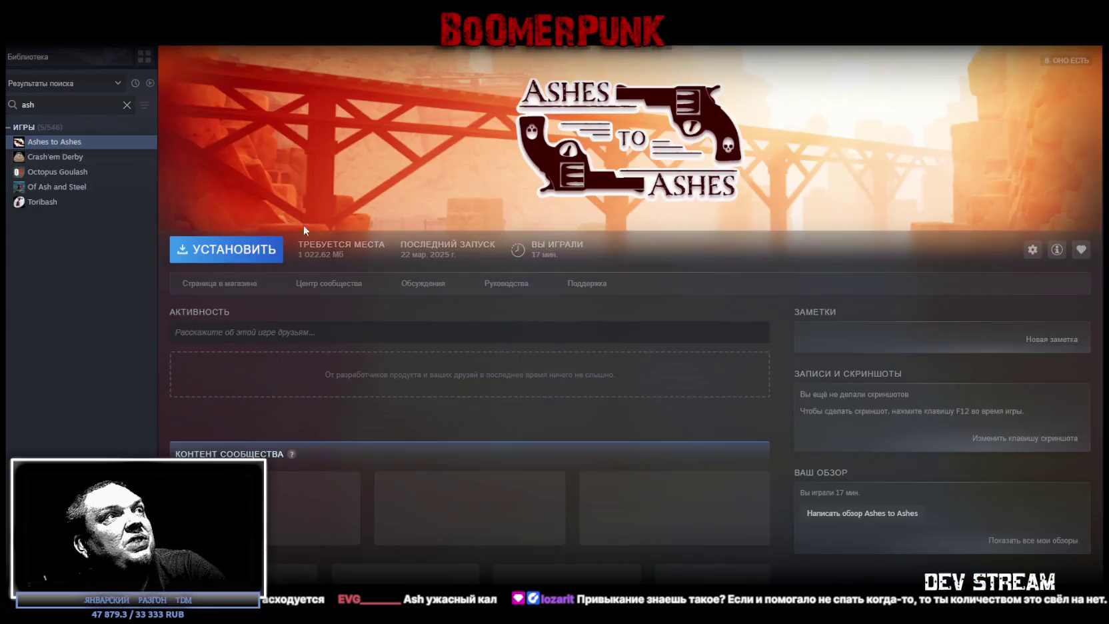
key(Down)
key(Down)
key(Down)
click(209, 286)
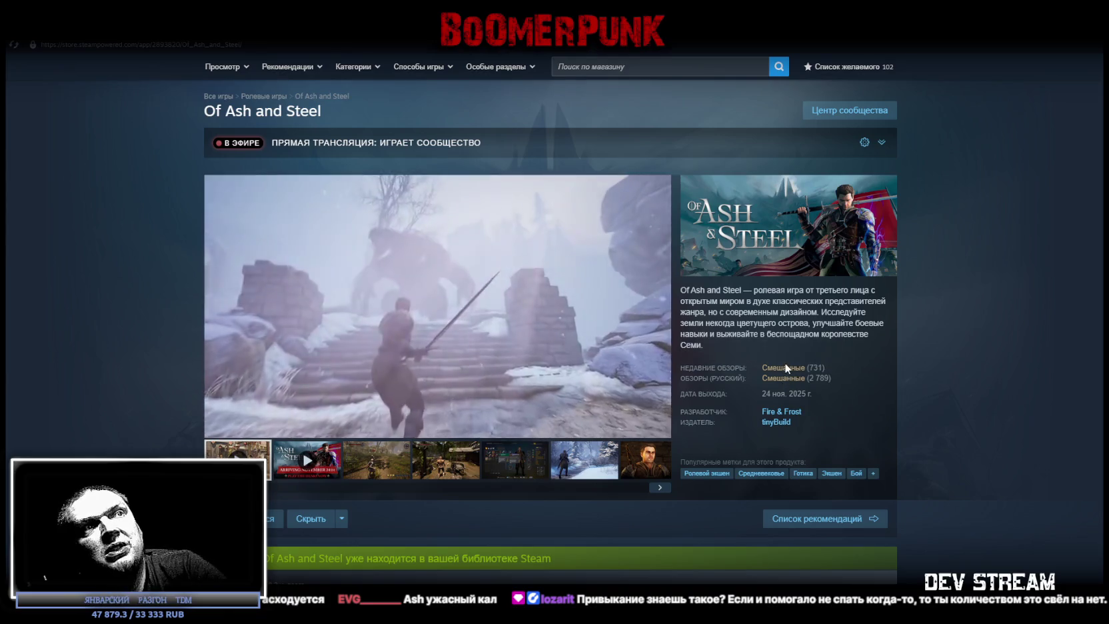
mouse_move(437, 295)
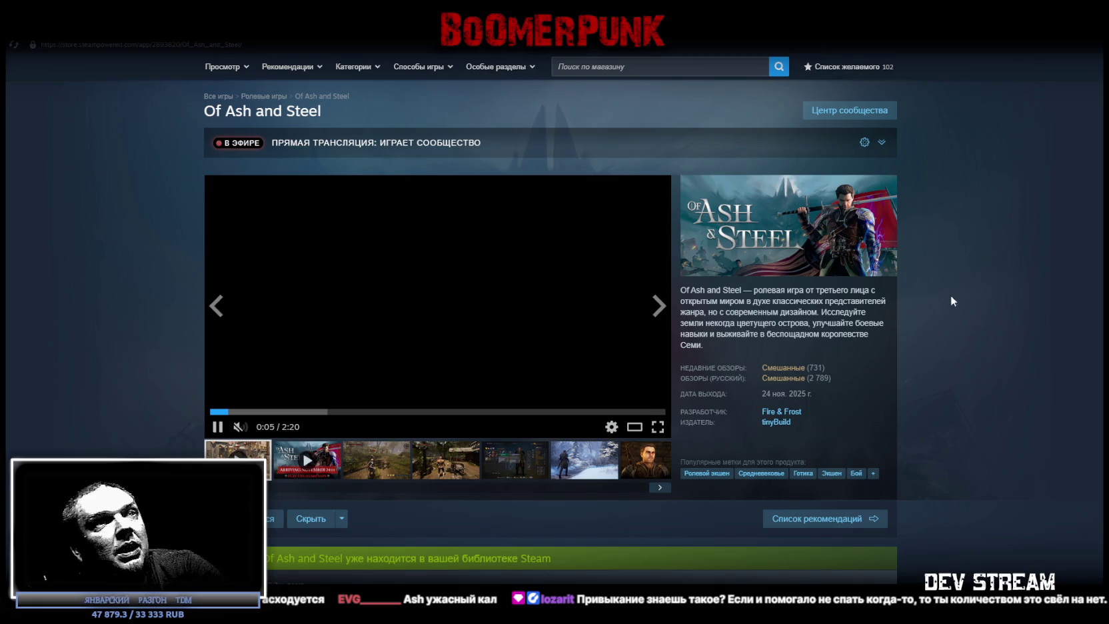
Step: View the portrait screenshot from the store page gallery full-window
scroll(946, 300, down, 1)
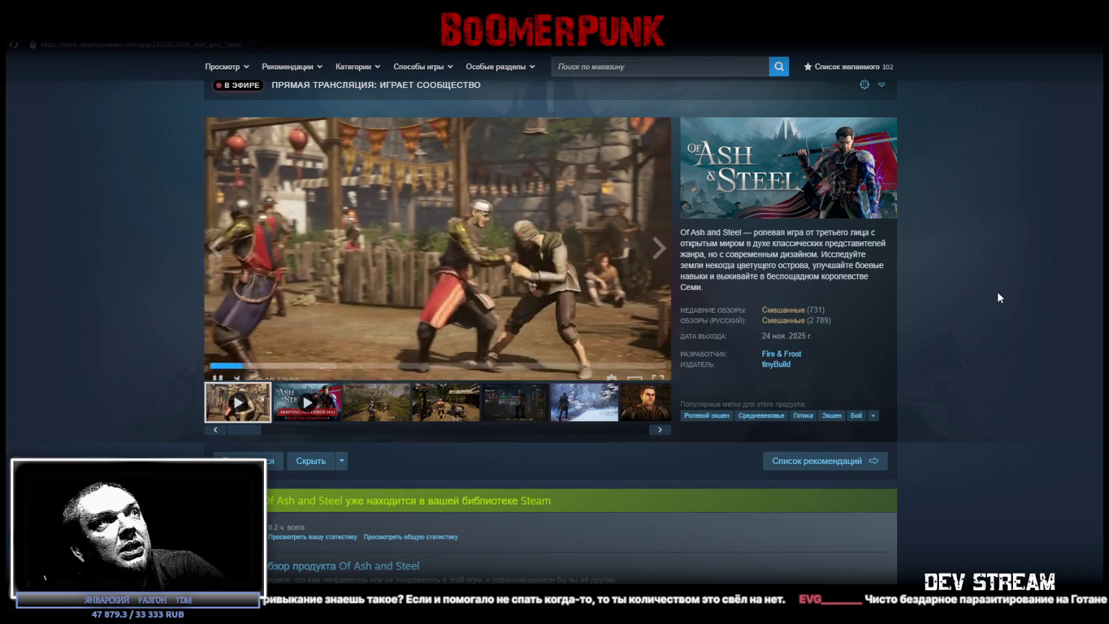
scroll(998, 297, up, 1)
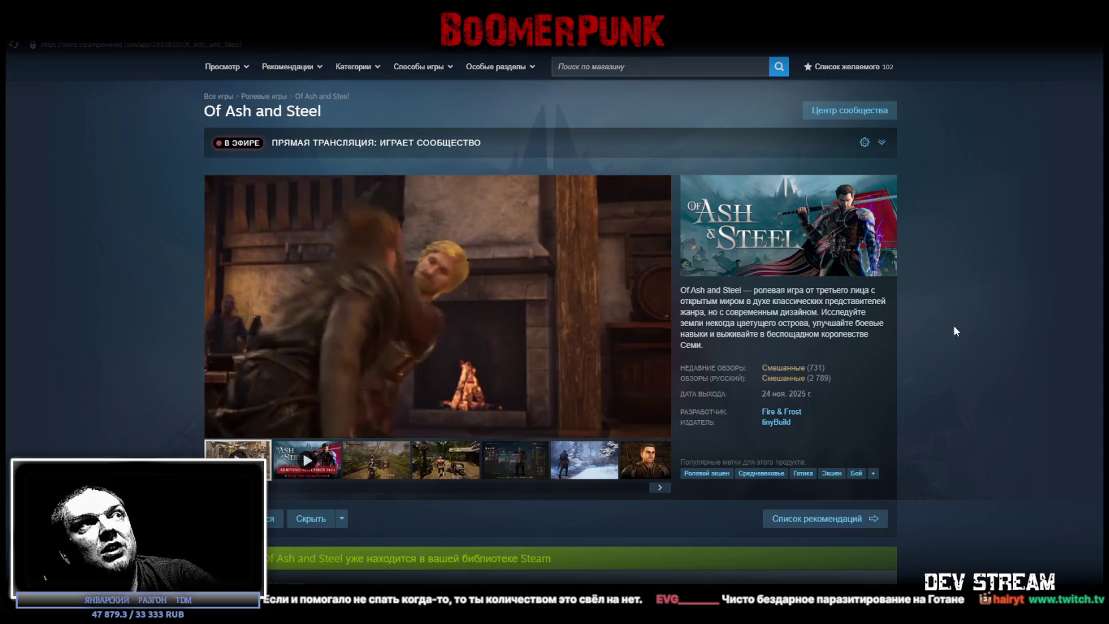
click(664, 453)
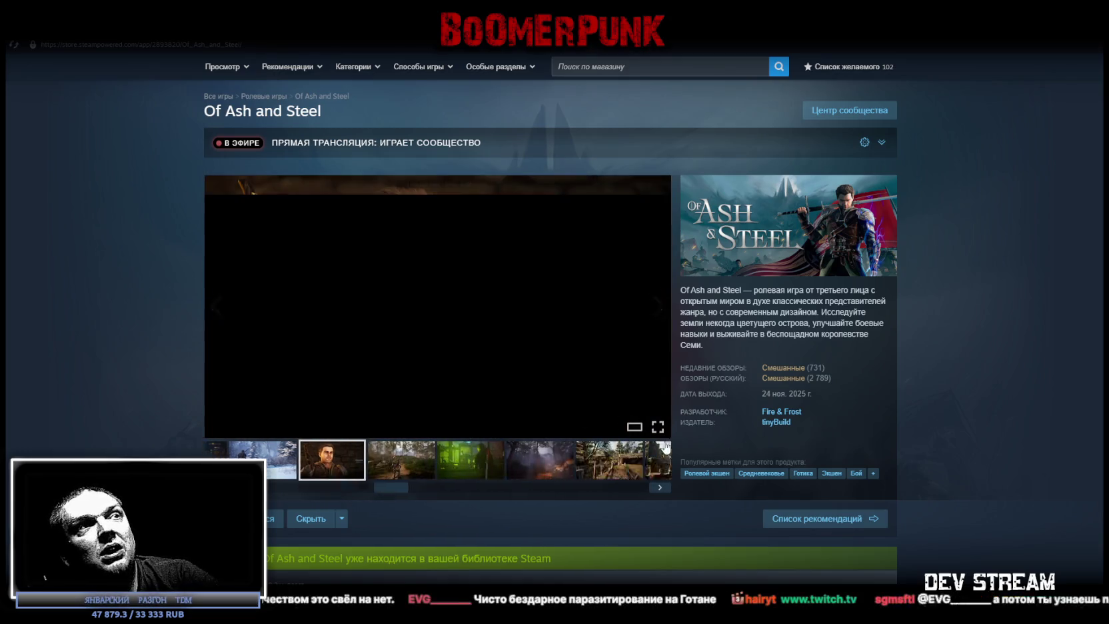
click(667, 398)
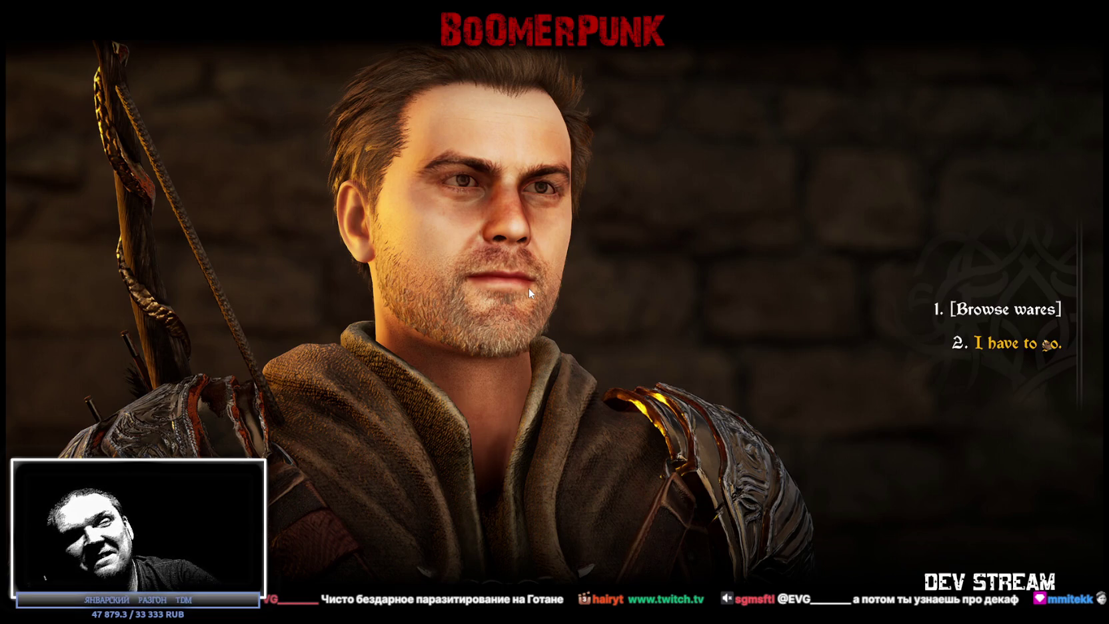
mouse_move(706, 290)
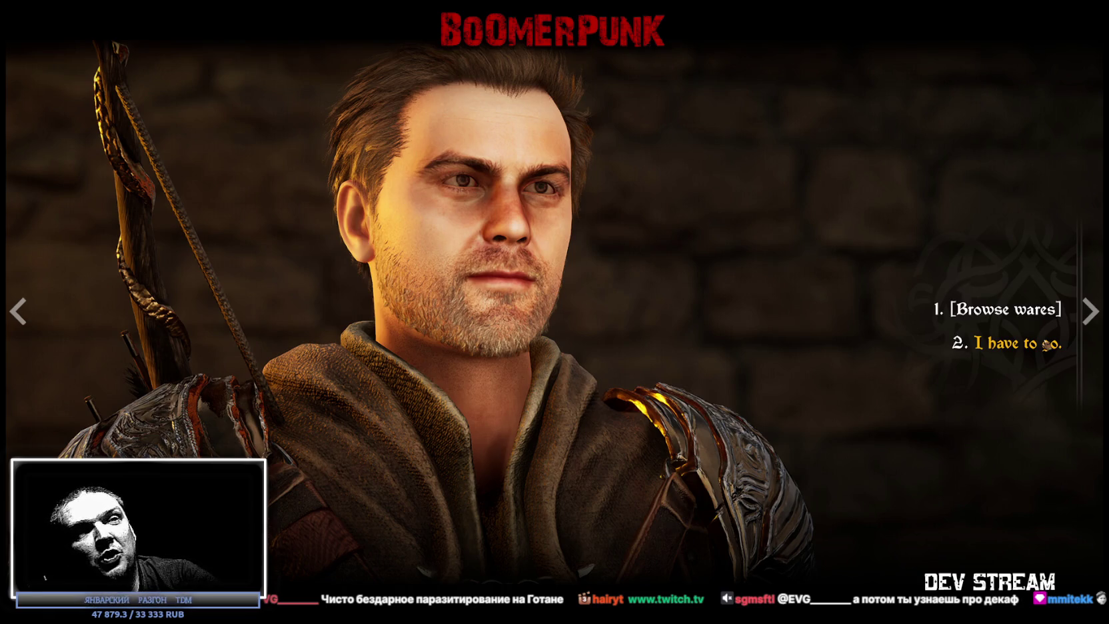
Step: Close the screenshot viewer and browse the media strip to the castle courtyard screenshot
key(Escape)
click(580, 455)
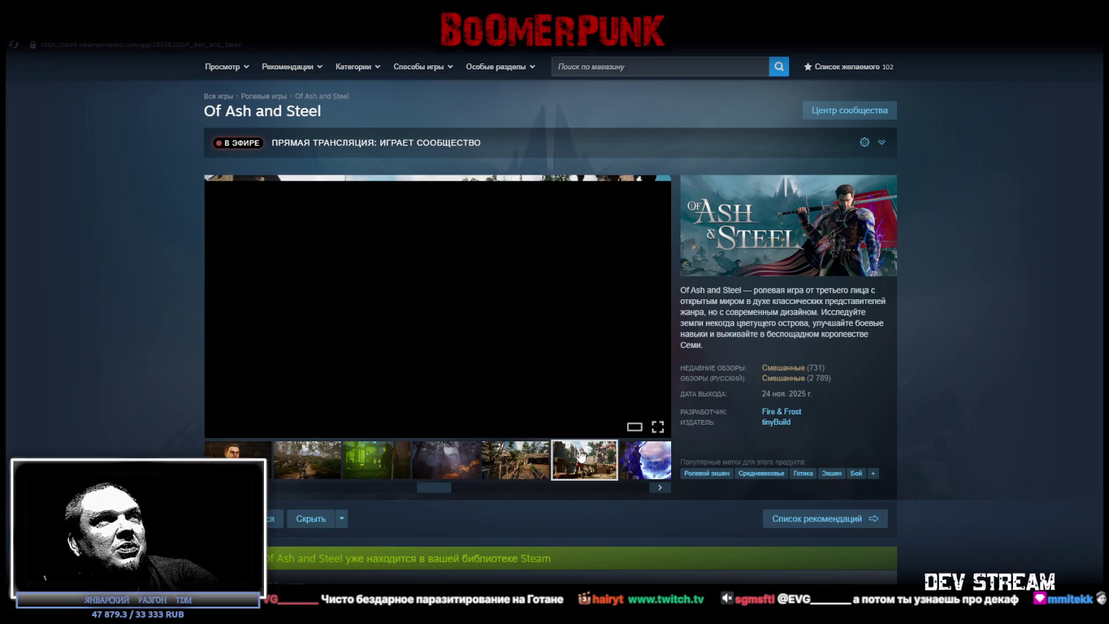
drag(463, 486, 628, 491)
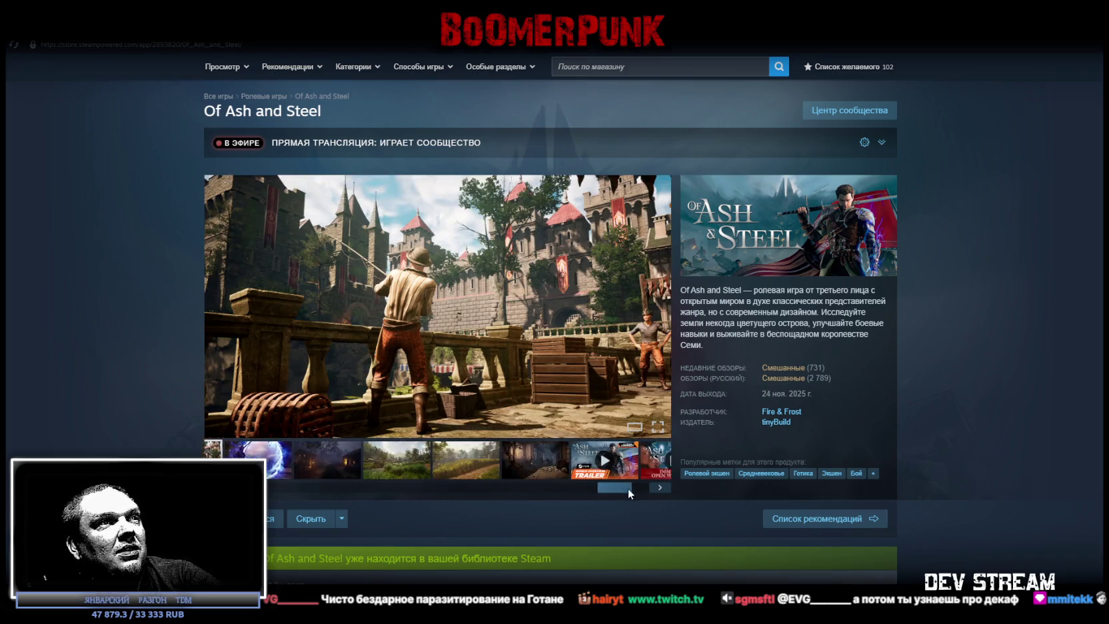
click(659, 487)
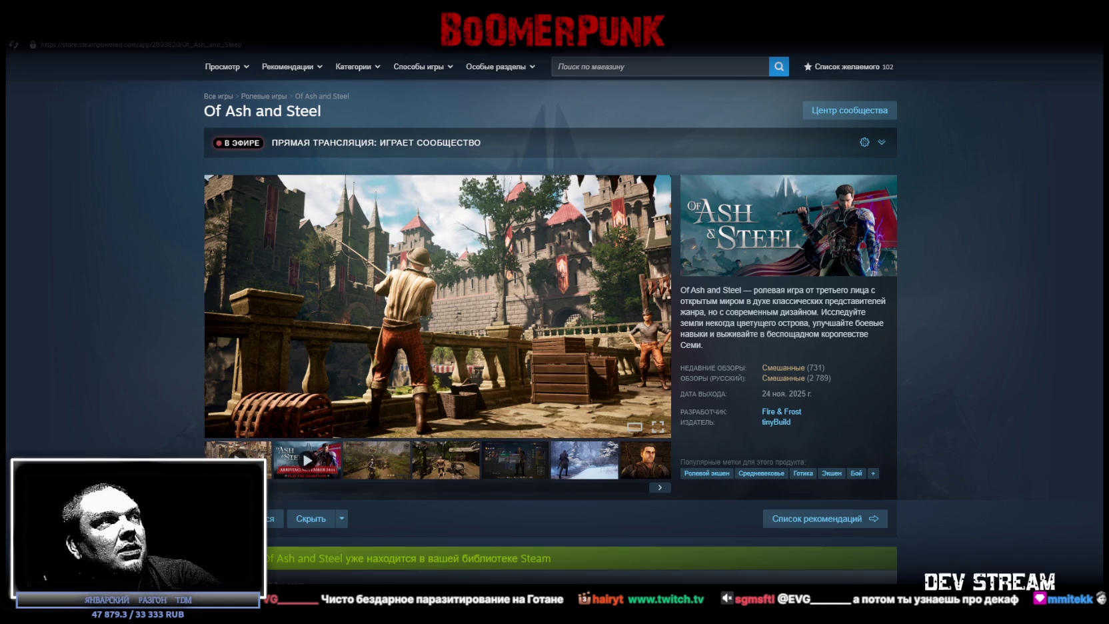
mouse_move(260, 486)
mouse_down()
mouse_move(630, 490)
mouse_move(259, 493)
mouse_up()
scroll(824, 369, down, 2)
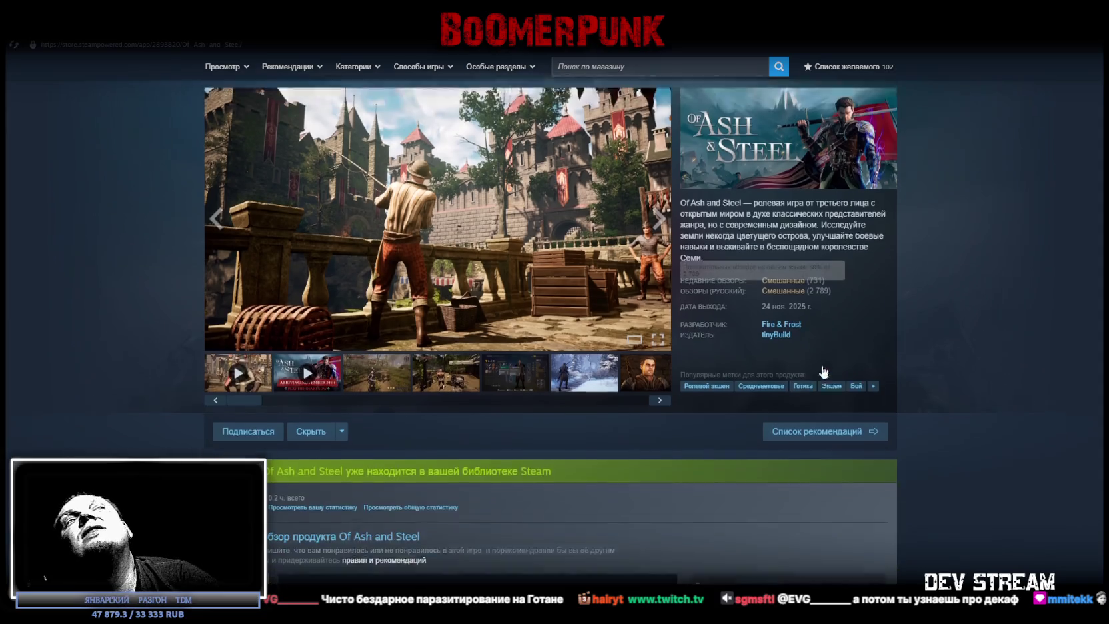
scroll(862, 279, up, 2)
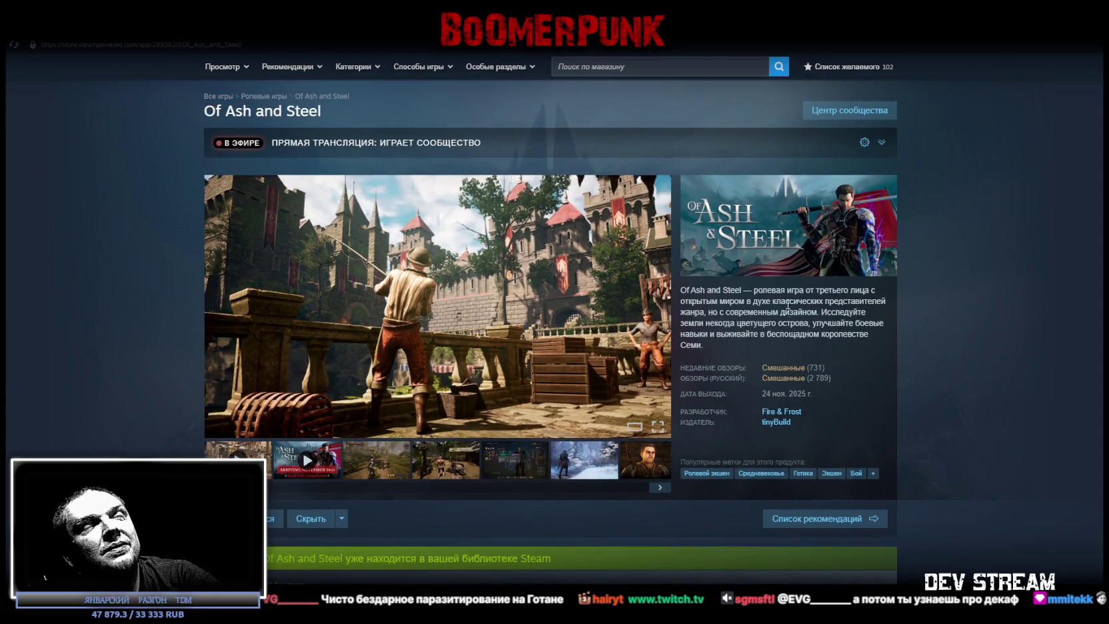
scroll(779, 321, down, 4)
scroll(780, 321, down, 4)
scroll(775, 321, down, 4)
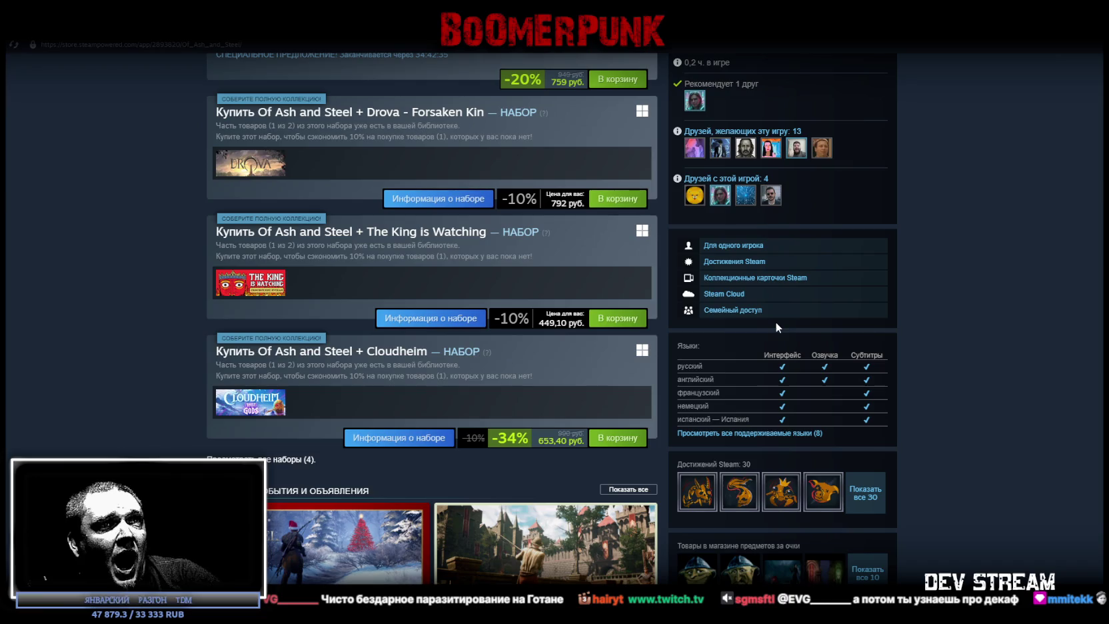
scroll(778, 328, down, 3)
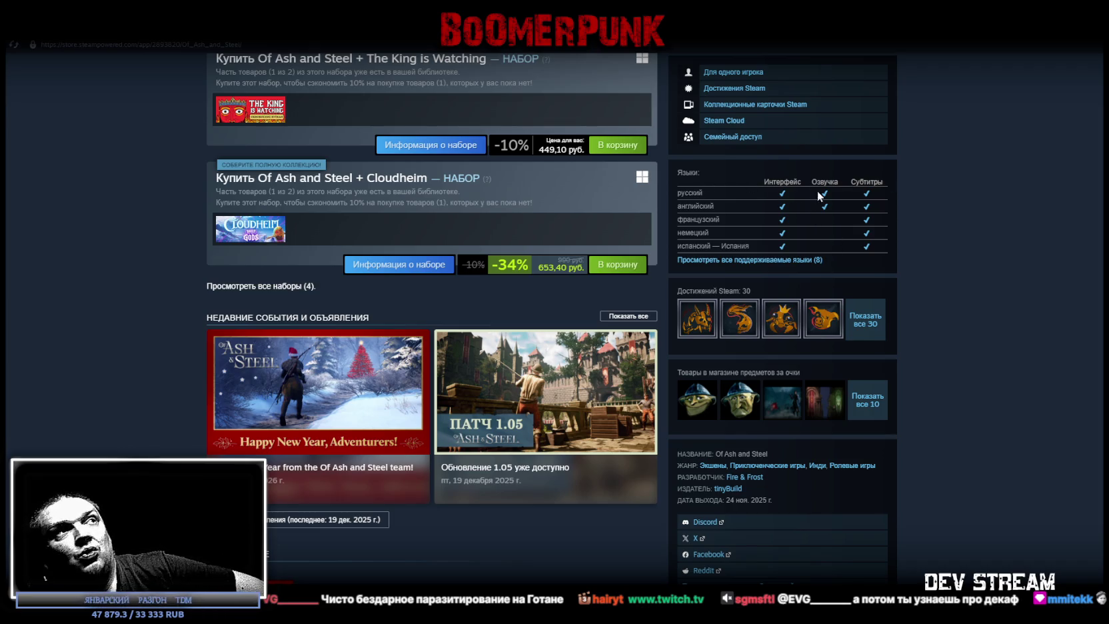
scroll(818, 233, up, 3)
scroll(866, 299, up, 5)
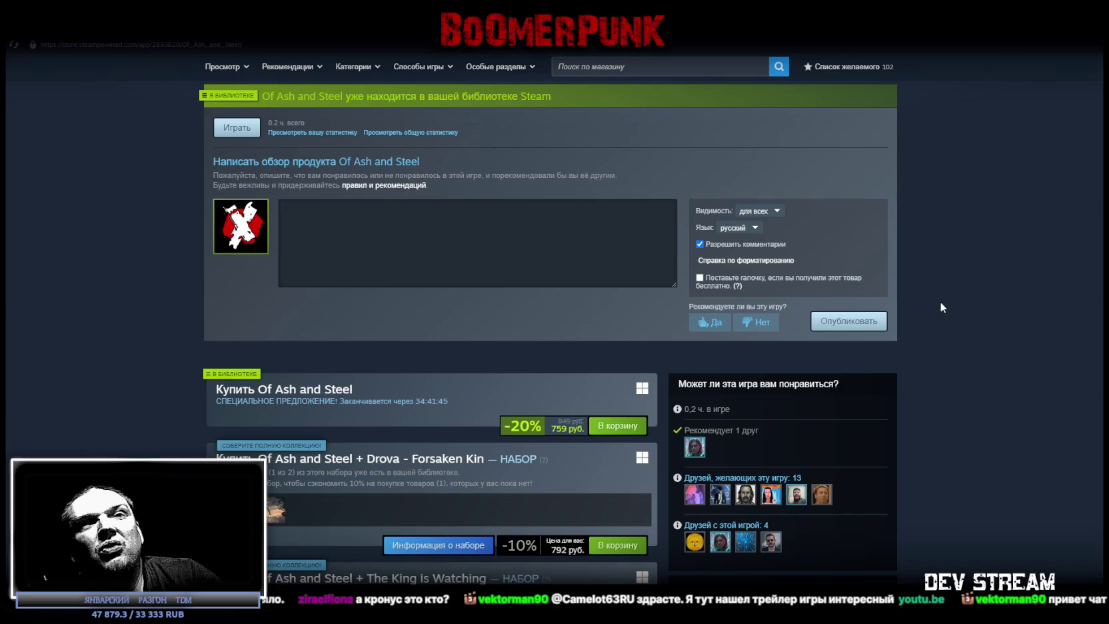
Step: Scroll to the top of the store page and list all games by developer Fire & Frost
scroll(926, 373, up, 5)
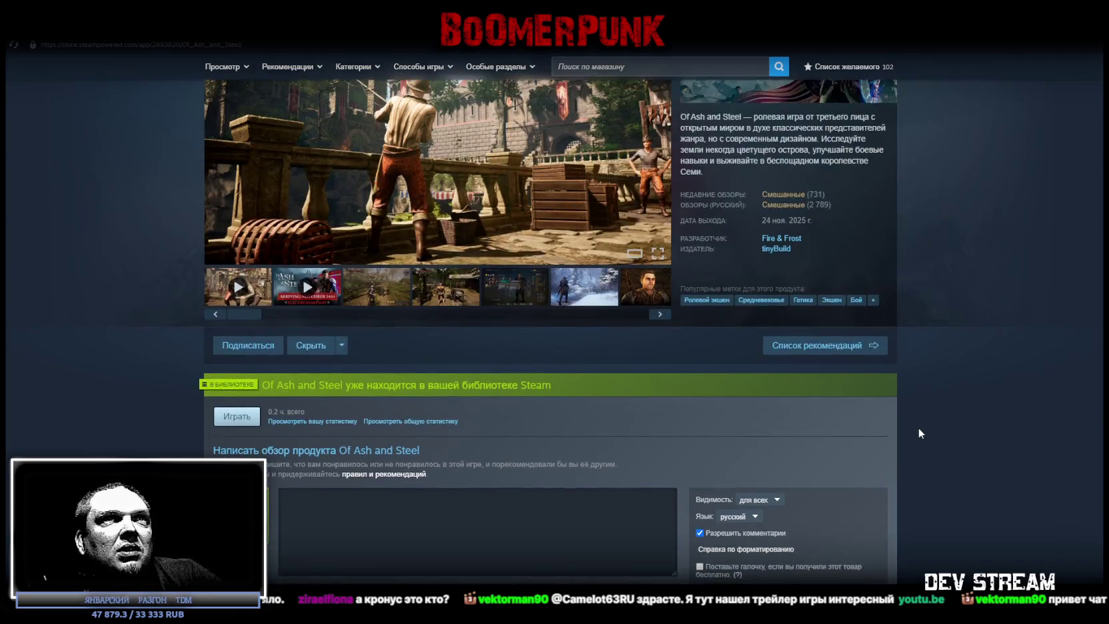
scroll(918, 430, up, 3)
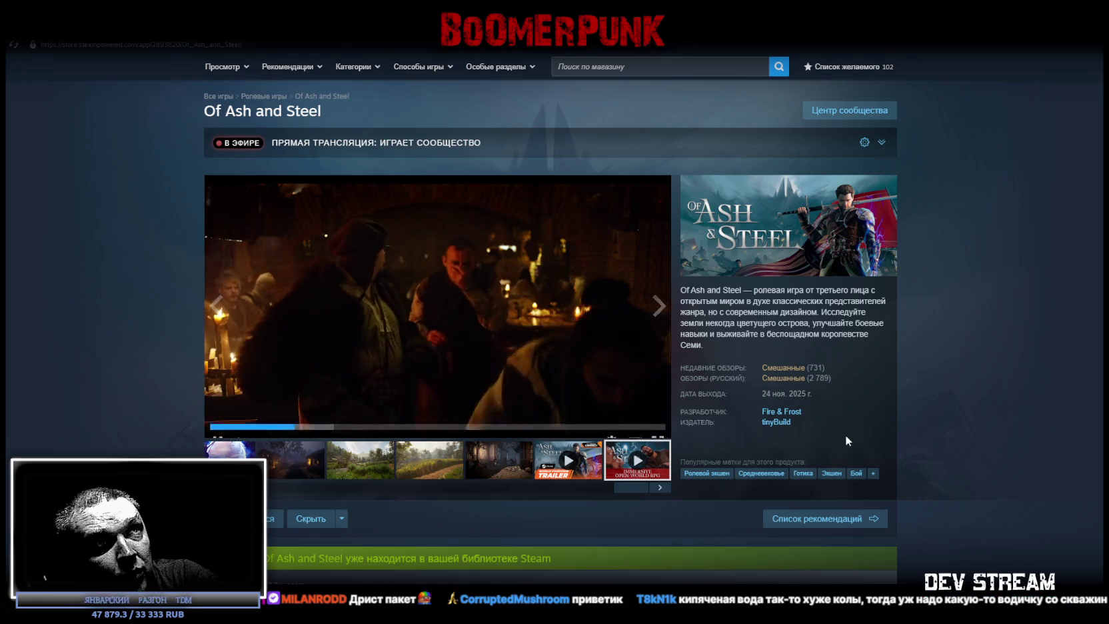
click(787, 412)
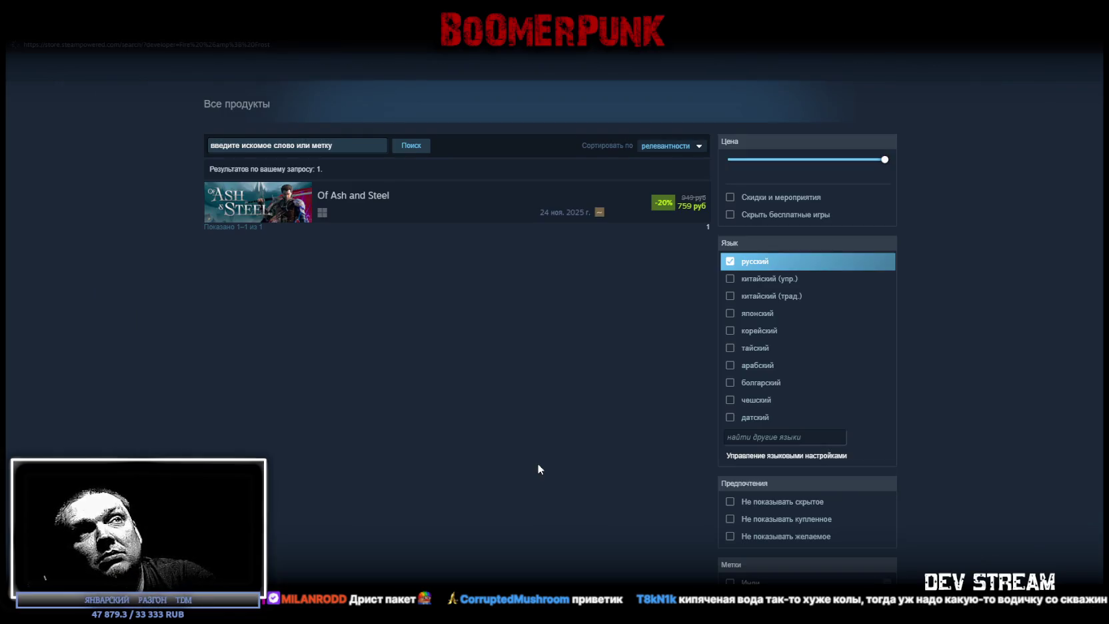
mouse_move(303, 210)
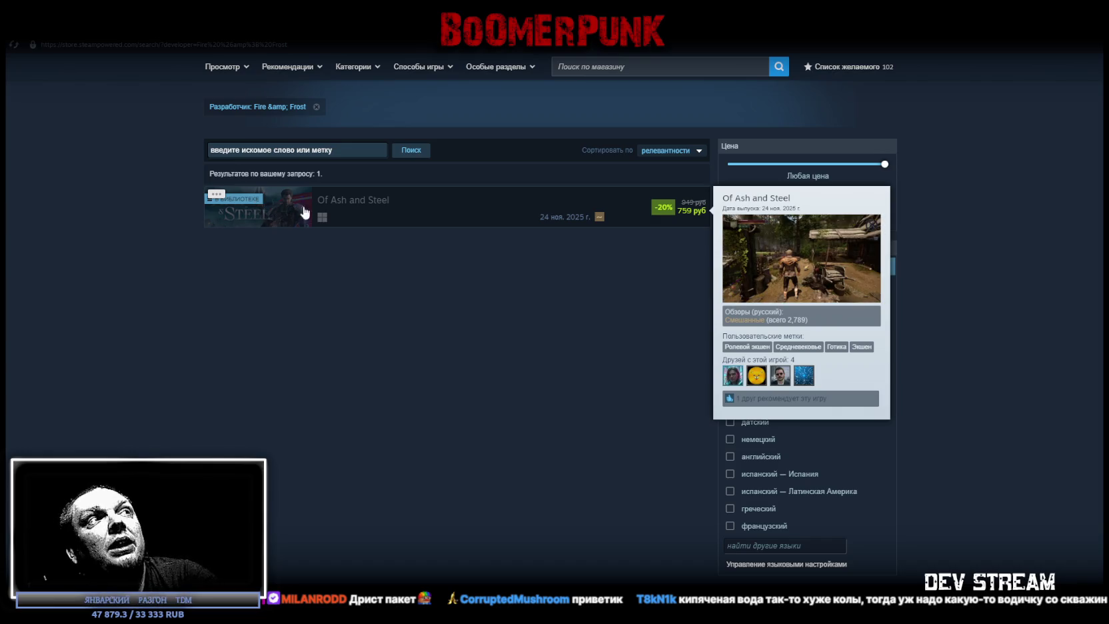
Step: Reopen the Of Ash and Steel store page from the Fire & Frost results
click(336, 200)
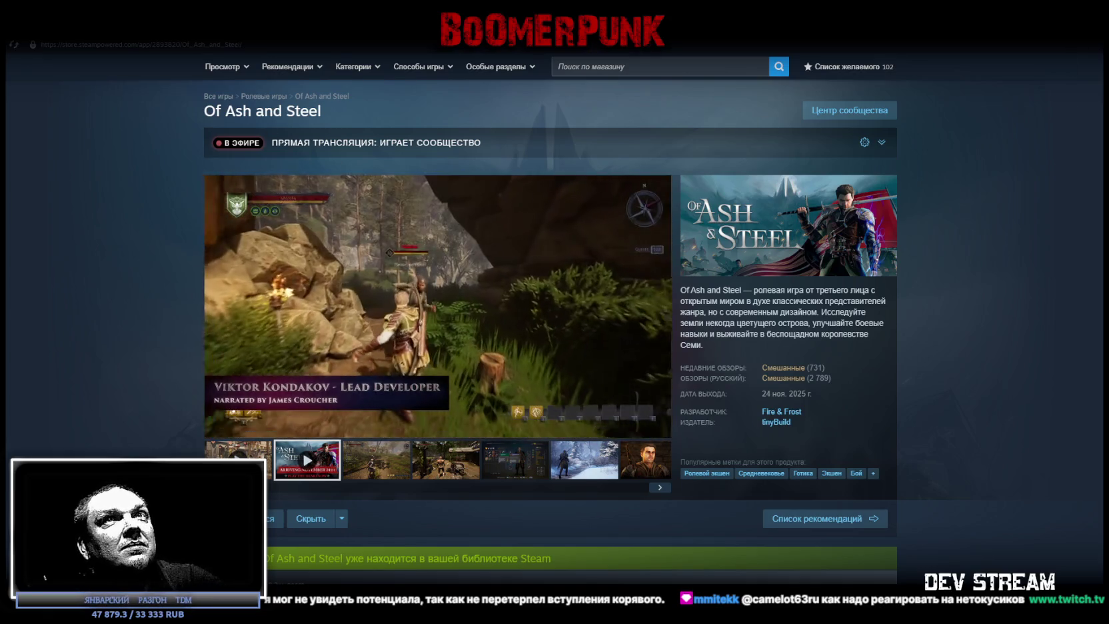
scroll(682, 490, down, 5)
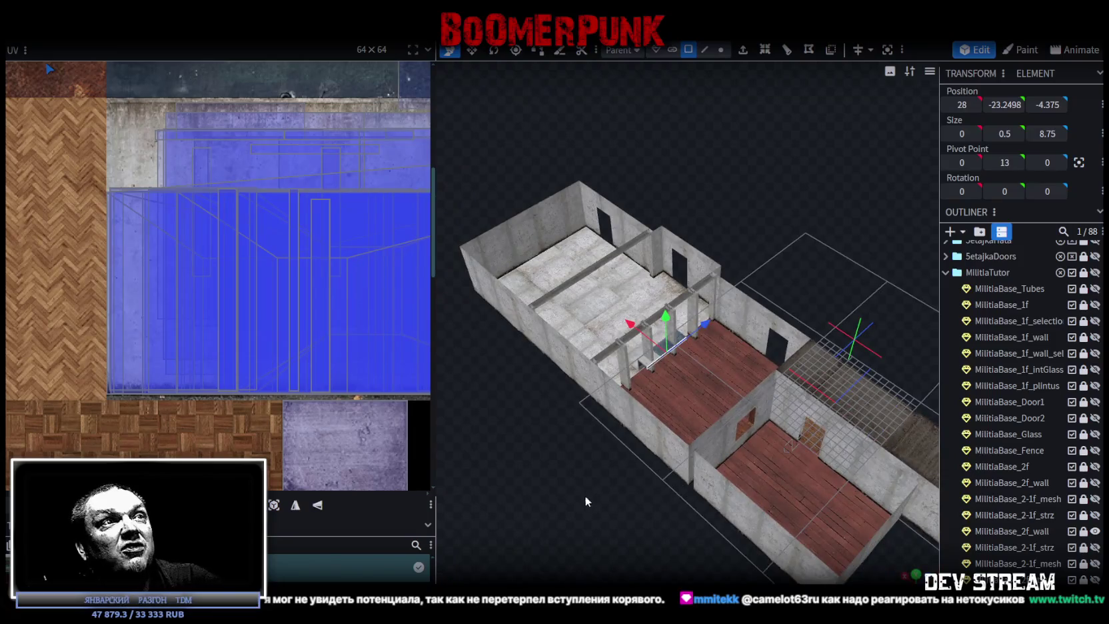
Step: Orbit to a low view over the wooden floor and select the sill piece's face
drag(584, 496, 771, 469)
scroll(707, 471, up, 5)
mouse_move(633, 477)
mouse_down()
mouse_move(696, 475)
mouse_move(673, 319)
mouse_up()
scroll(674, 320, down, 3)
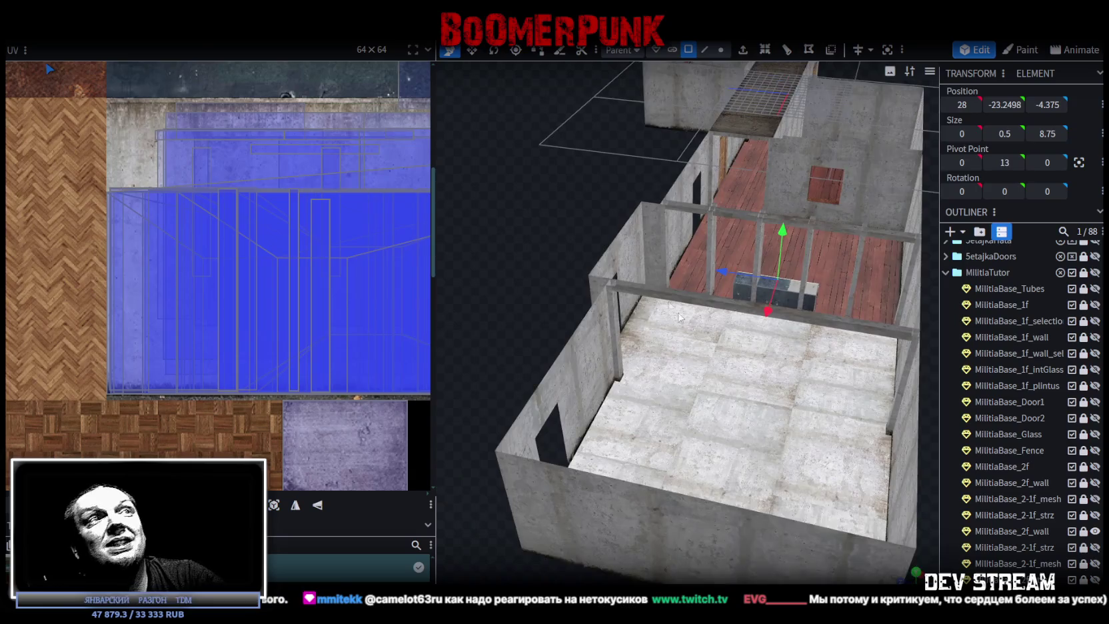
scroll(666, 287, up, 5)
mouse_move(753, 517)
mouse_down()
mouse_move(711, 490)
mouse_move(714, 473)
mouse_move(767, 466)
mouse_move(747, 440)
mouse_up()
scroll(766, 489, up, 3)
click(705, 50)
scroll(712, 364, up, 2)
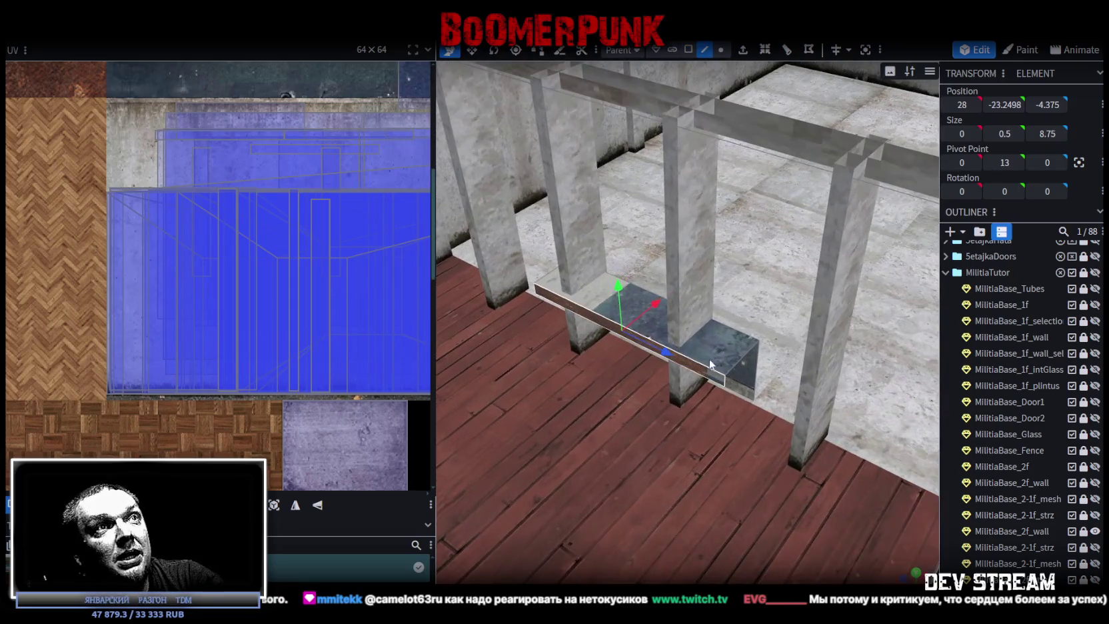
click(706, 377)
scroll(708, 379, down, 3)
scroll(773, 420, down, 3)
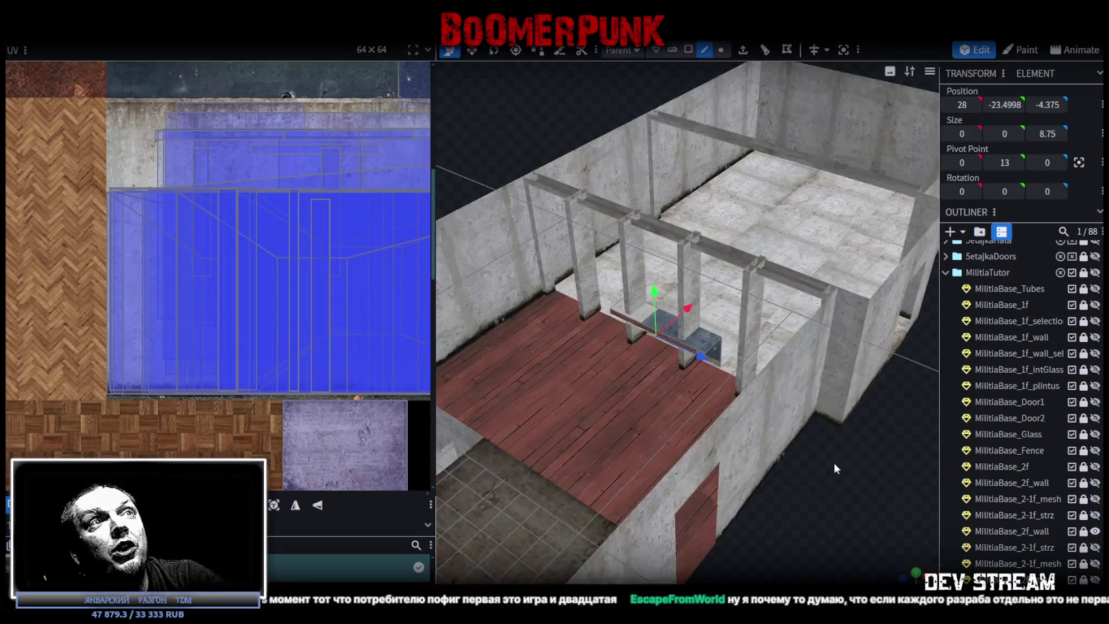
scroll(833, 474, down, 2)
scroll(843, 488, up, 3)
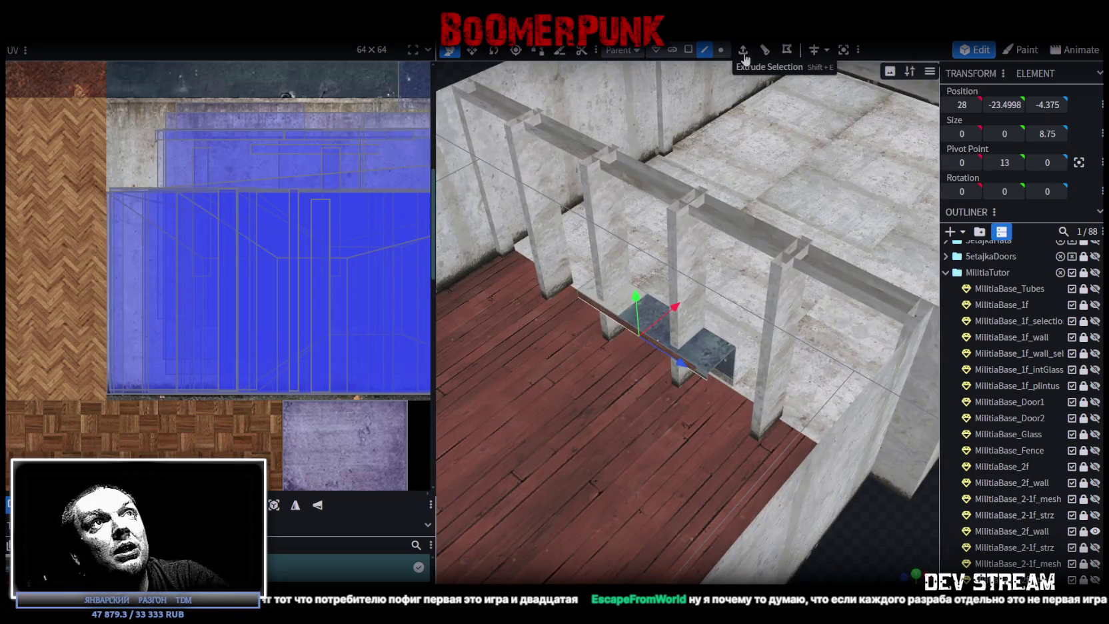
Step: Extrude the selected sill face 1.5 units in direction X+
click(744, 54)
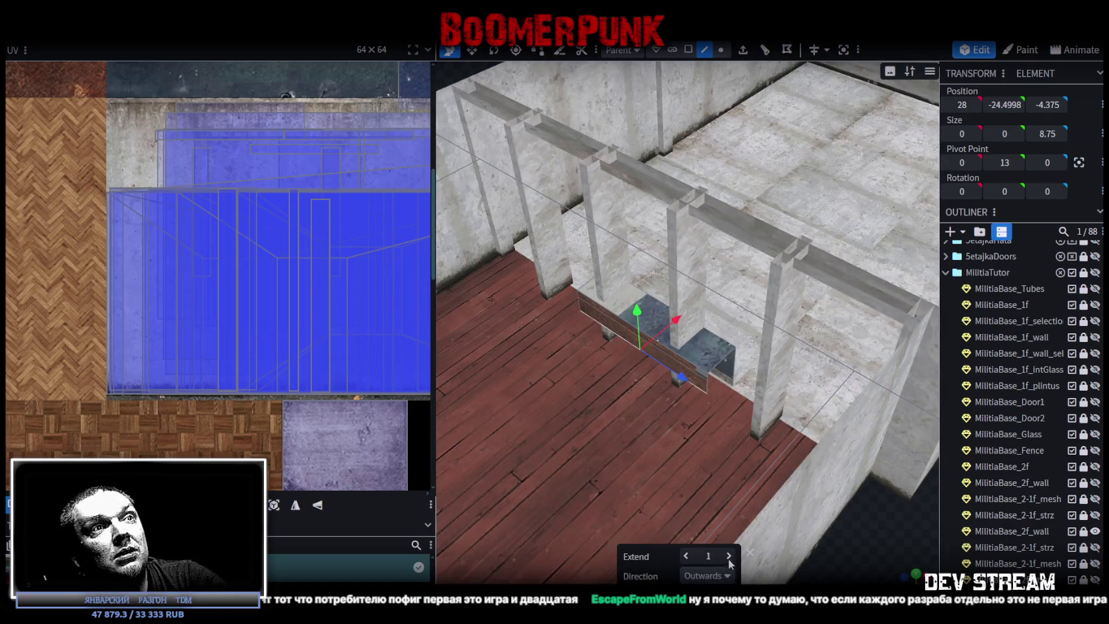
click(726, 576)
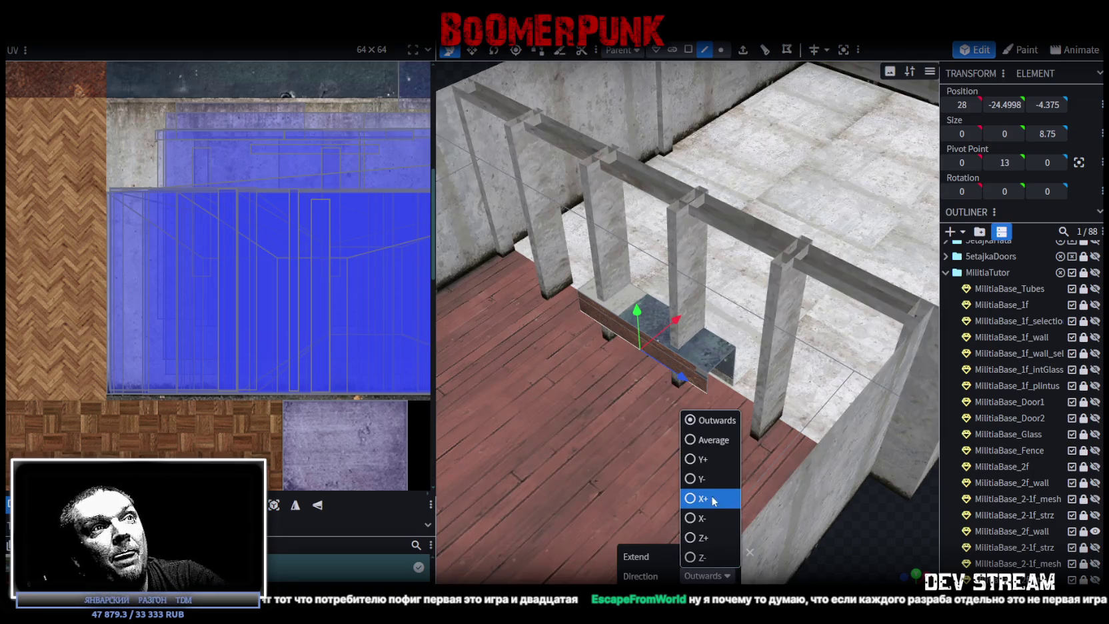
click(695, 499)
mouse_move(843, 552)
mouse_down()
mouse_move(802, 561)
mouse_move(812, 570)
mouse_move(855, 547)
mouse_move(738, 575)
mouse_move(724, 558)
mouse_up()
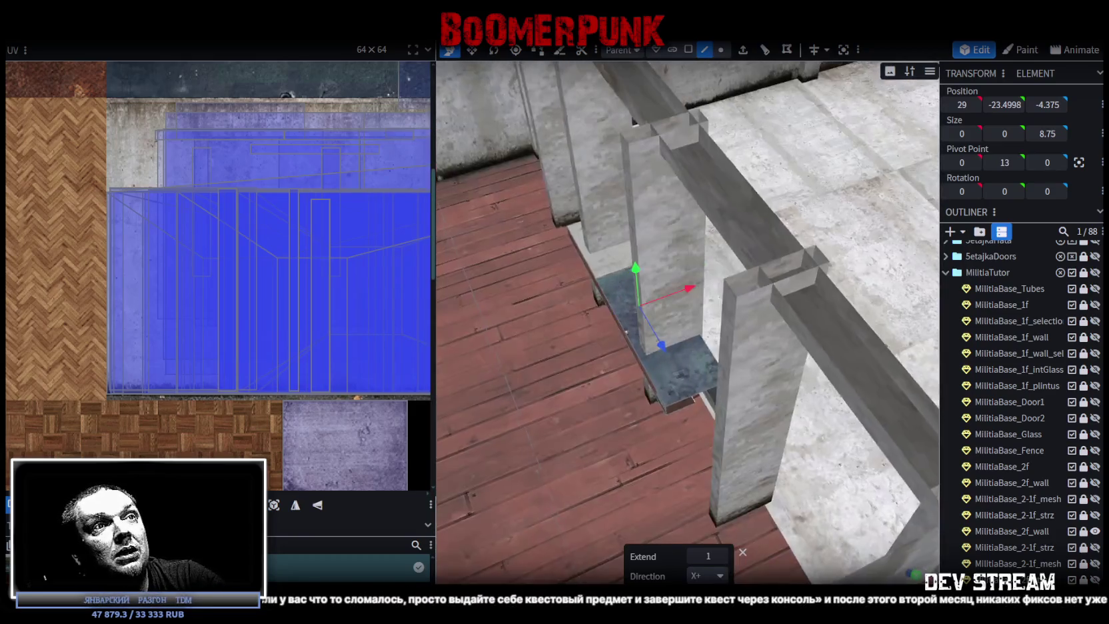
click(723, 556)
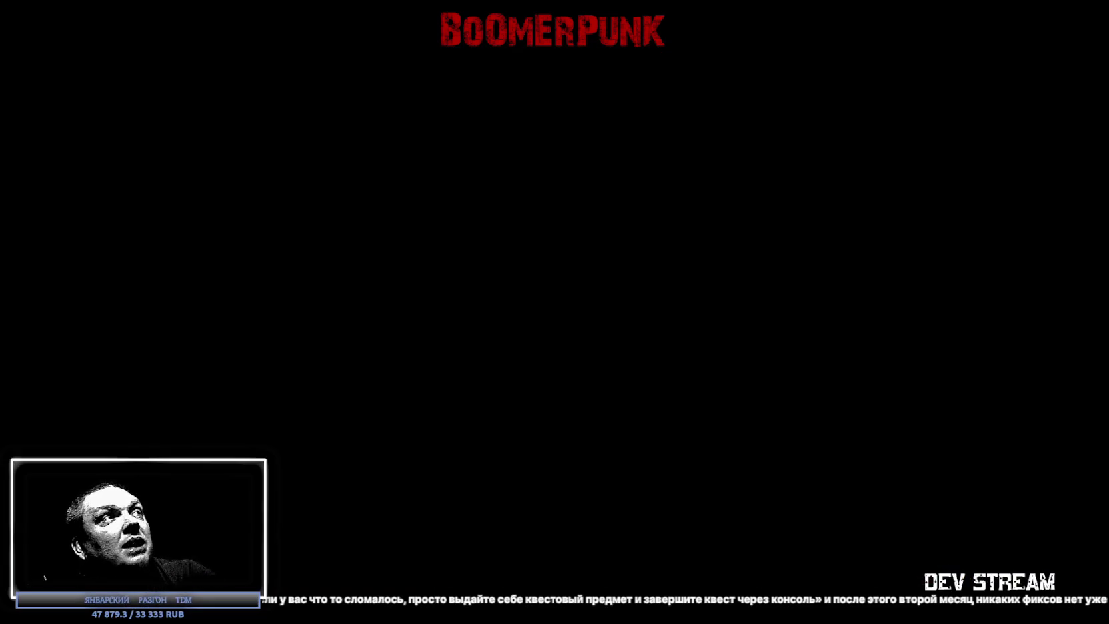
Step: Search the library for 'ato' and open the ATOM RPG: Post-apocalyptic indie game store page
text(a)
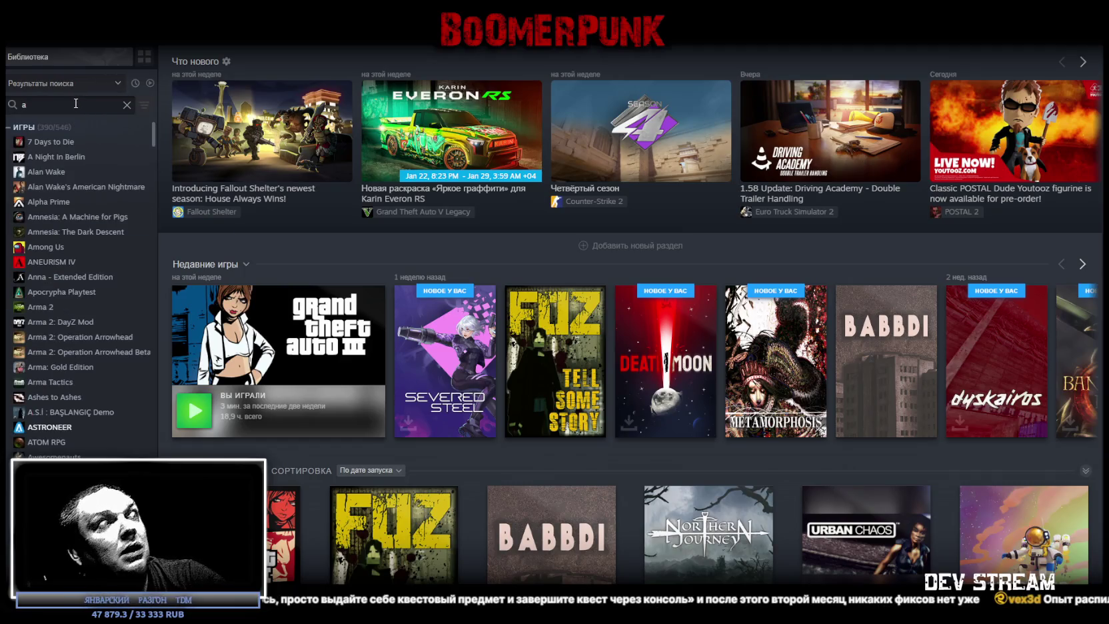
text(to)
click(73, 141)
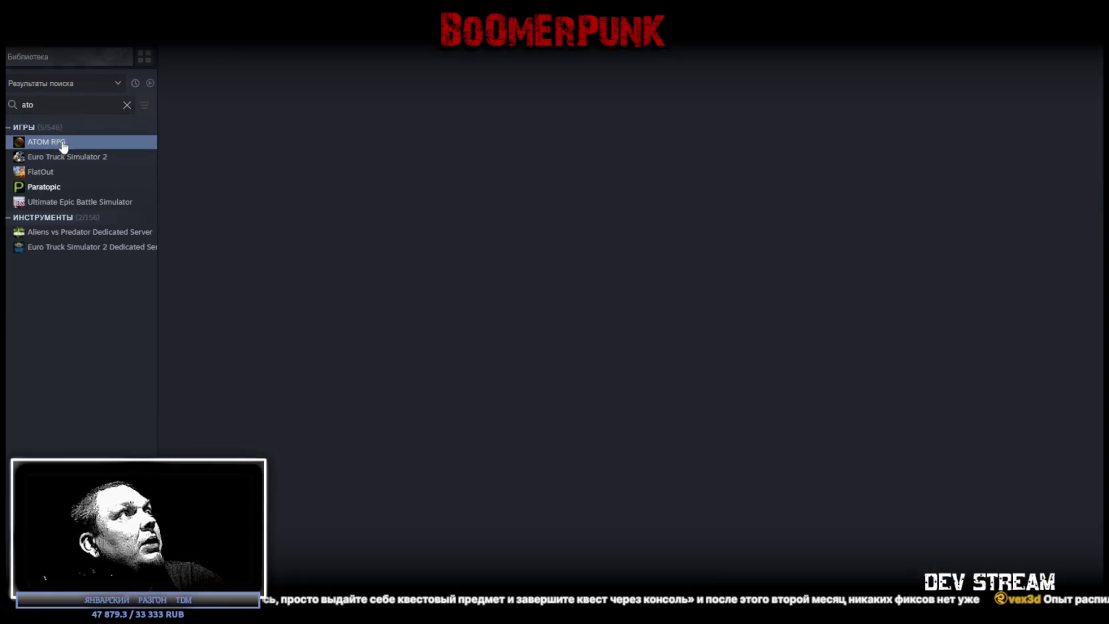
click(218, 284)
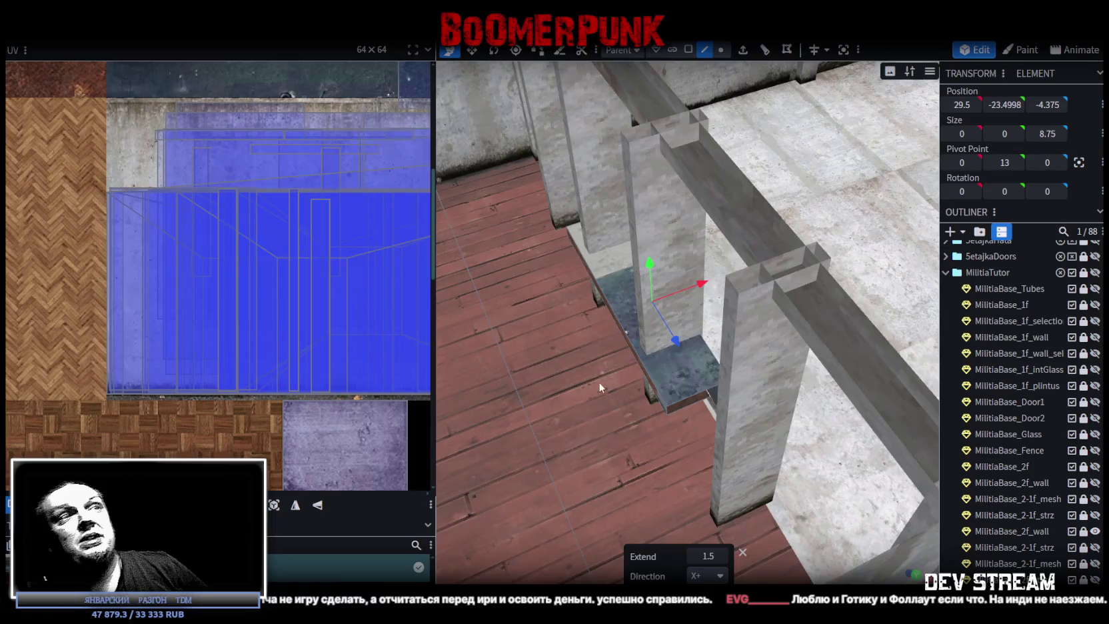
Step: Select the outer edge of the sill slab beside the third-floor pillars
mouse_move(599, 381)
mouse_down()
mouse_move(778, 413)
mouse_move(855, 515)
mouse_move(798, 477)
mouse_move(826, 447)
mouse_move(753, 452)
mouse_move(777, 444)
mouse_move(815, 460)
mouse_move(812, 491)
mouse_move(688, 291)
mouse_up()
click(689, 292)
click(699, 293)
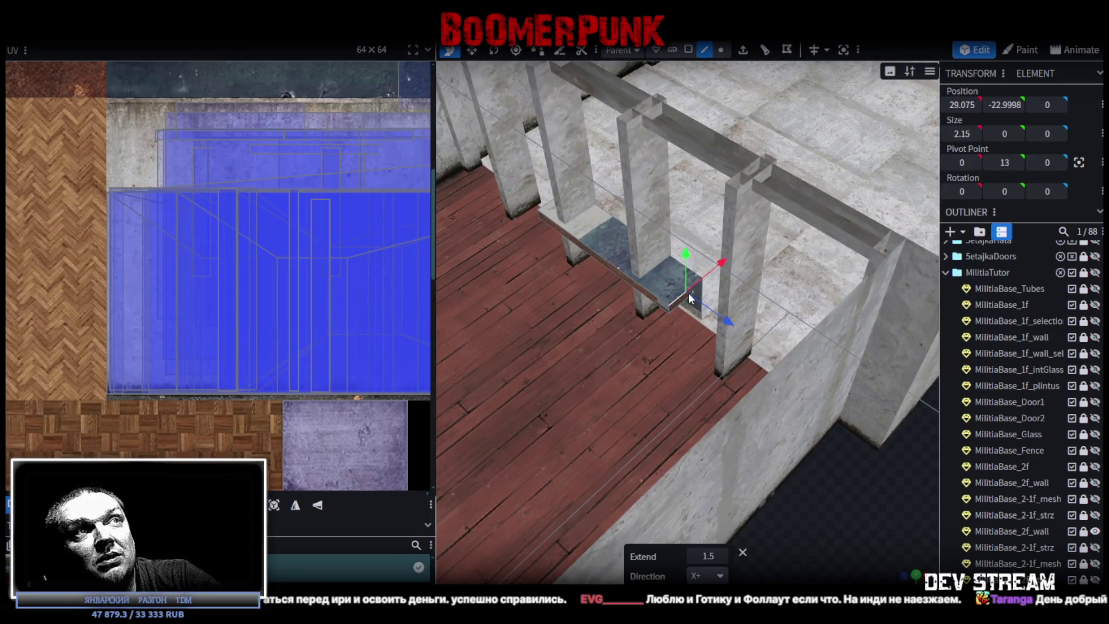
scroll(828, 488, up, 5)
drag(798, 496, 818, 484)
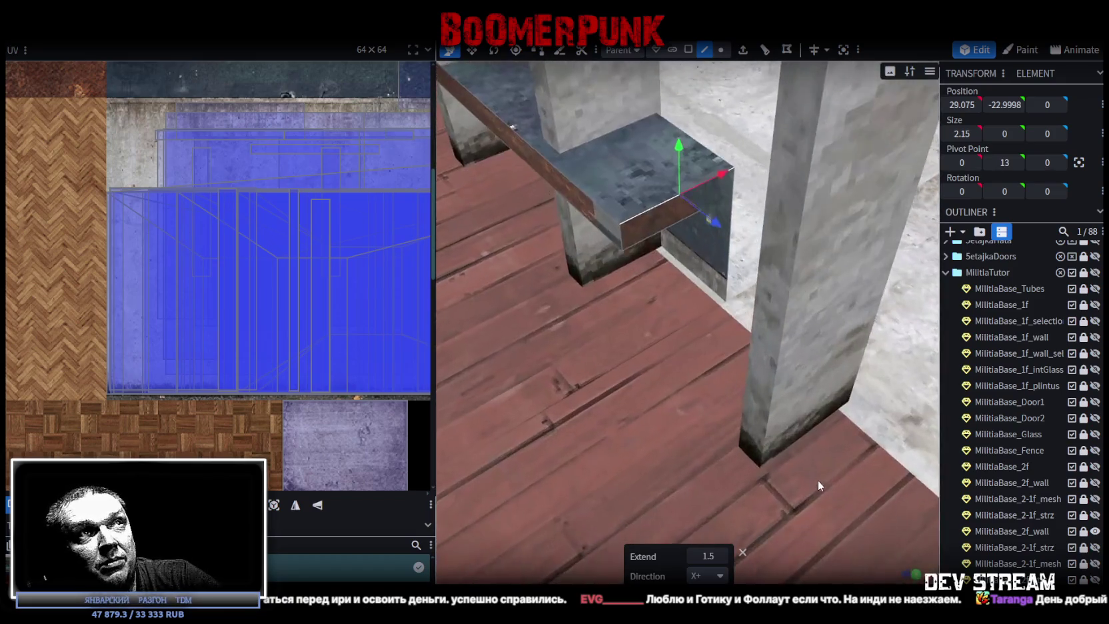
click(668, 222)
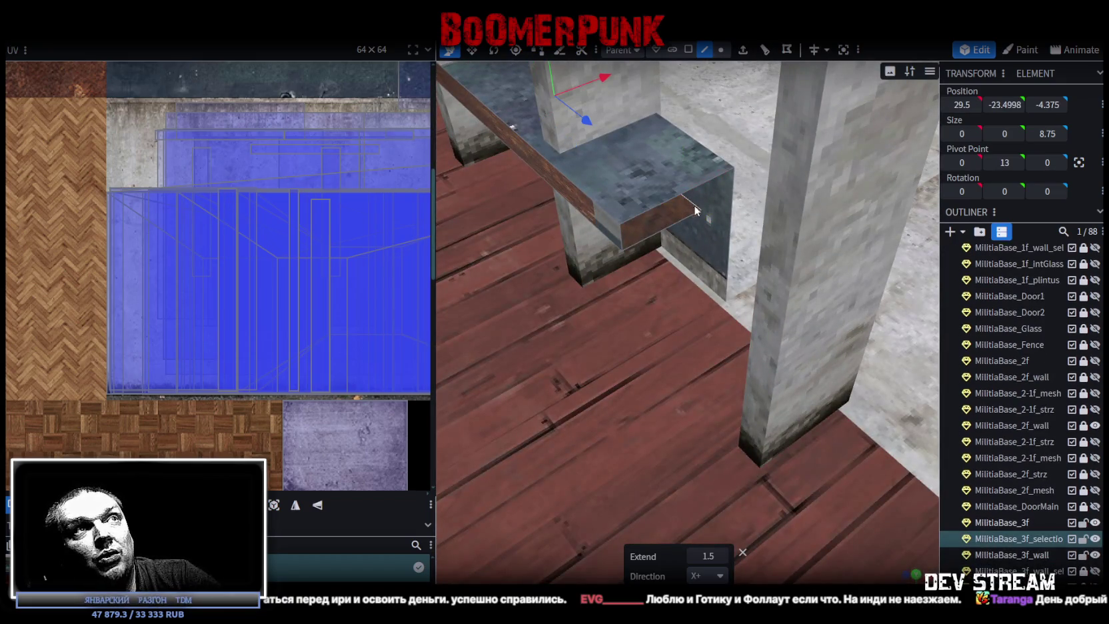
scroll(725, 315, down, 3)
scroll(824, 458, down, 3)
drag(824, 458, 869, 449)
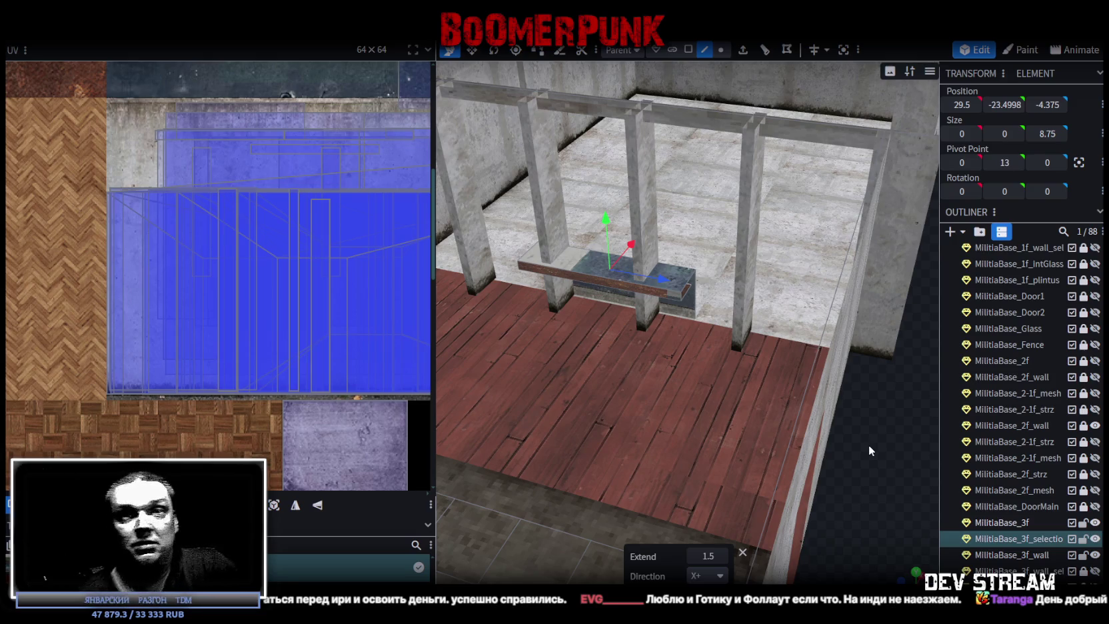
mouse_move(883, 439)
mouse_down()
mouse_move(864, 463)
mouse_move(880, 472)
mouse_move(839, 383)
mouse_up()
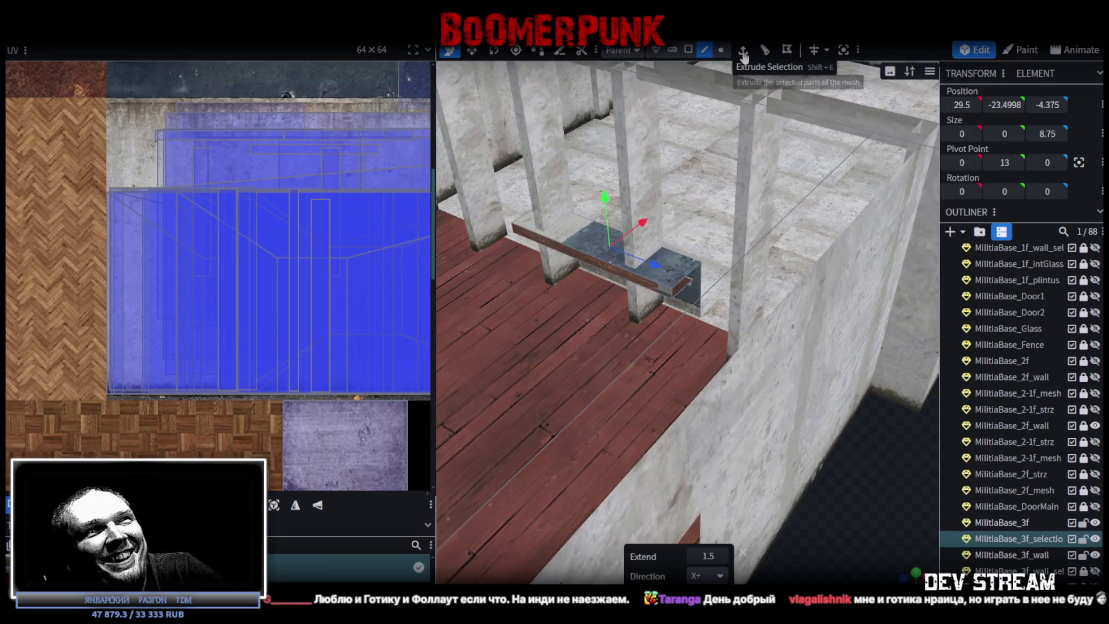
Step: Extrude the slab edge in direction Y- with length 2
click(742, 51)
click(726, 576)
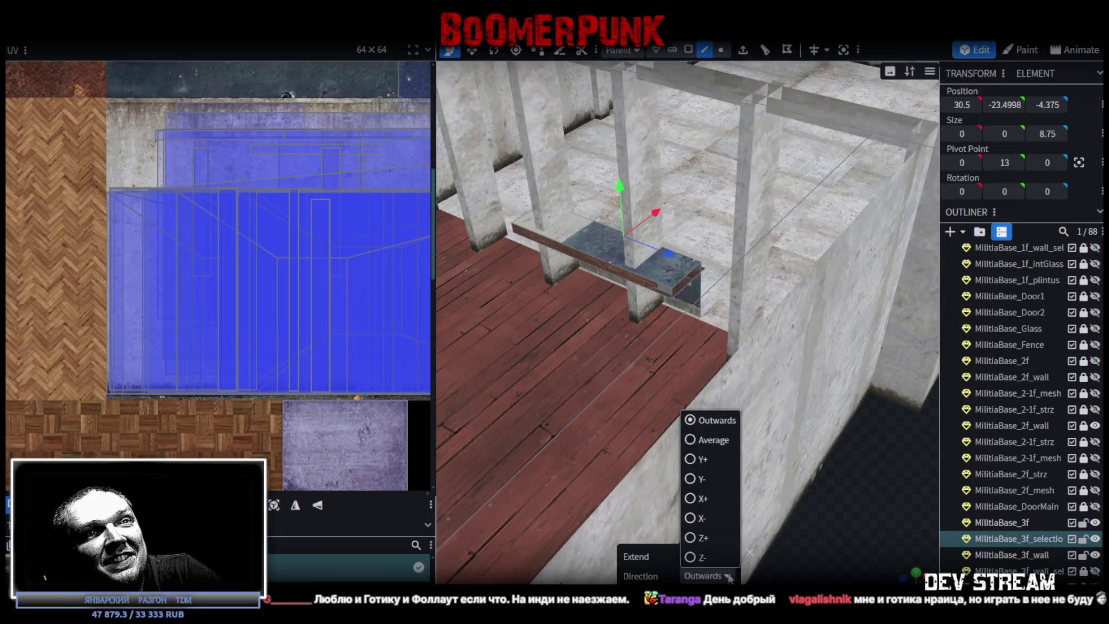
click(693, 478)
scroll(750, 503, up, 5)
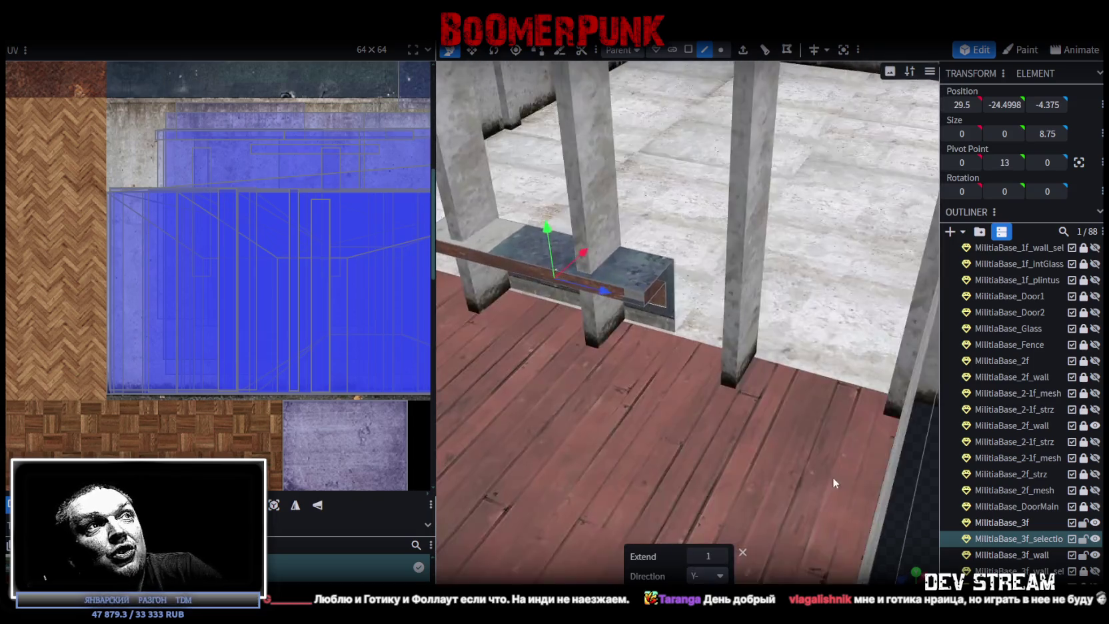
drag(832, 482, 615, 251)
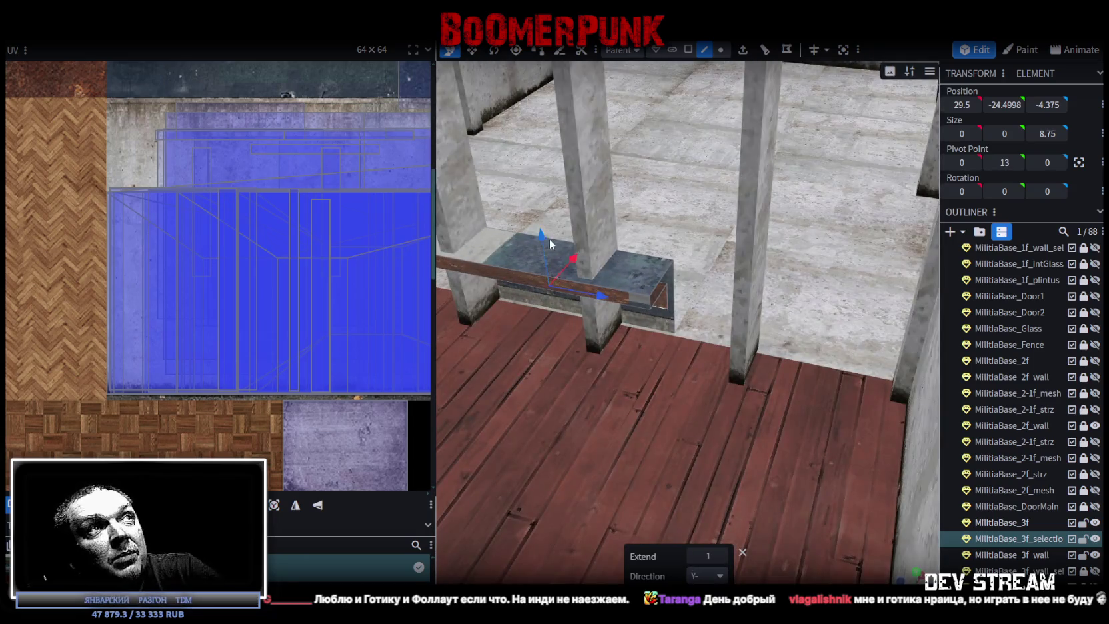
click(724, 555)
Step: Extrude the slab edge again with Extend set to 0.5
mouse_move(727, 533)
mouse_down()
mouse_move(855, 479)
mouse_move(736, 507)
mouse_move(900, 463)
mouse_move(908, 481)
mouse_move(809, 486)
mouse_move(839, 507)
mouse_move(799, 401)
mouse_up()
click(744, 54)
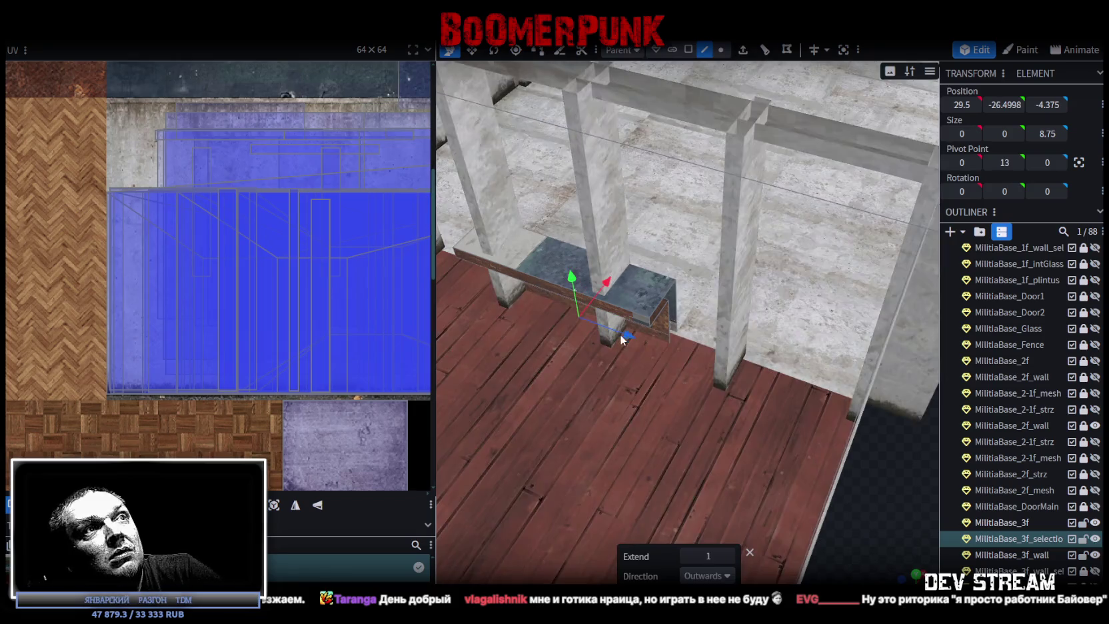
click(686, 556)
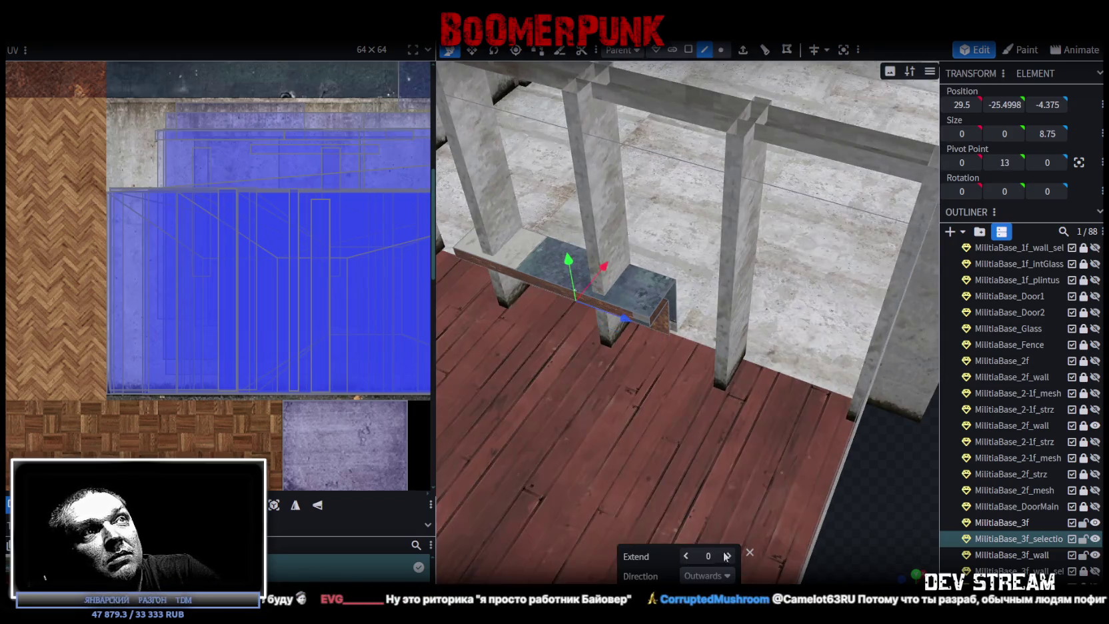
click(729, 556)
mouse_move(877, 565)
mouse_down()
mouse_move(787, 432)
mouse_move(554, 286)
mouse_up()
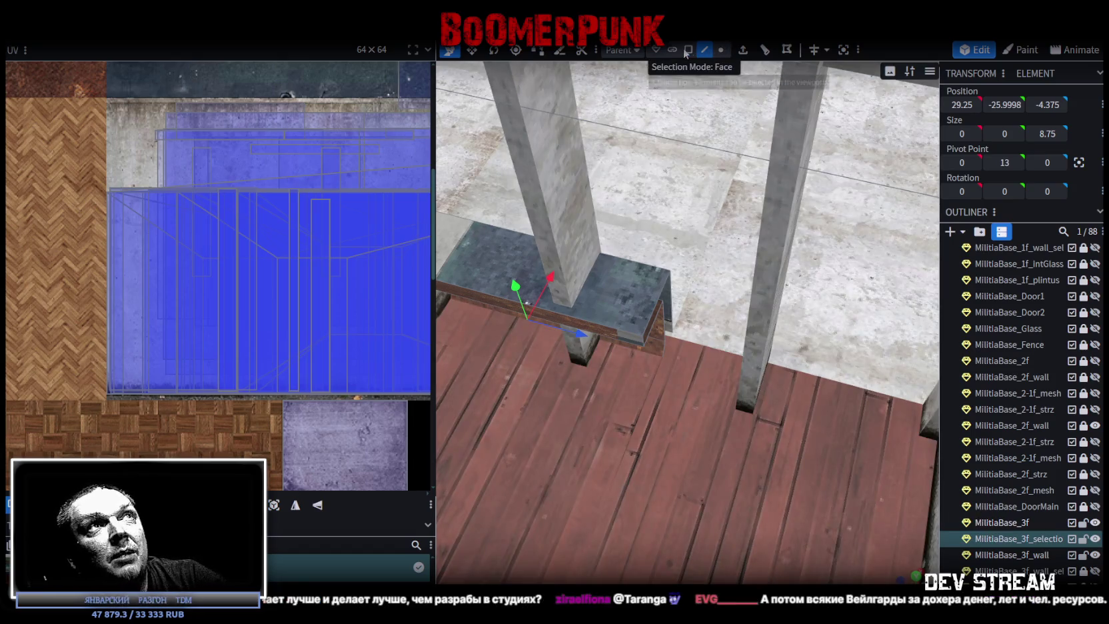
Step: Select three faces of the sill board and nudge them slightly along Z
click(689, 50)
click(628, 334)
shift+click(642, 278)
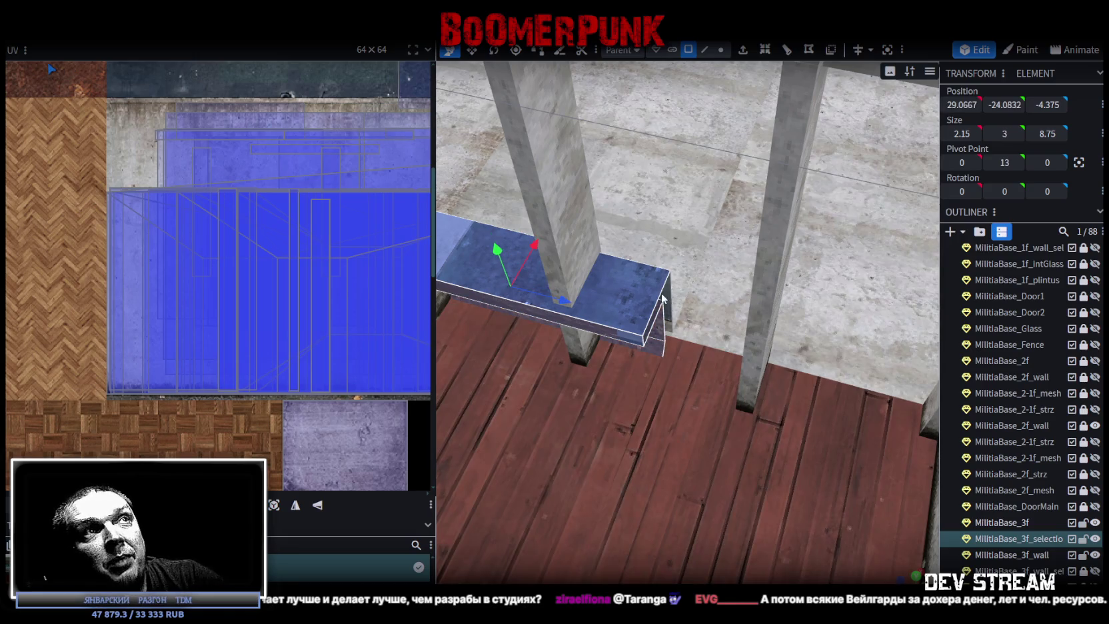
shift+click(657, 354)
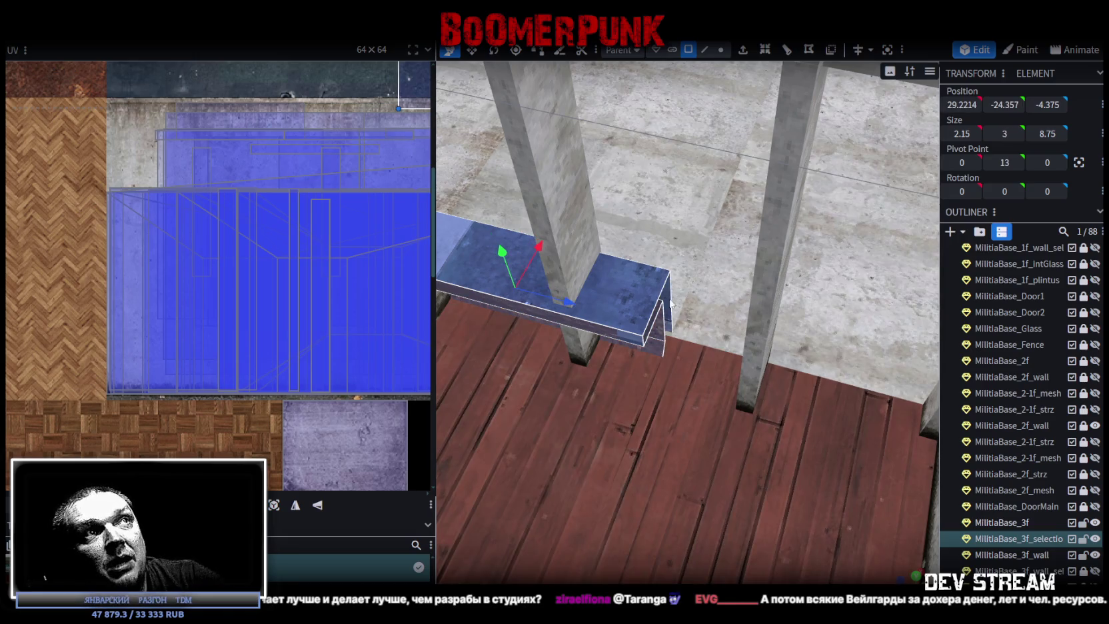
scroll(743, 325, down, 3)
mouse_move(744, 326)
mouse_down()
mouse_move(850, 418)
mouse_move(911, 396)
mouse_move(904, 371)
mouse_move(757, 394)
mouse_move(652, 362)
mouse_move(553, 378)
mouse_move(781, 388)
mouse_move(674, 393)
mouse_move(539, 325)
mouse_move(555, 316)
mouse_move(547, 321)
mouse_up()
scroll(757, 393, up, 3)
scroll(757, 399, down, 3)
scroll(715, 366, up, 3)
scroll(704, 394, up, 2)
drag(704, 394, 482, 366)
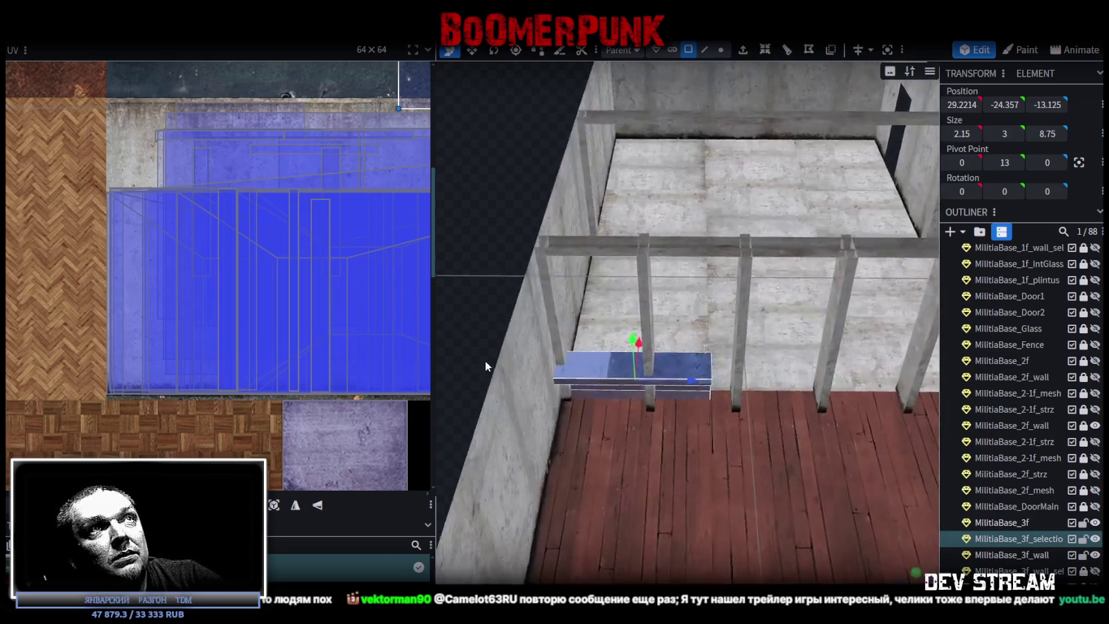
Step: In vertex selection mode, pick the sill point at the pillar
click(721, 49)
click(703, 333)
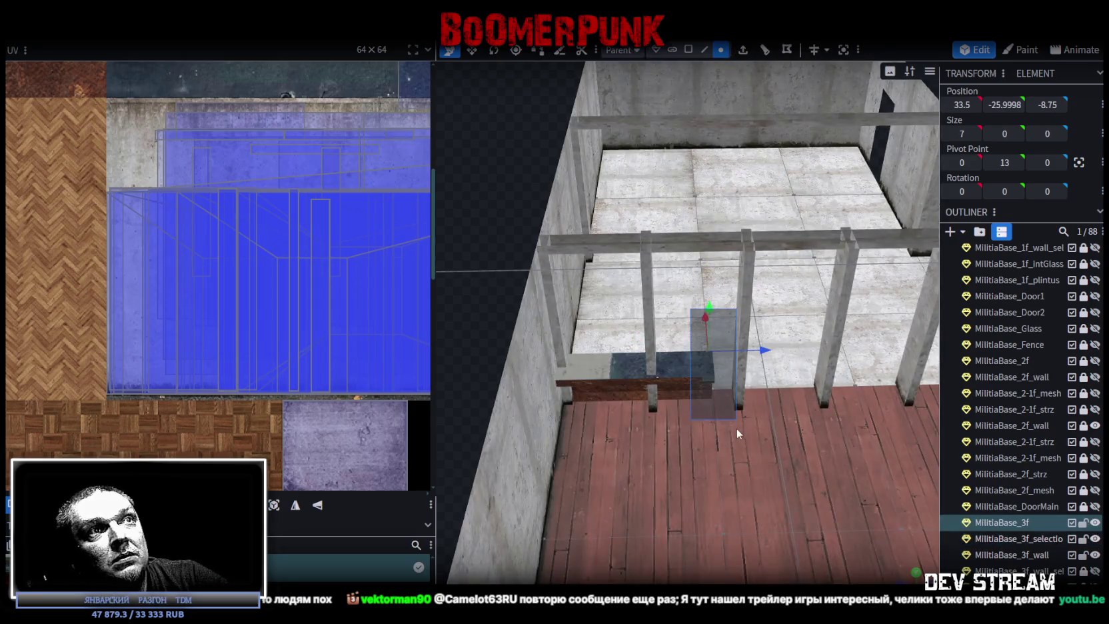
scroll(750, 414, down, 3)
mouse_move(769, 387)
mouse_down()
mouse_move(823, 322)
mouse_move(838, 334)
mouse_up()
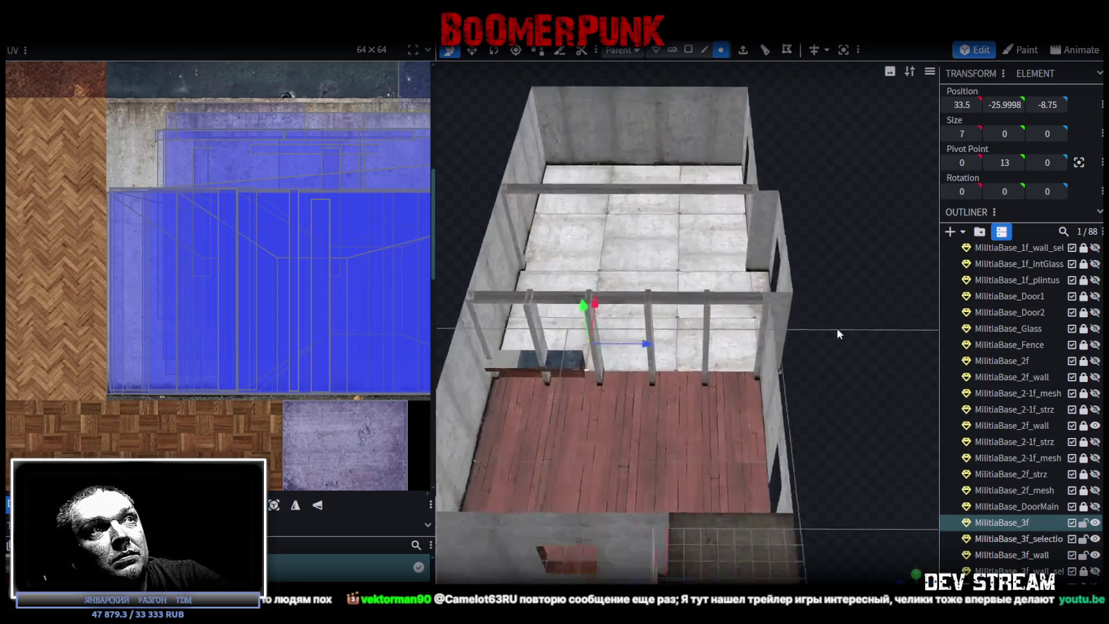
scroll(628, 406, up, 3)
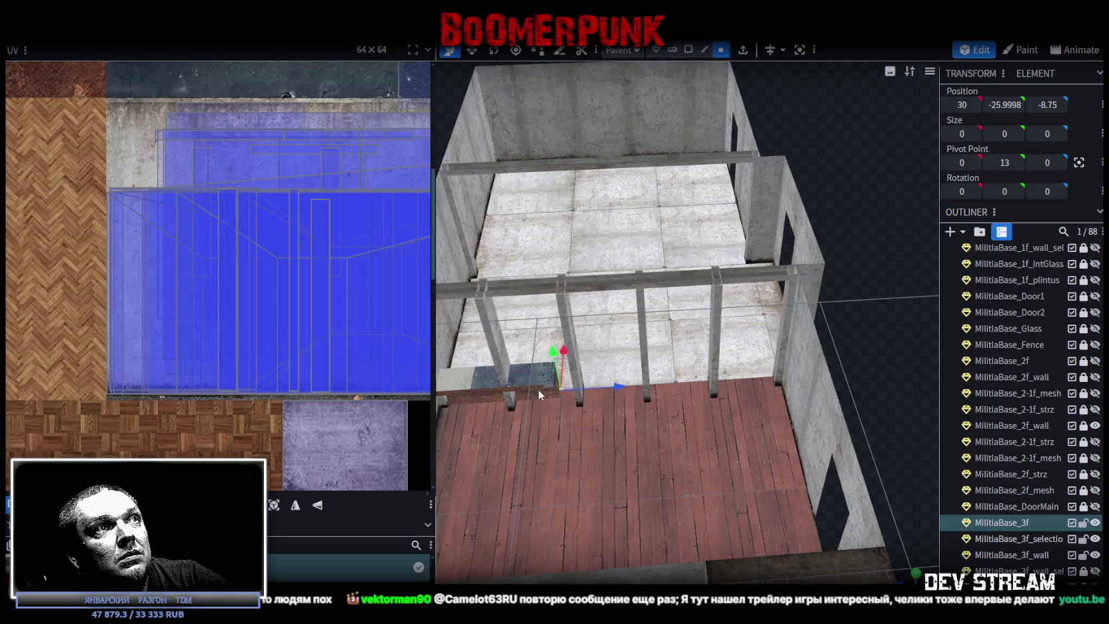
Step: Lock MilitiaBase_3f and its wall in the Outliner, then slide the sill to Z 3.25
click(541, 389)
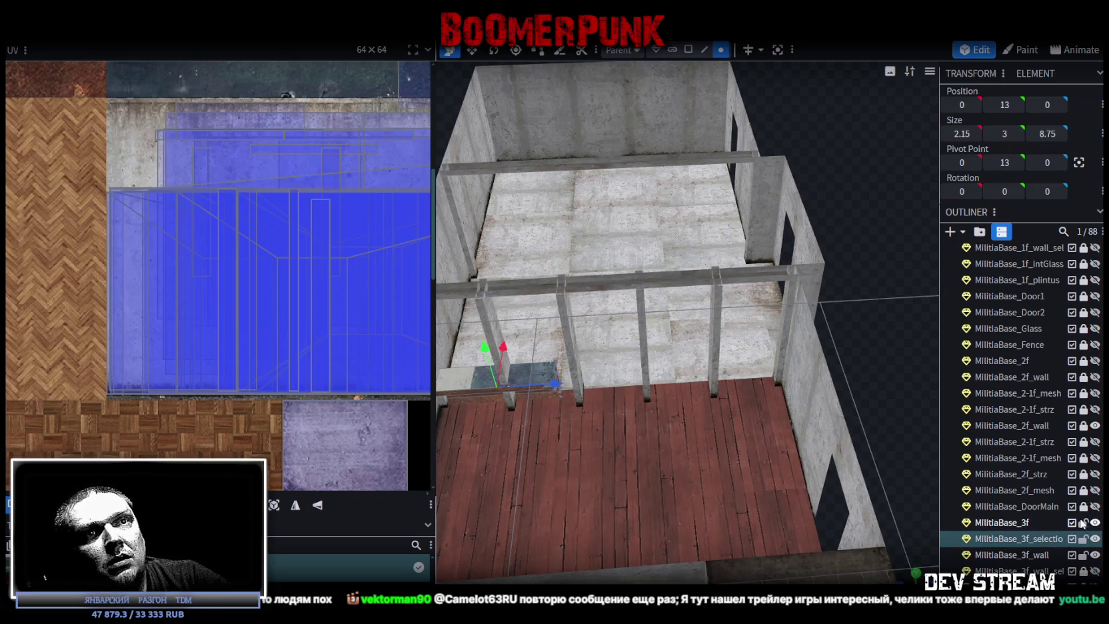
click(1082, 523)
click(1083, 554)
click(559, 400)
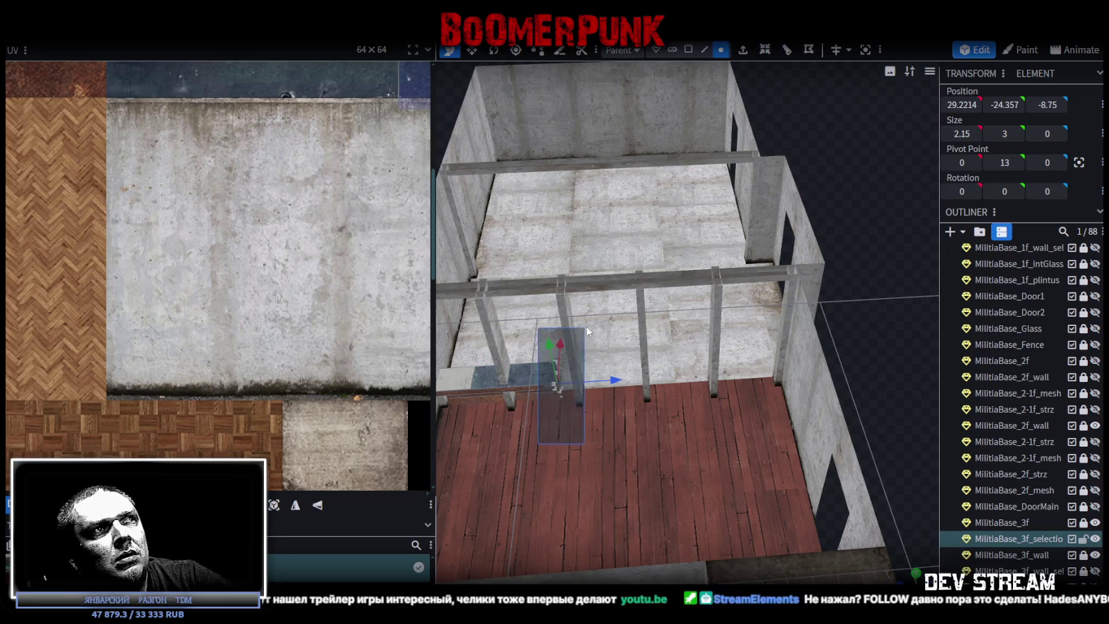
drag(659, 380, 779, 383)
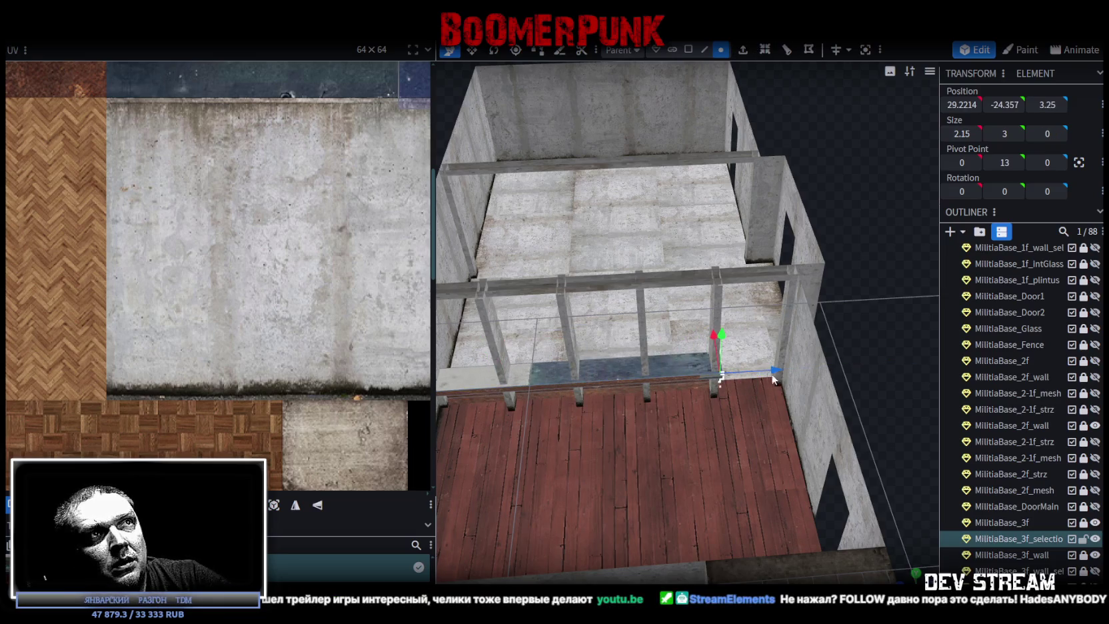
scroll(801, 421, up, 3)
scroll(826, 420, up, 2)
scroll(845, 436, up, 2)
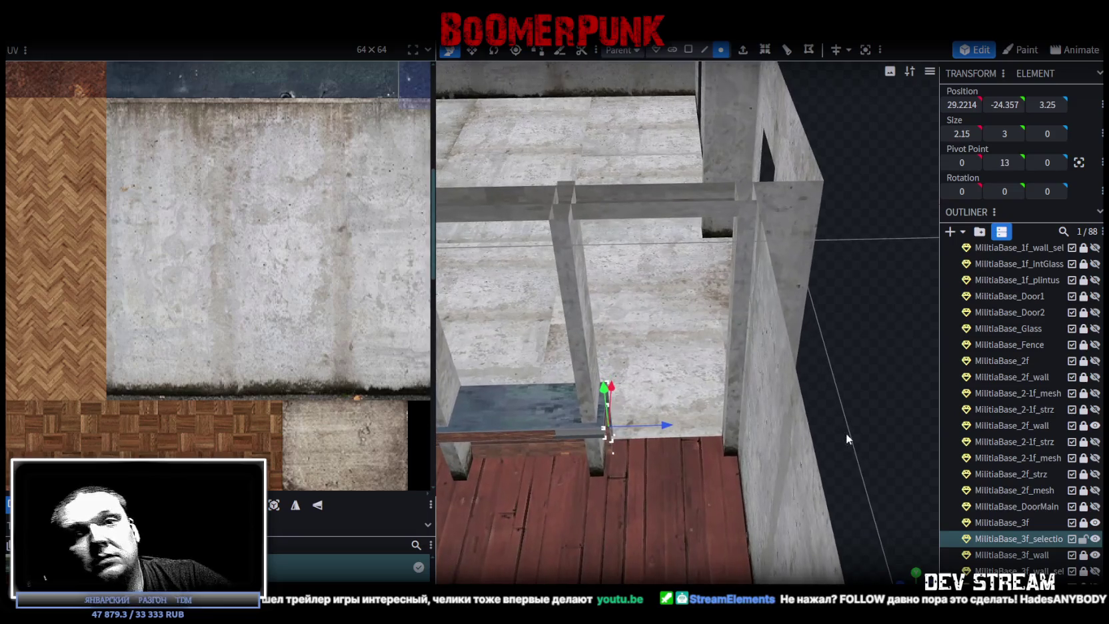